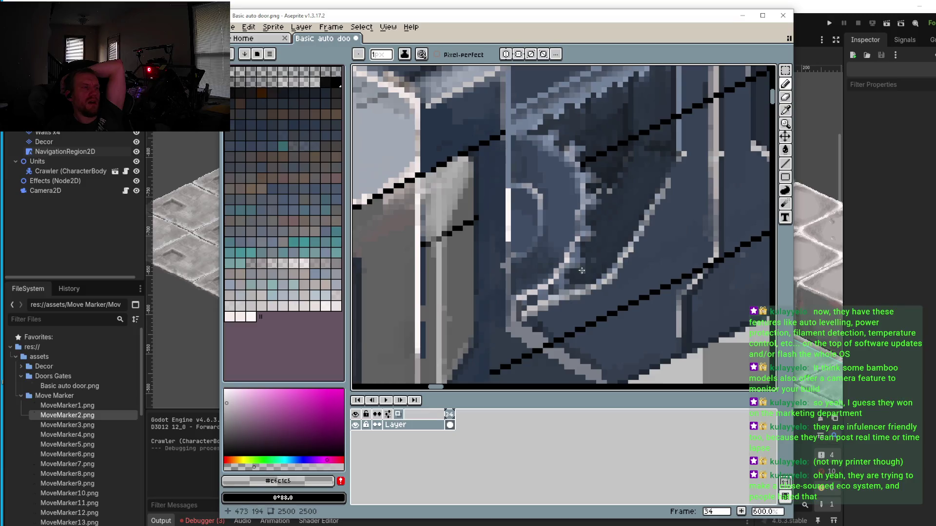
Step: Zoom in on the door panel and paint two stray dark pixels below the line grey
{"action": "scroll", "coordinate": [580, 266], "scroll_direction": "up", "scroll_amount": 4}
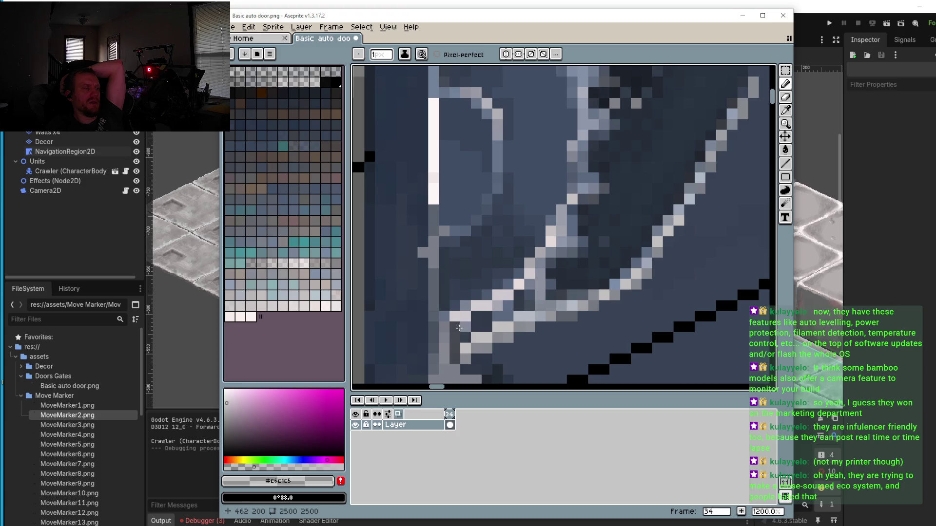
{"action": "scroll", "coordinate": [510, 242], "scroll_direction": "up", "scroll_amount": 1}
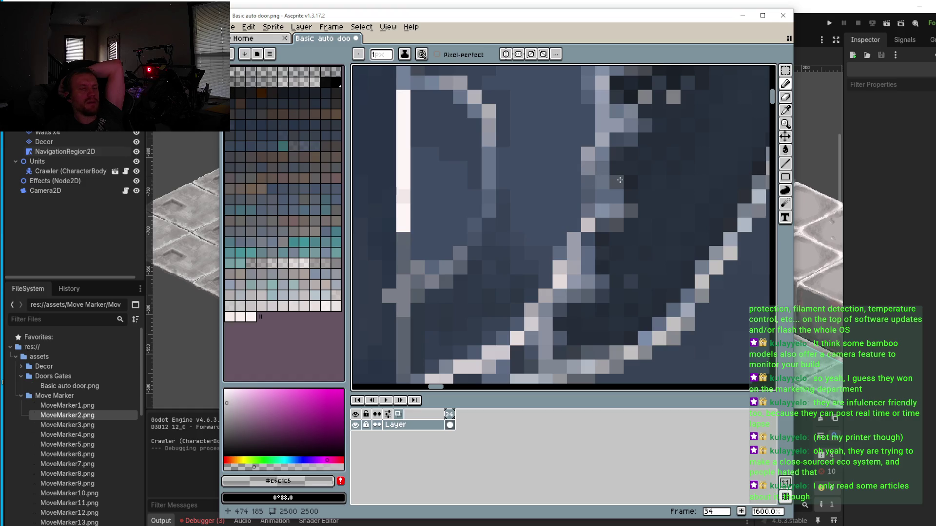
{"action": "scroll", "coordinate": [449, 131], "scroll_direction": "up", "scroll_amount": 2}
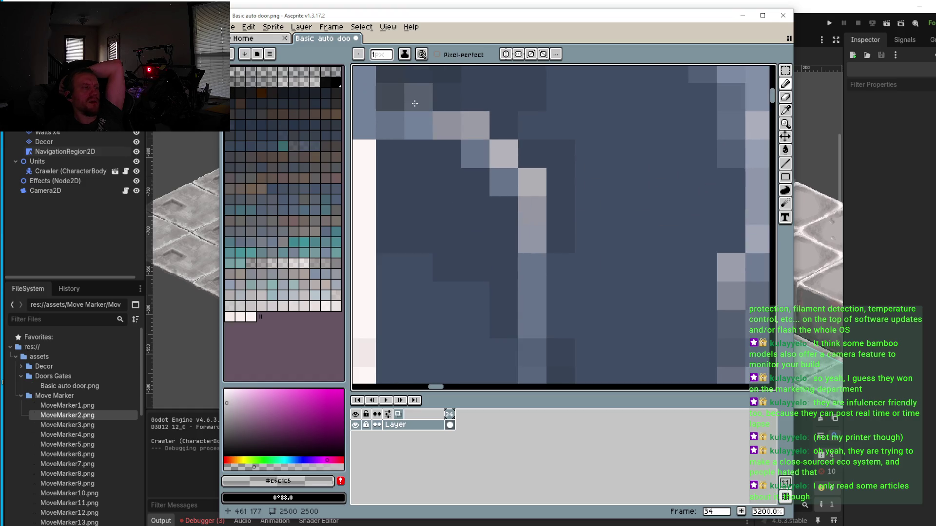
{"action": "scroll", "coordinate": [400, 101], "scroll_direction": "down", "scroll_amount": 1}
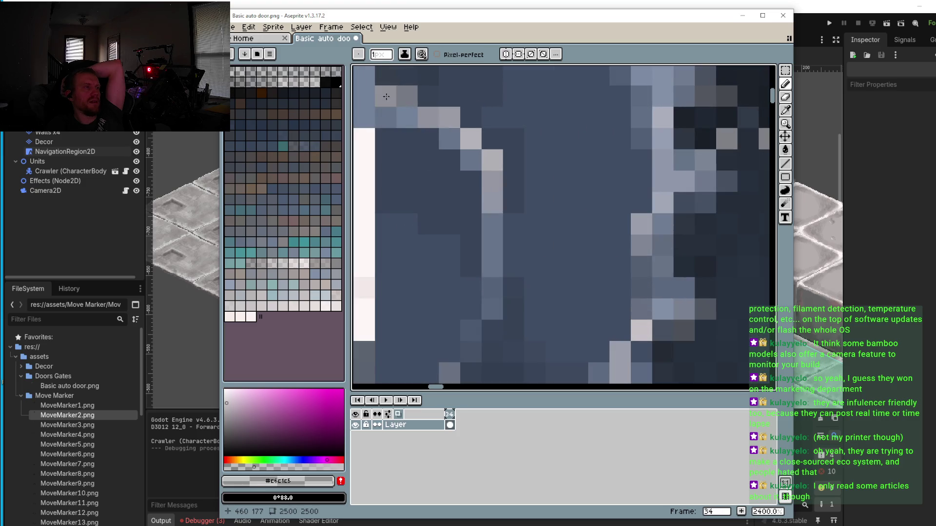
{"action": "scroll", "coordinate": [427, 121], "scroll_direction": "down", "scroll_amount": 4}
{"action": "scroll", "coordinate": [521, 160], "scroll_direction": "down", "scroll_amount": 2}
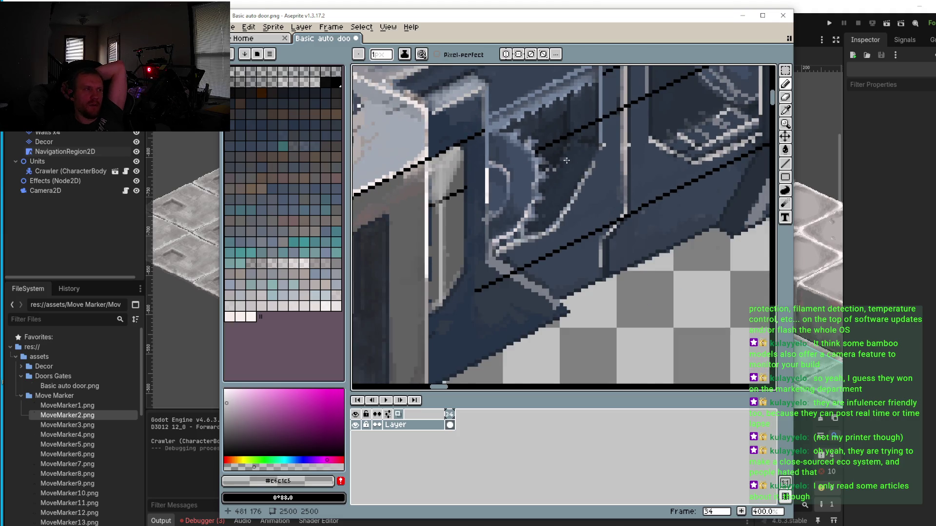
{"action": "scroll", "coordinate": [585, 166], "scroll_direction": "up", "scroll_amount": 2}
{"action": "scroll", "coordinate": [585, 195], "scroll_direction": "up", "scroll_amount": 2}
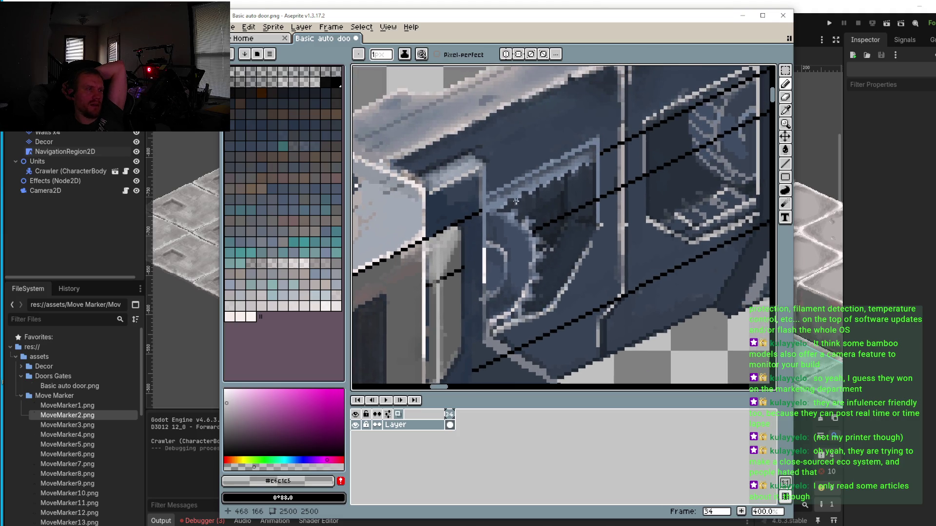
{"action": "scroll", "coordinate": [523, 210], "scroll_direction": "up", "scroll_amount": 3}
{"action": "scroll", "coordinate": [518, 216], "scroll_direction": "up", "scroll_amount": 3}
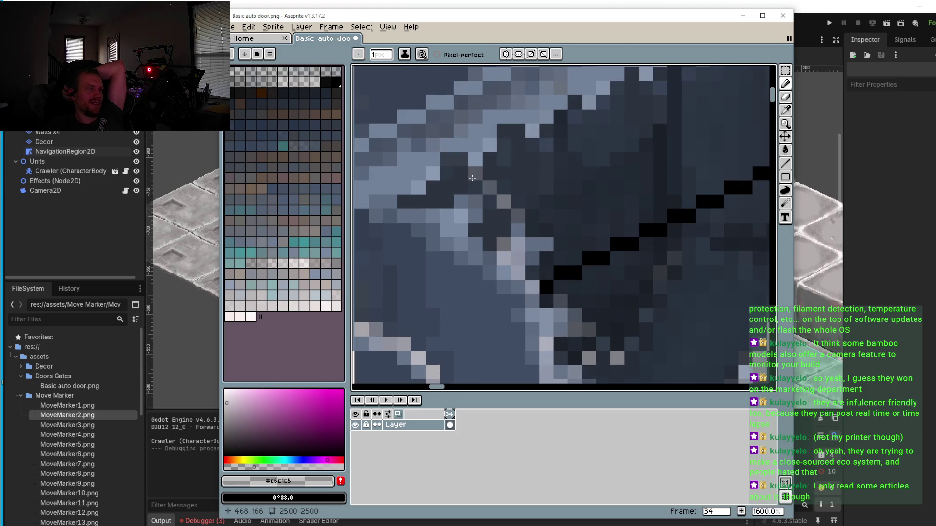
{"action": "left_click", "coordinate": [476, 174]}
{"action": "left_click", "coordinate": [460, 159]}
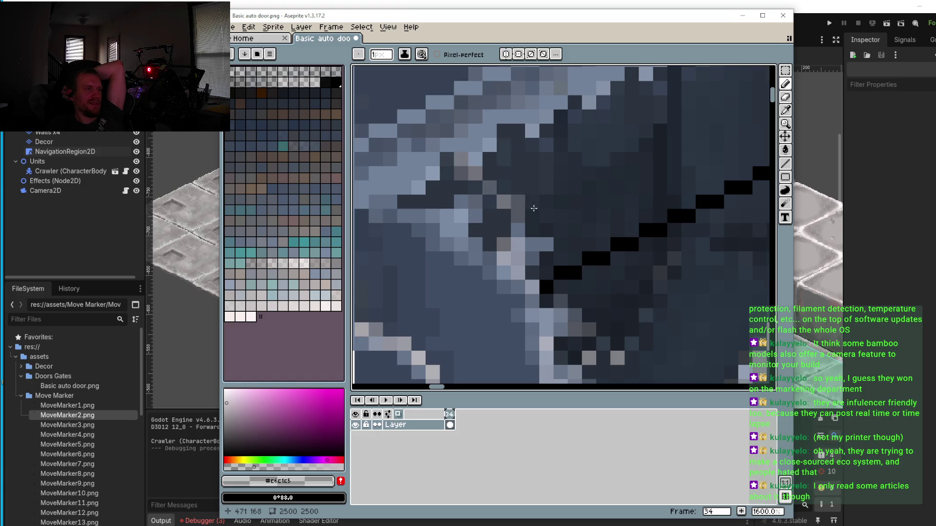
Step: Paint grey over more dark pixels just under the black diagonal line
{"action": "scroll", "coordinate": [568, 263], "scroll_direction": "down", "scroll_amount": 5}
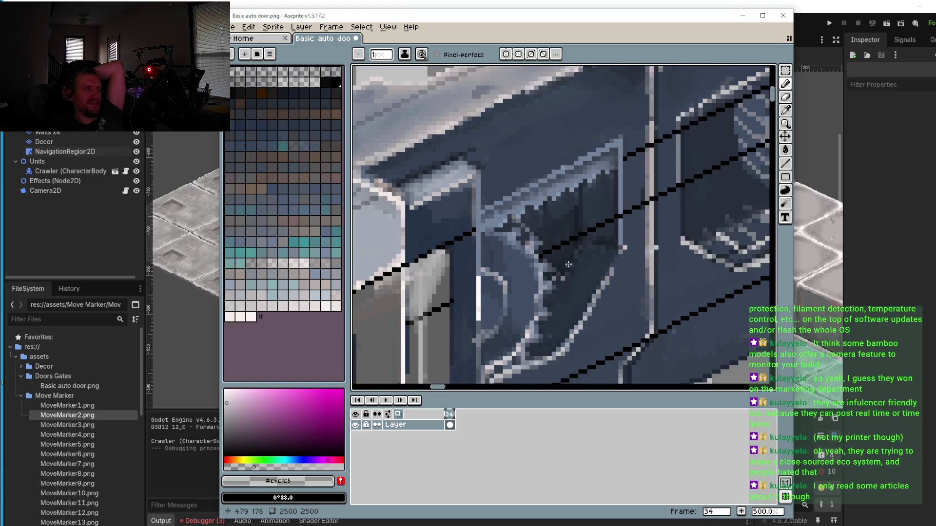
{"action": "scroll", "coordinate": [539, 272], "scroll_direction": "up", "scroll_amount": 5}
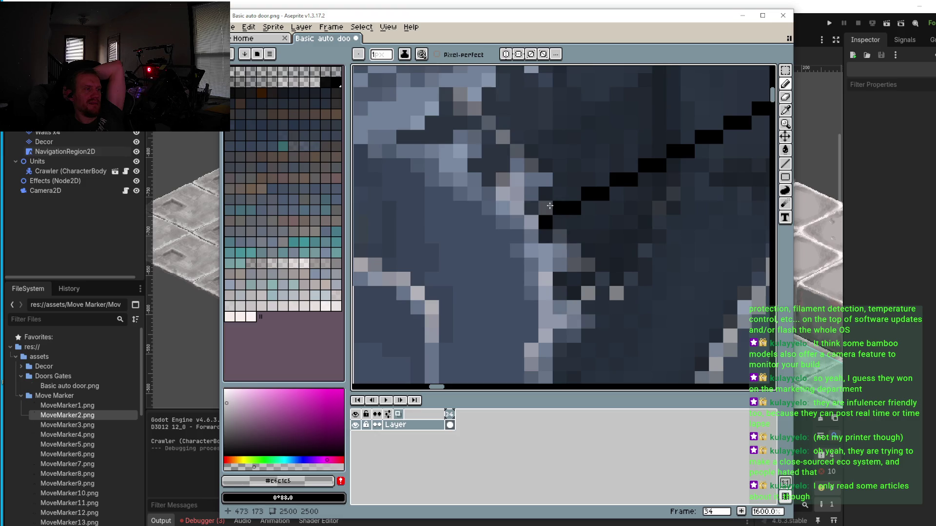
{"action": "left_click", "coordinate": [560, 222]}
{"action": "left_click", "coordinate": [546, 208]}
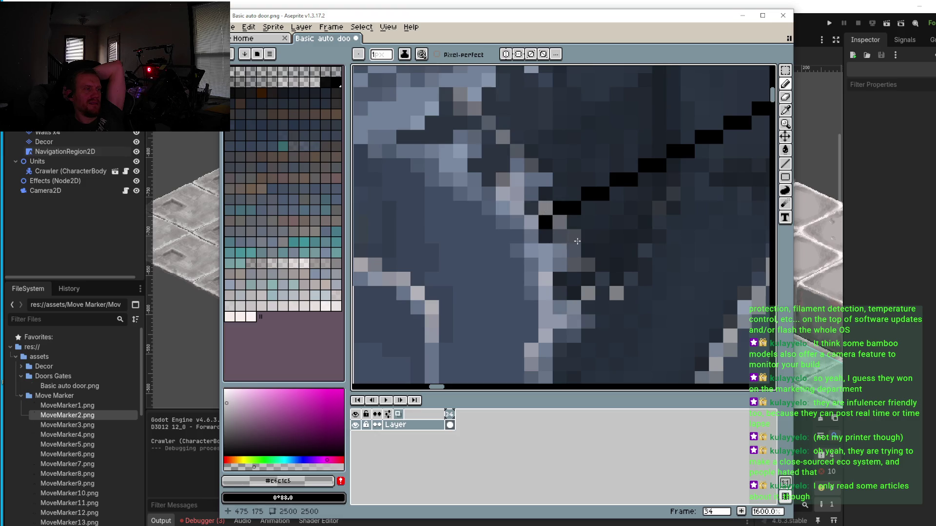
{"action": "scroll", "coordinate": [575, 239], "scroll_direction": "down", "scroll_amount": 6}
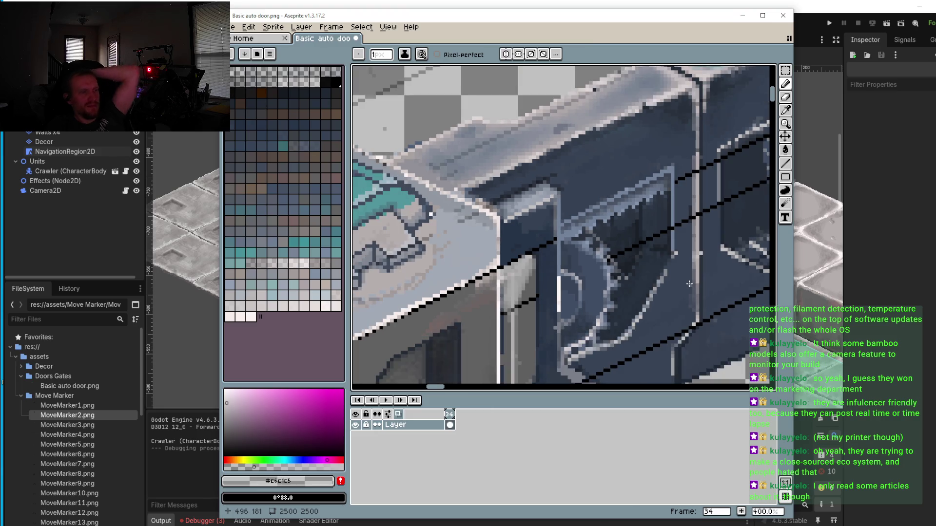
{"action": "scroll", "coordinate": [595, 260], "scroll_direction": "up", "scroll_amount": 8}
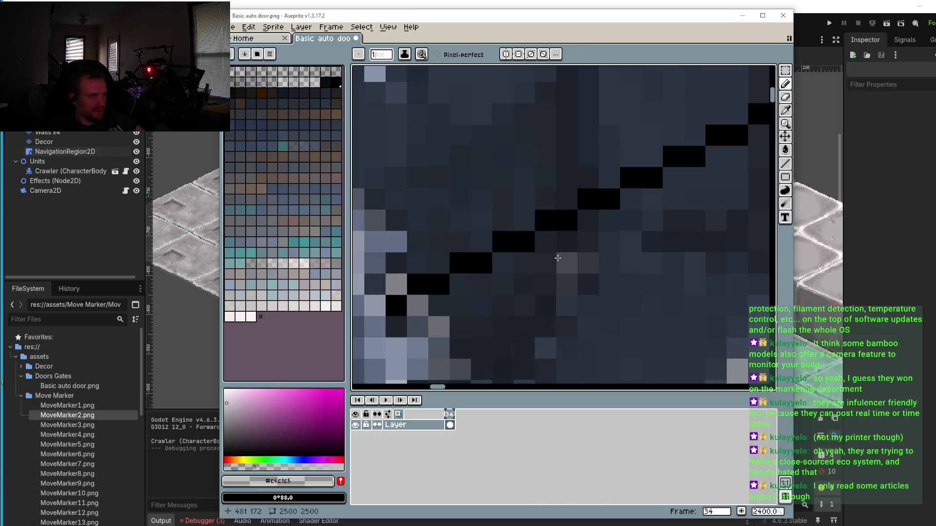
Step: Sample the panel colour #242c37 and pencil over the black diagonal line pixels
{"action": "key", "text": "i"}
{"action": "left_click", "coordinate": [536, 207]}
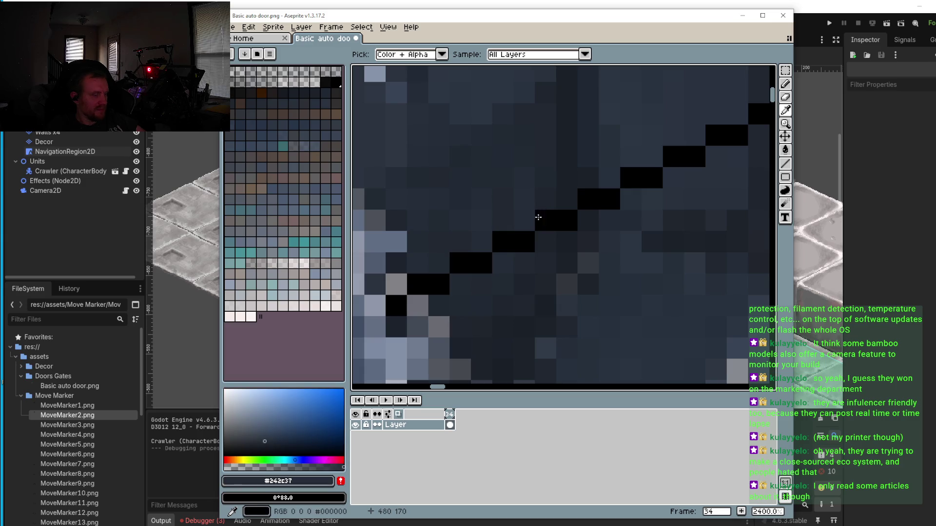
{"action": "key", "text": "b"}
{"action": "left_click", "coordinate": [543, 220]}
{"action": "mouse_move", "coordinate": [529, 229]}
{"action": "left_mouse_down"}
{"action": "mouse_move", "coordinate": [432, 278]}
{"action": "mouse_move", "coordinate": [437, 271]}
{"action": "left_mouse_up"}
{"action": "scroll", "coordinate": [437, 271], "scroll_direction": "down", "scroll_amount": 5}
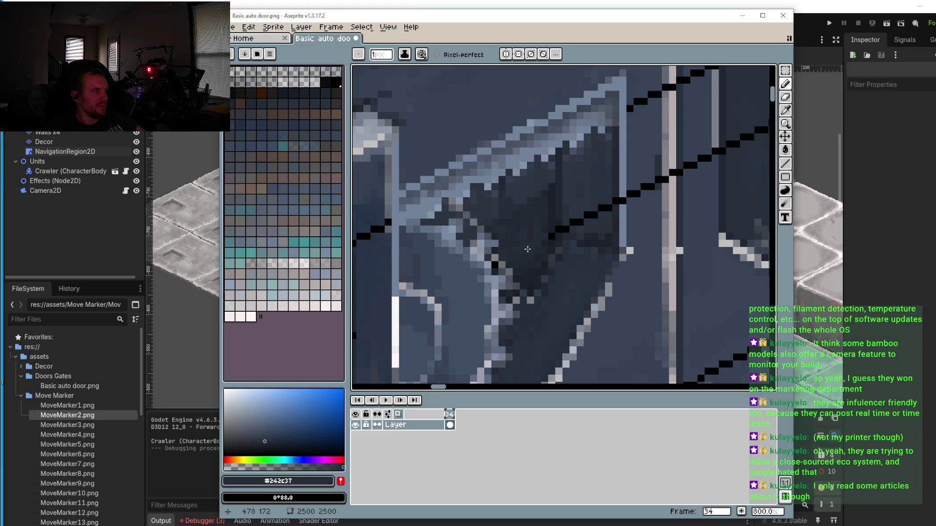
{"action": "scroll", "coordinate": [528, 249], "scroll_direction": "up", "scroll_amount": 1}
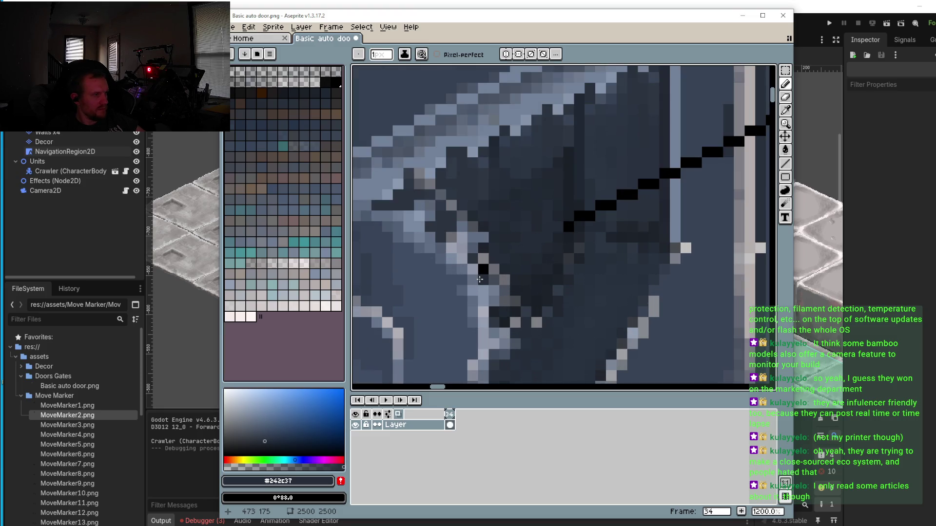
Step: Touch up leftover black pixels using #1c232c and #242c37 sampled from the panel
{"action": "left_click", "coordinate": [487, 274], "text": "alt"}
{"action": "left_click", "coordinate": [482, 270]}
{"action": "left_click", "coordinate": [529, 246], "text": "alt"}
{"action": "left_click", "coordinate": [481, 267]}
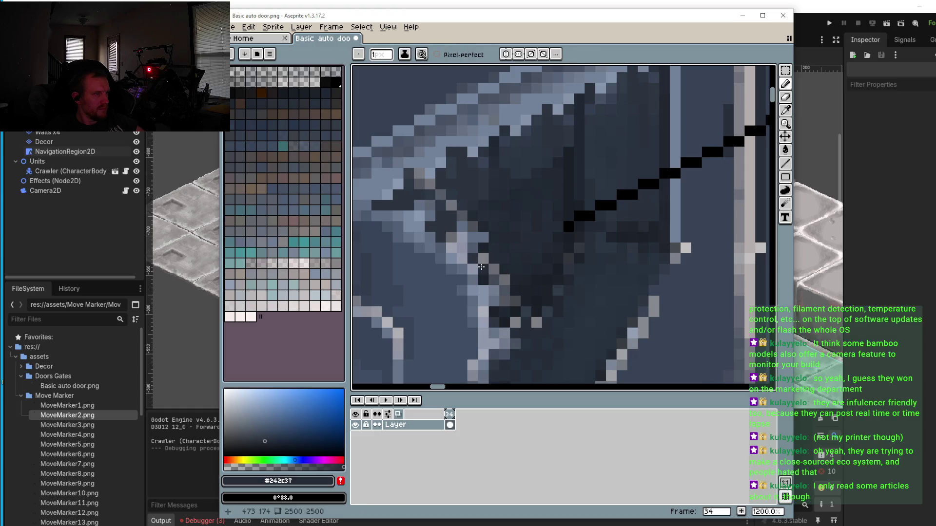
{"action": "scroll", "coordinate": [482, 276], "scroll_direction": "down", "scroll_amount": 2}
{"action": "scroll", "coordinate": [488, 271], "scroll_direction": "up", "scroll_amount": 2}
{"action": "scroll", "coordinate": [537, 278], "scroll_direction": "down", "scroll_amount": 5}
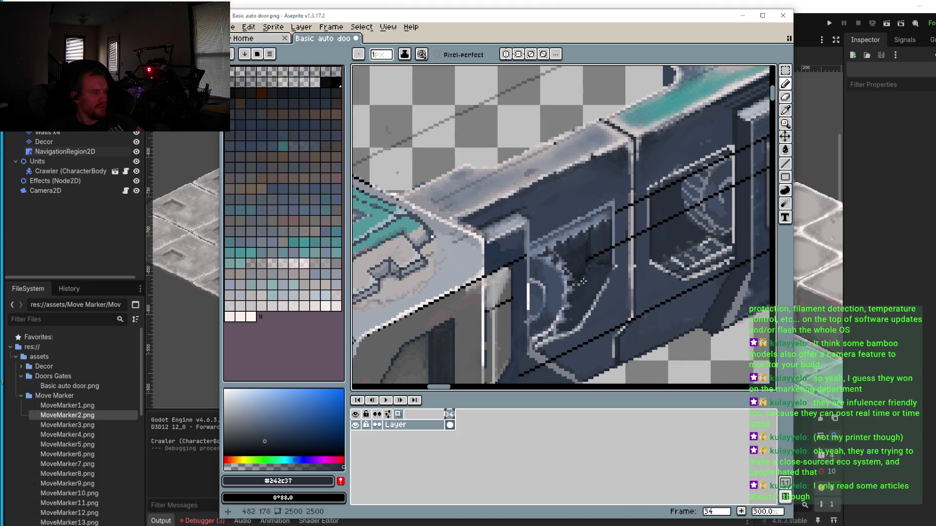
{"action": "scroll", "coordinate": [542, 302], "scroll_direction": "up", "scroll_amount": 5}
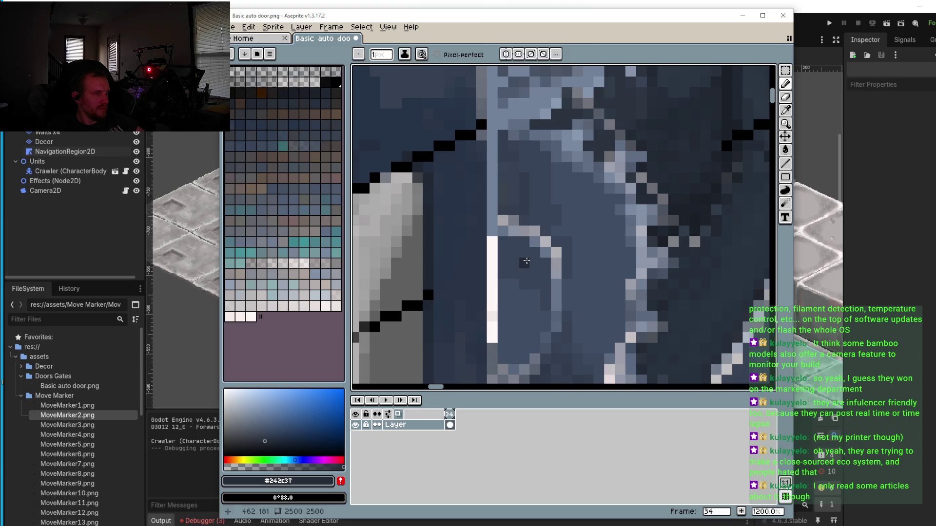
Step: Darken the sampled blue-grey #394558 slightly and paint one pixel beside the light arc
{"action": "left_click", "coordinate": [449, 320], "text": "alt"}
{"action": "left_click", "coordinate": [262, 440]}
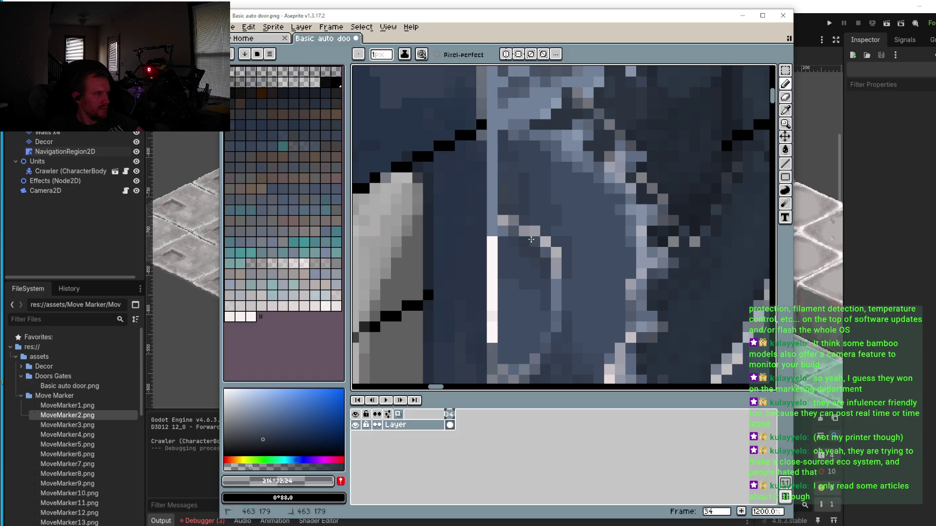
{"action": "left_click", "coordinate": [501, 234]}
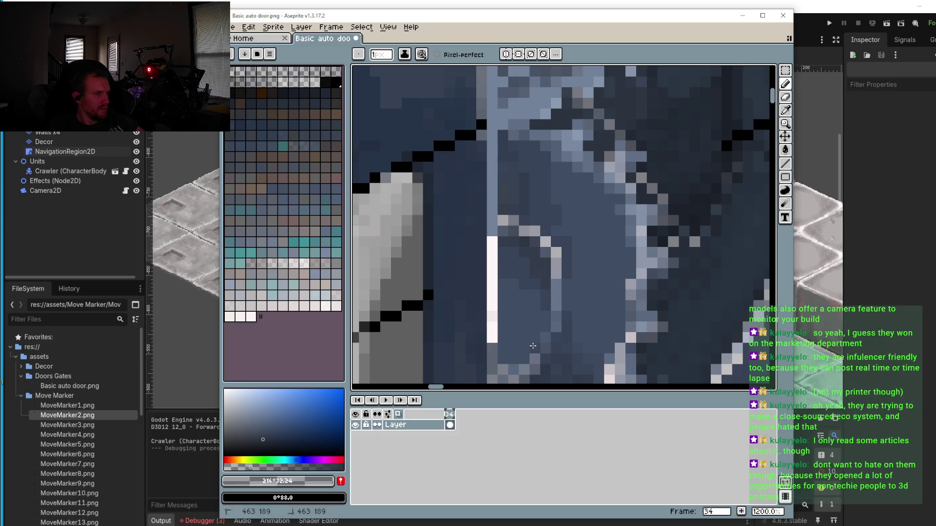
Step: Pan and zoom across the door sprite to review the cleaned-up panel
{"action": "left_click_drag", "start_coordinate": [521, 358], "coordinate": [532, 318]}
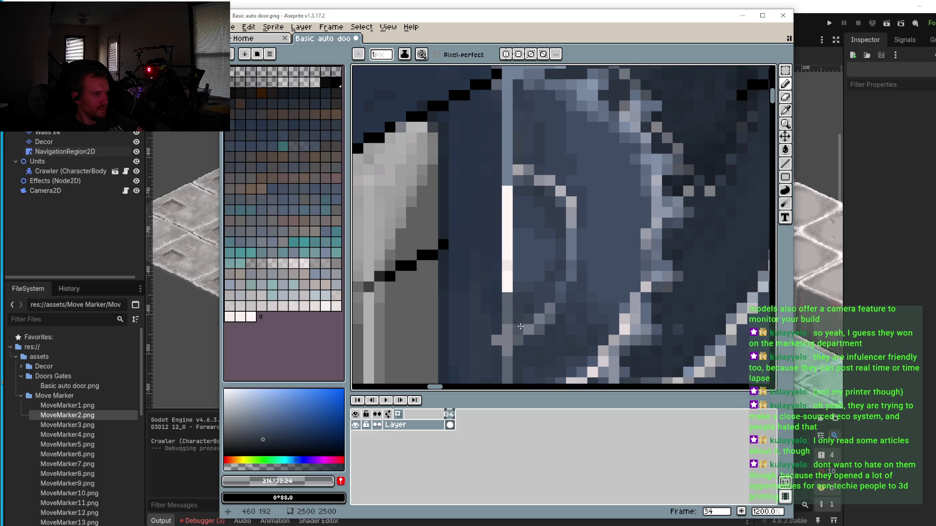
{"action": "scroll", "coordinate": [608, 304], "scroll_direction": "down", "scroll_amount": 6}
{"action": "scroll", "coordinate": [608, 304], "scroll_direction": "up", "scroll_amount": 5}
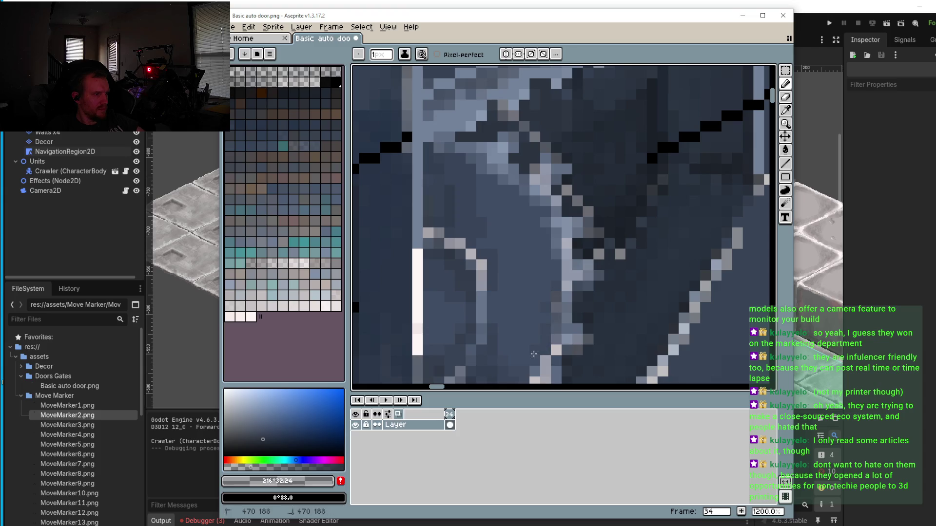
{"action": "scroll", "coordinate": [546, 297], "scroll_direction": "down", "scroll_amount": 2}
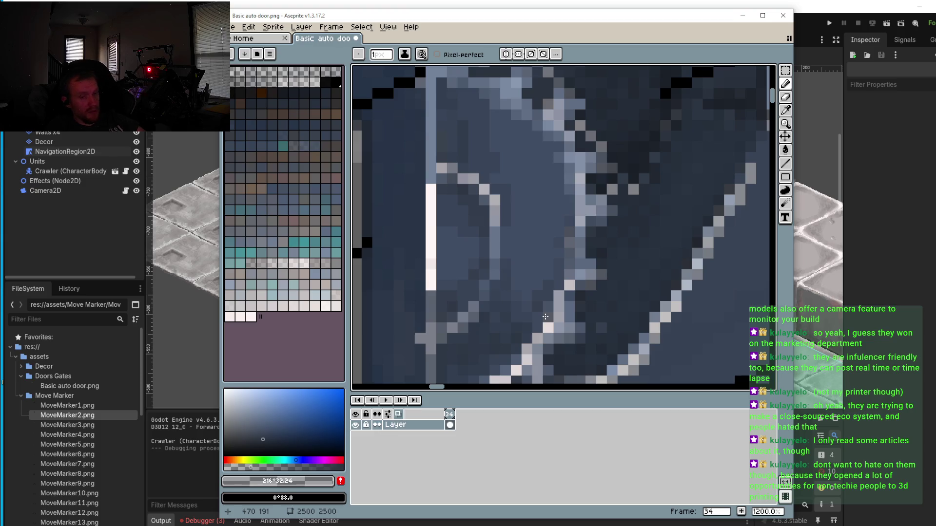
{"action": "scroll", "coordinate": [545, 316], "scroll_direction": "down", "scroll_amount": 3}
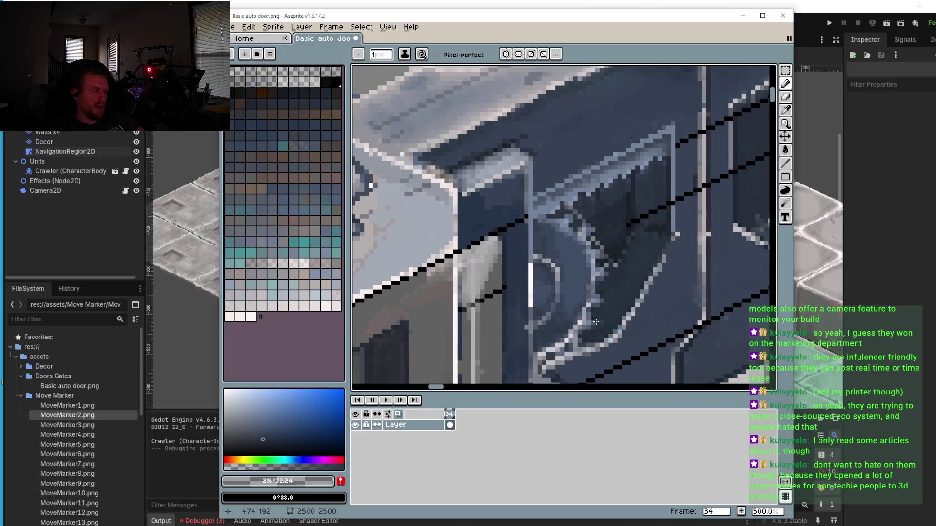
{"action": "scroll", "coordinate": [595, 302], "scroll_direction": "down", "scroll_amount": 1}
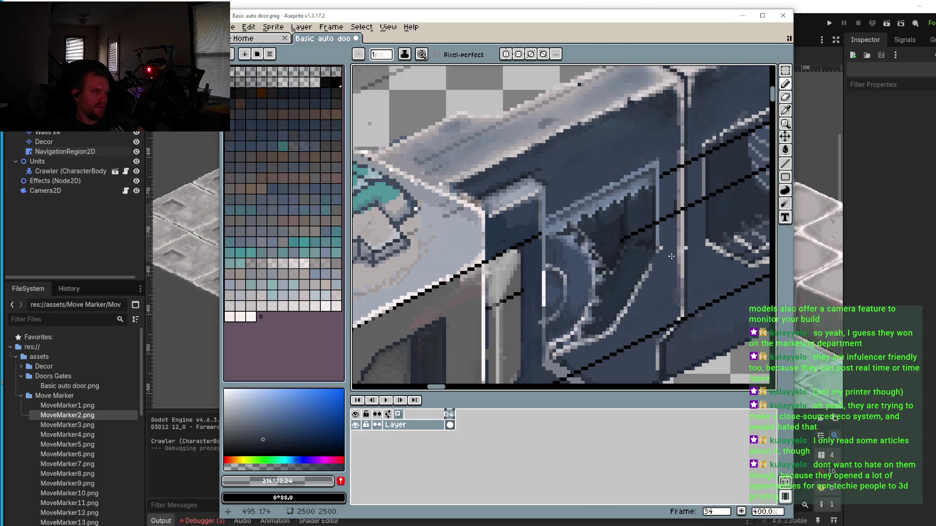
{"action": "scroll", "coordinate": [673, 262], "scroll_direction": "down", "scroll_amount": 3}
{"action": "scroll", "coordinate": [674, 270], "scroll_direction": "up", "scroll_amount": 3}
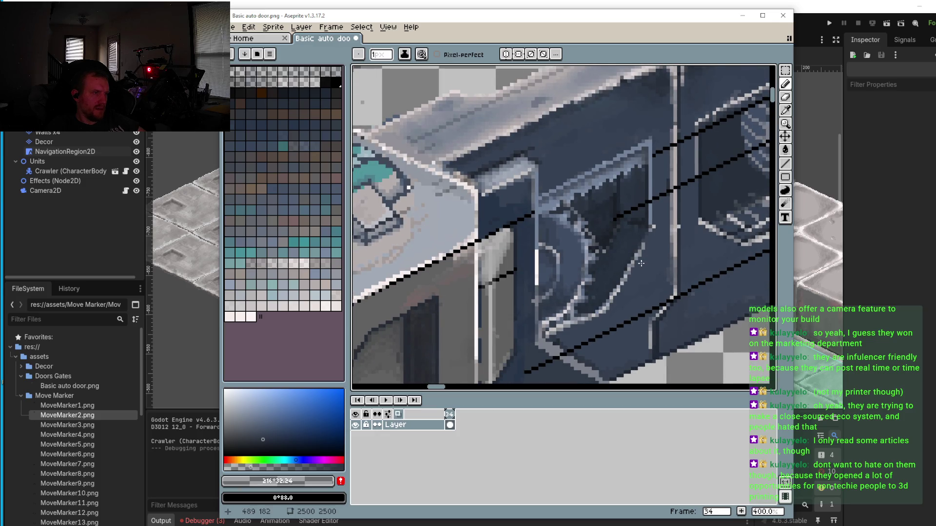
{"action": "scroll", "coordinate": [634, 264], "scroll_direction": "right", "scroll_amount": 1}
{"action": "scroll", "coordinate": [596, 308], "scroll_direction": "down", "scroll_amount": 1}
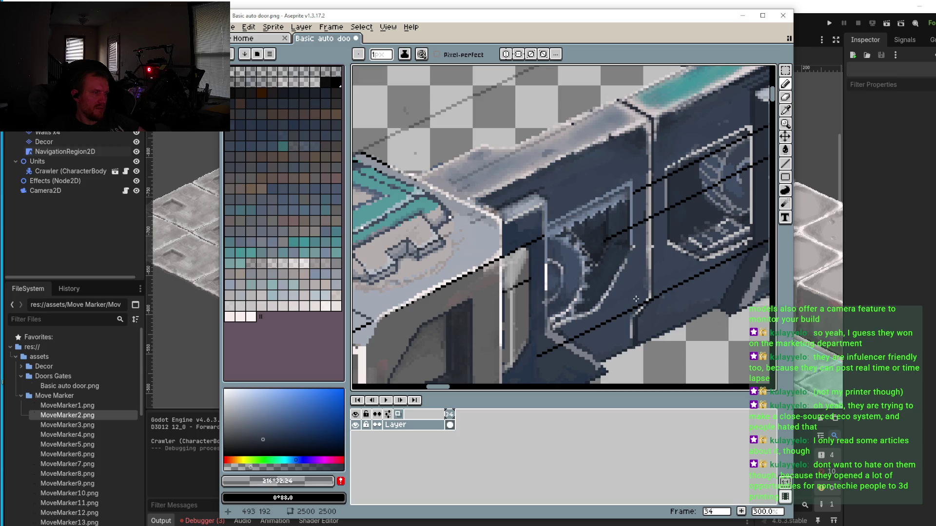
{"action": "scroll", "coordinate": [631, 266], "scroll_direction": "up", "scroll_amount": 2}
Step: Sample black #000000 from the diagonal line, then draw and undo a short recess stroke
{"action": "key", "text": "i"}
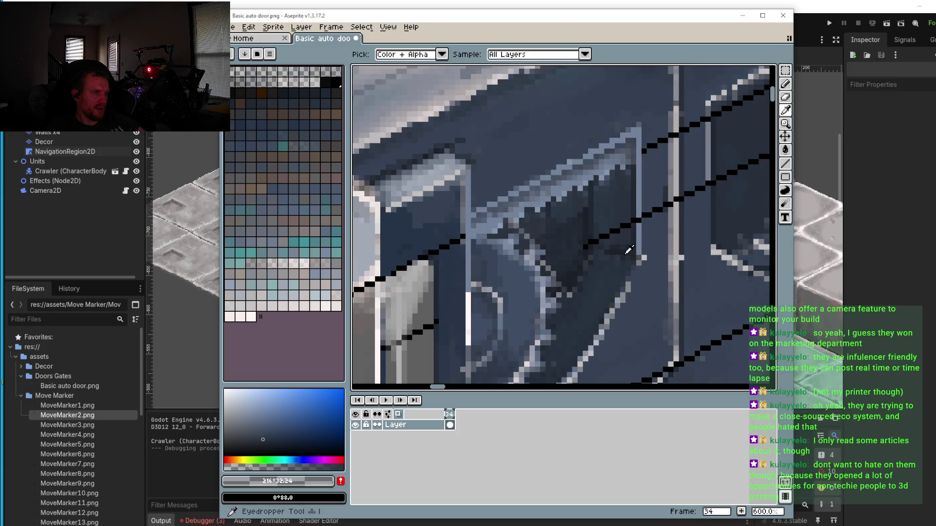
{"action": "left_click", "coordinate": [628, 250]}
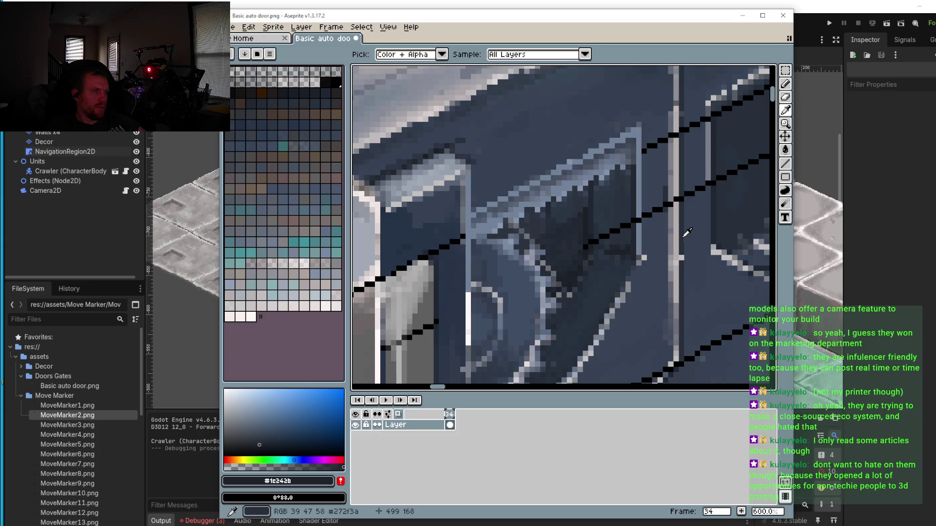
{"action": "left_click", "coordinate": [696, 187]}
{"action": "key", "text": "b"}
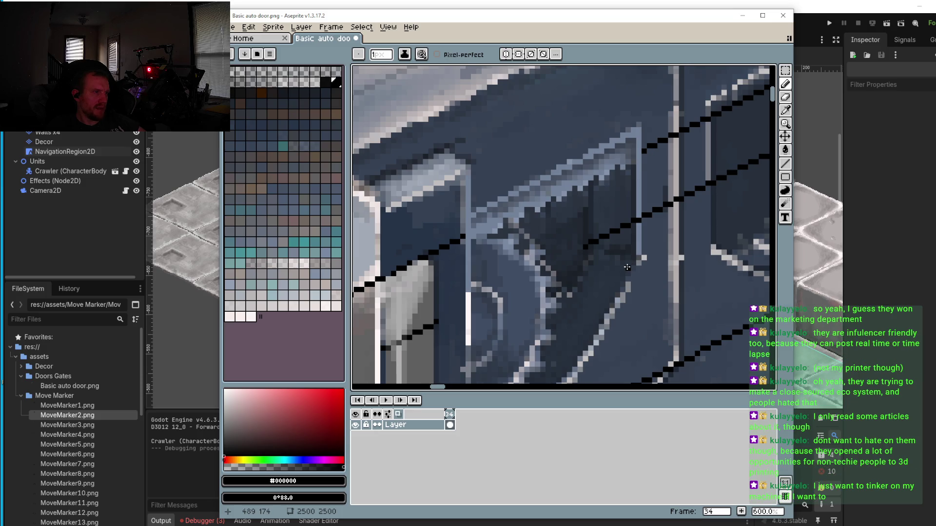
{"action": "scroll", "coordinate": [626, 268], "scroll_direction": "down", "scroll_amount": 2}
{"action": "left_click_drag", "start_coordinate": [623, 276], "coordinate": [593, 259]}
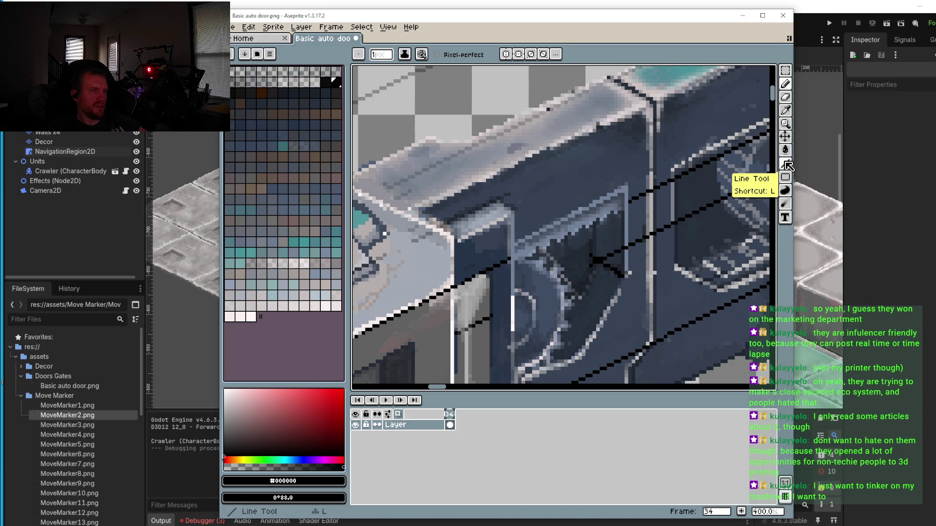
{"action": "key", "text": "ctrl+z"}
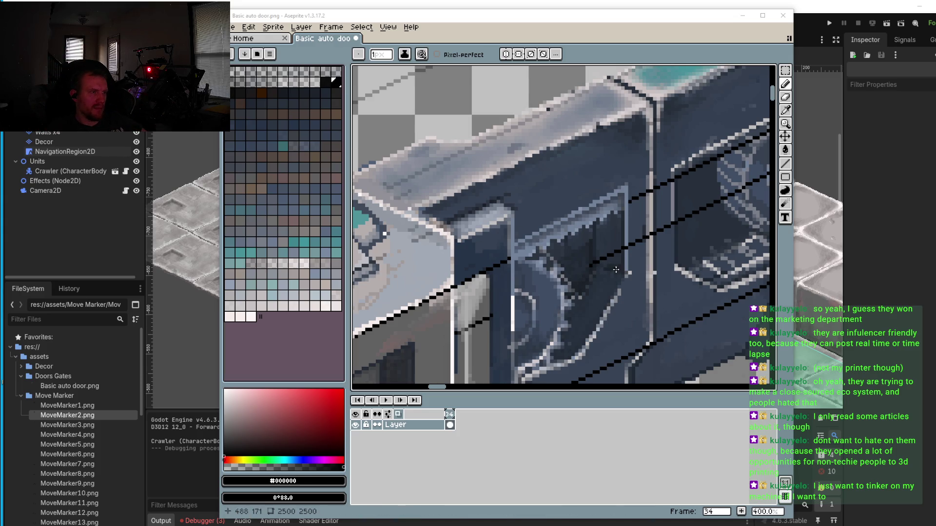
Step: Zoom in, draw a short black stroke at the line crossing, then undo it
{"action": "scroll", "coordinate": [616, 270], "scroll_direction": "up", "scroll_amount": 1}
{"action": "left_click_drag", "start_coordinate": [625, 278], "coordinate": [587, 259]}
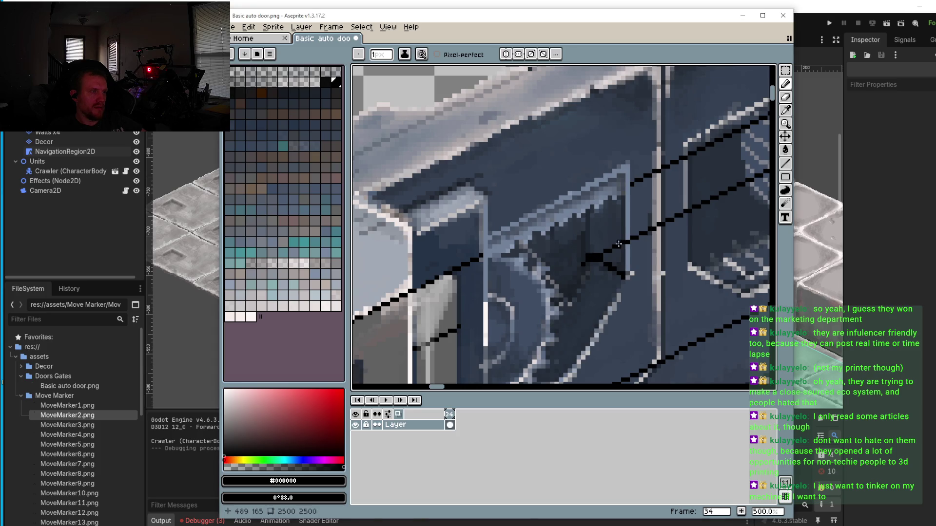
{"action": "key", "text": "ctrl+z"}
Step: Draw a straight black diagonal from the line crossing inside the door recess
{"action": "key", "text": "l"}
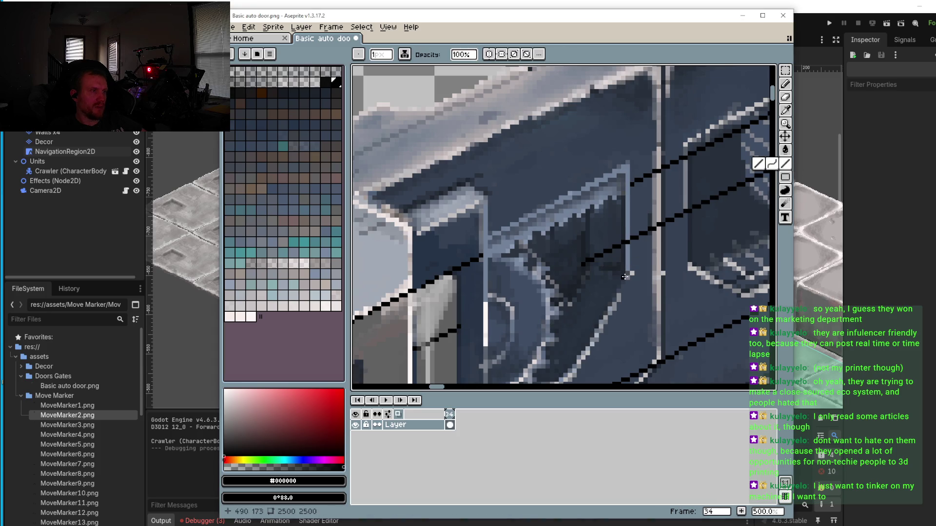
{"action": "left_click_drag", "start_coordinate": [623, 273], "coordinate": [586, 251]}
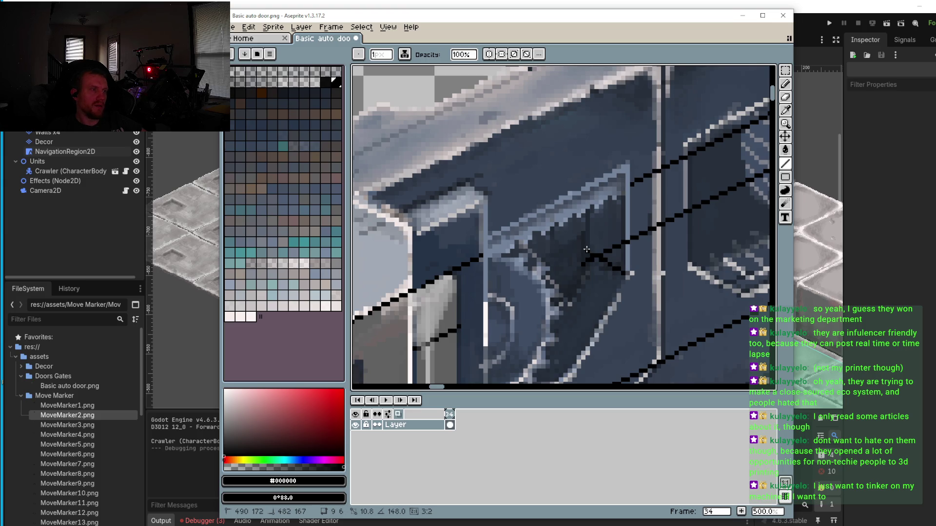
{"action": "scroll", "coordinate": [586, 252], "scroll_direction": "down", "scroll_amount": 2}
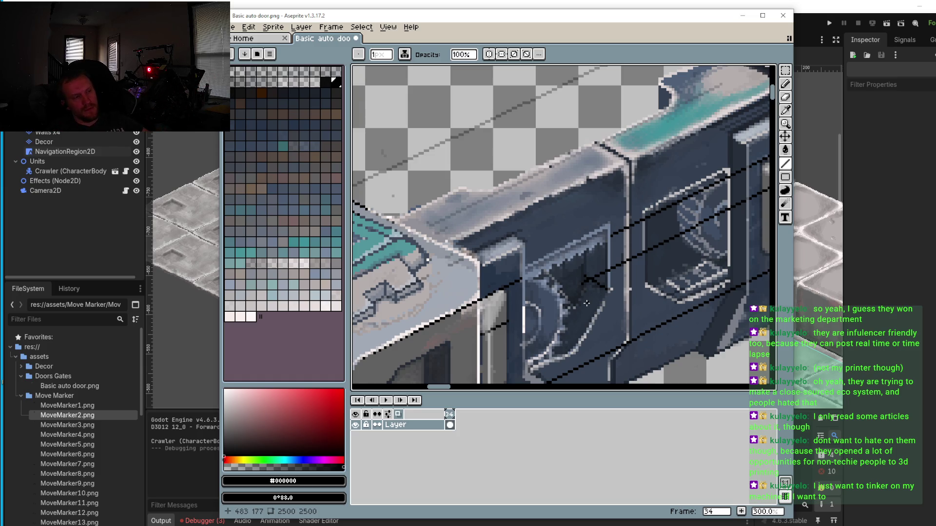
{"action": "scroll", "coordinate": [597, 268], "scroll_direction": "up", "scroll_amount": 2}
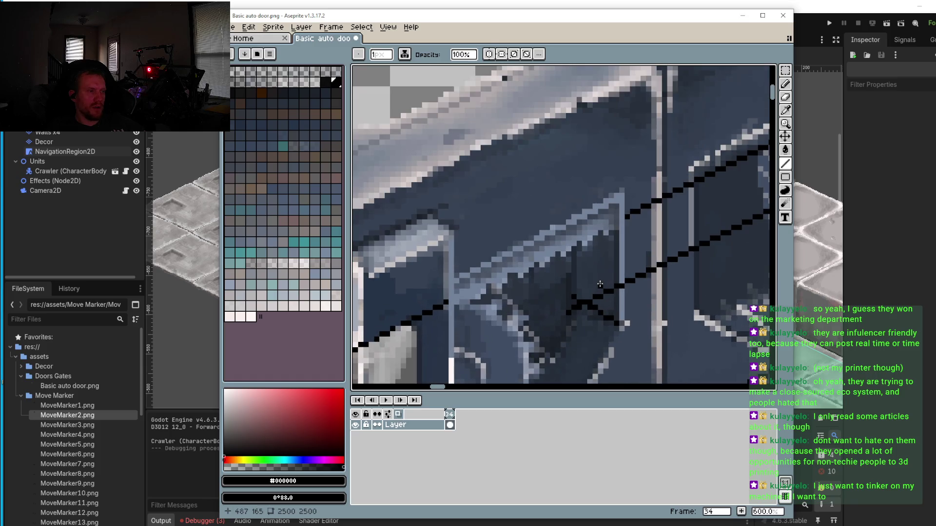
Step: Cover stray black pixels with wall blue-grey #29323F, then sample the darker recess shade #1a2129
{"action": "key", "text": "i"}
{"action": "left_click", "coordinate": [605, 276]}
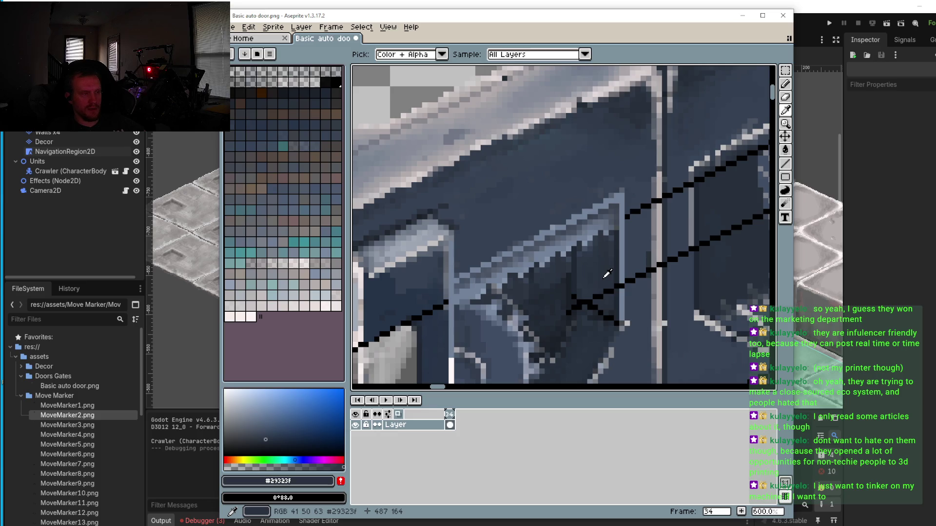
{"action": "key", "text": "b"}
{"action": "left_click_drag", "start_coordinate": [607, 289], "coordinate": [581, 294]}
{"action": "scroll", "coordinate": [602, 290], "scroll_direction": "up", "scroll_amount": 3}
{"action": "left_click", "coordinate": [576, 291]}
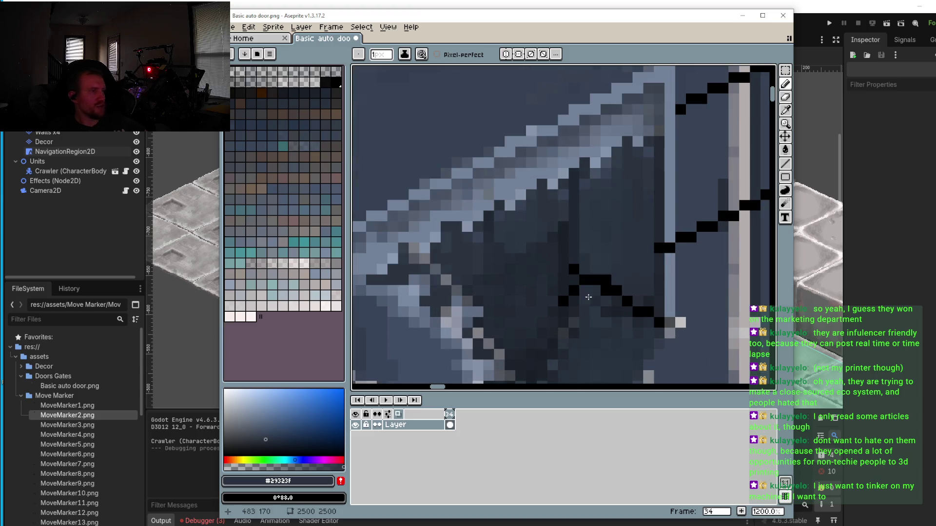
{"action": "scroll", "coordinate": [568, 292], "scroll_direction": "up", "scroll_amount": 2}
{"action": "left_click", "coordinate": [577, 264], "text": "alt"}
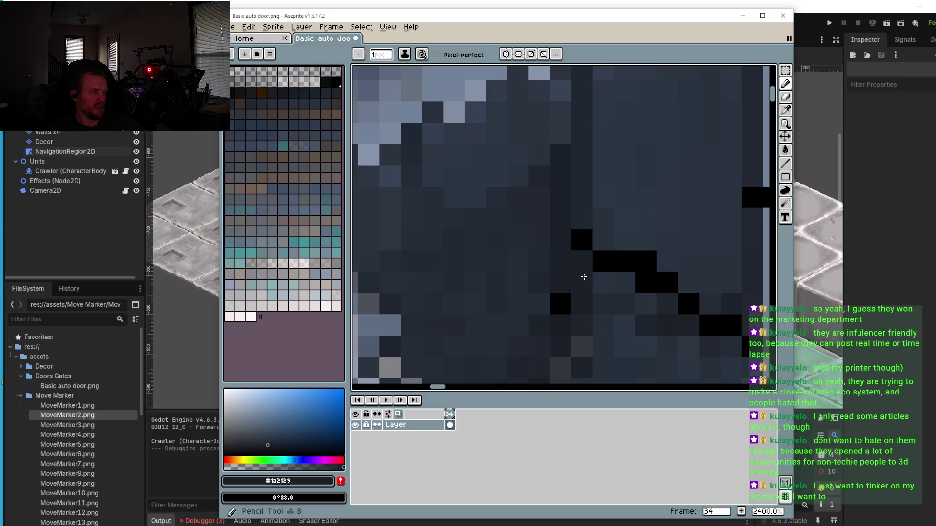
Step: Pick a dark grey from the canvas as the Pencil colour
{"action": "scroll", "coordinate": [566, 297], "scroll_direction": "down", "scroll_amount": 5}
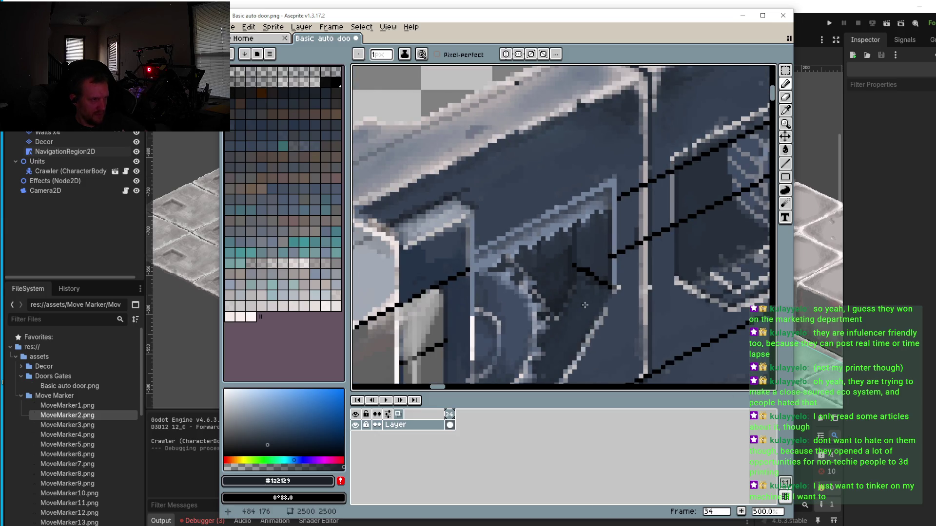
{"action": "scroll", "coordinate": [585, 306], "scroll_direction": "down", "scroll_amount": 3}
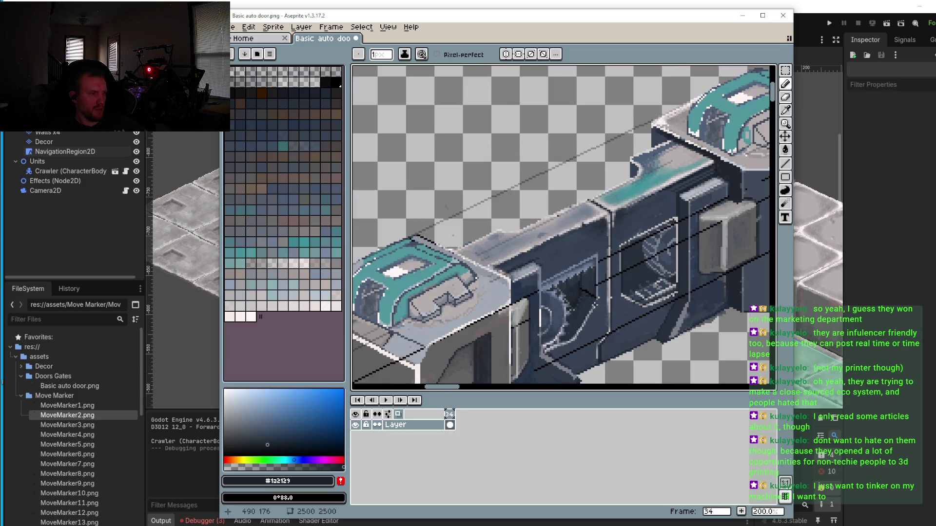
{"action": "scroll", "coordinate": [594, 305], "scroll_direction": "up", "scroll_amount": 8}
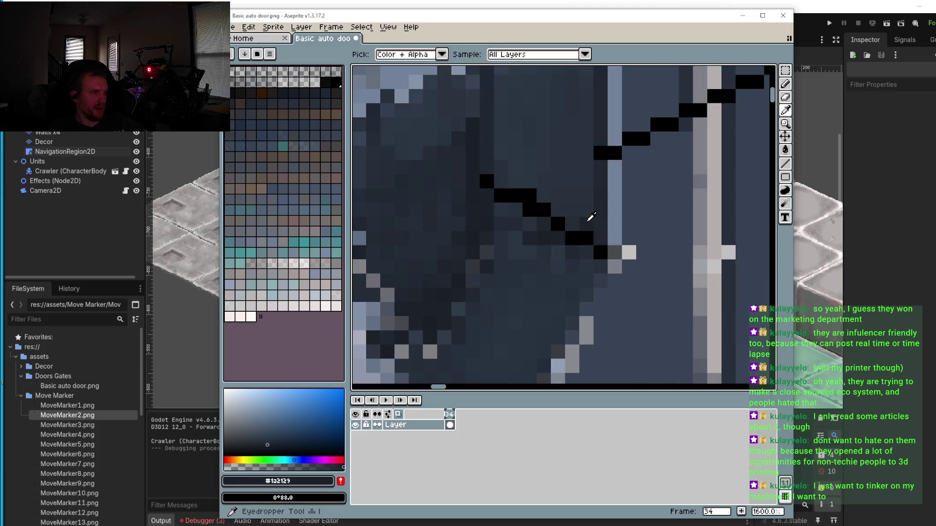
{"action": "left_click", "coordinate": [265, 444]}
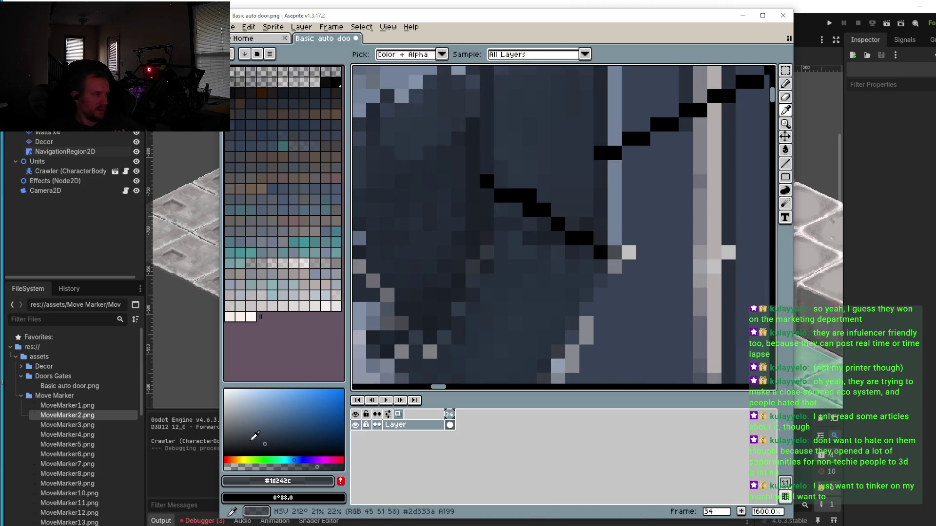
{"action": "key", "text": "b"}
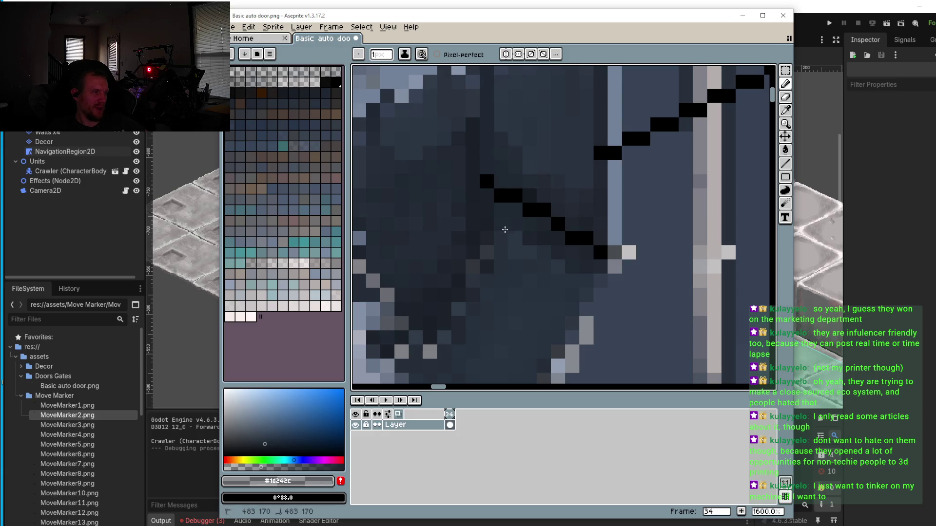
Step: Recolour the seven black pixels of the recess diagonal to dark grey
{"action": "scroll", "coordinate": [593, 292], "scroll_direction": "down", "scroll_amount": 5}
{"action": "scroll", "coordinate": [594, 293], "scroll_direction": "down", "scroll_amount": 3}
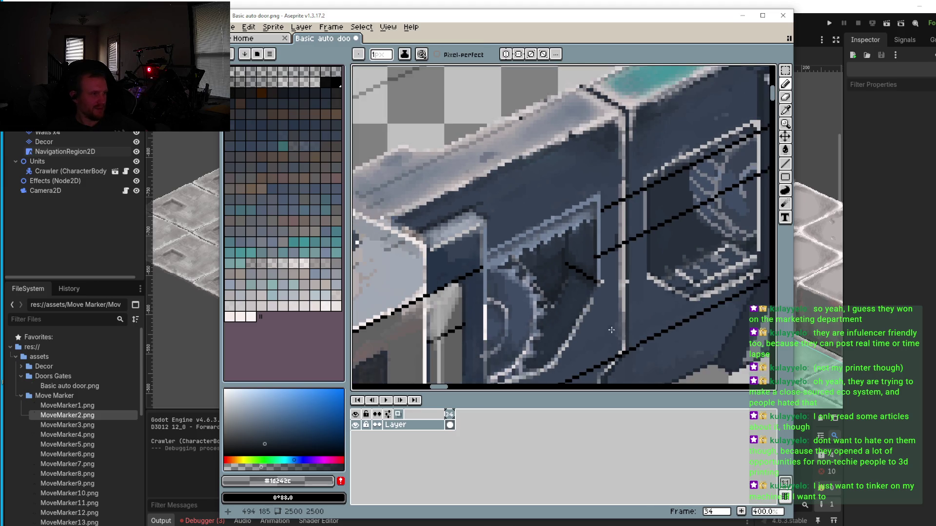
{"action": "scroll", "coordinate": [565, 271], "scroll_direction": "up", "scroll_amount": 8}
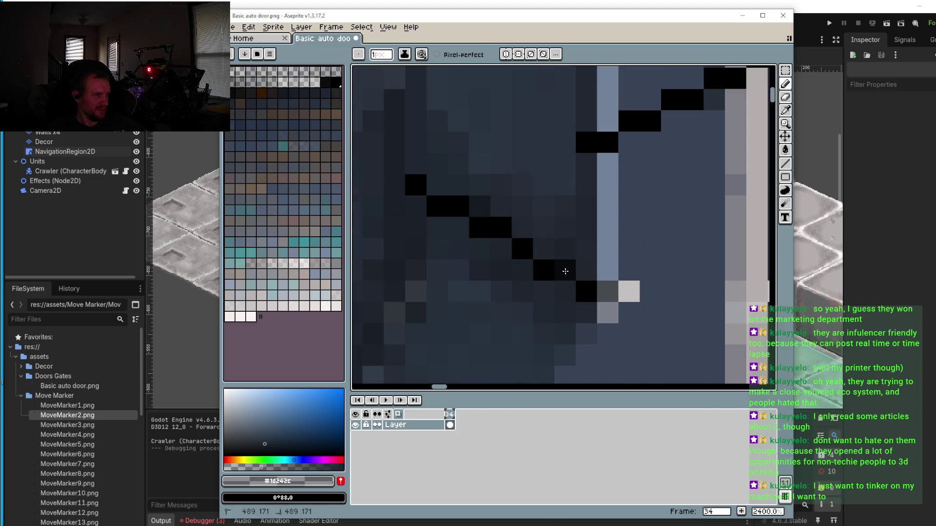
{"action": "left_click", "coordinate": [544, 271]}
{"action": "left_click", "coordinate": [522, 249]}
{"action": "left_click", "coordinate": [503, 227]}
{"action": "left_click", "coordinate": [481, 228]}
{"action": "left_click", "coordinate": [457, 206]}
{"action": "left_click", "coordinate": [437, 206]}
{"action": "left_click", "coordinate": [415, 185]}
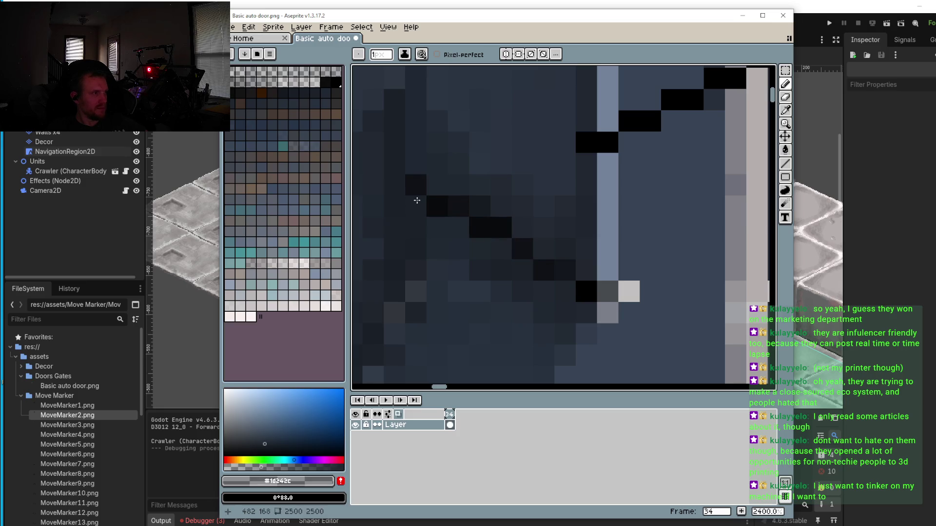
{"action": "scroll", "coordinate": [417, 201], "scroll_direction": "down", "scroll_amount": 3}
{"action": "scroll", "coordinate": [424, 215], "scroll_direction": "up", "scroll_amount": 3}
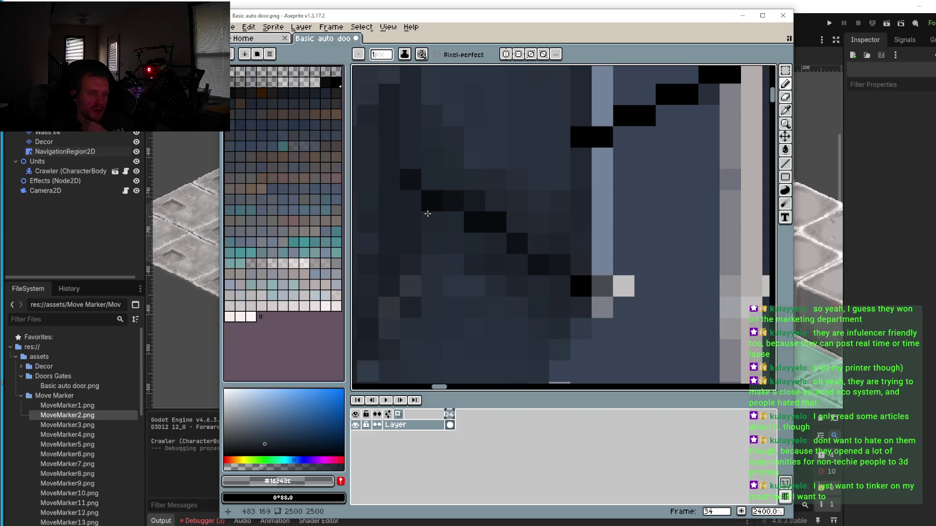
Step: Sample near-black #090b0d, try one darker pixel on the diagonal, and undo it
{"action": "scroll", "coordinate": [452, 183], "scroll_direction": "down", "scroll_amount": 6}
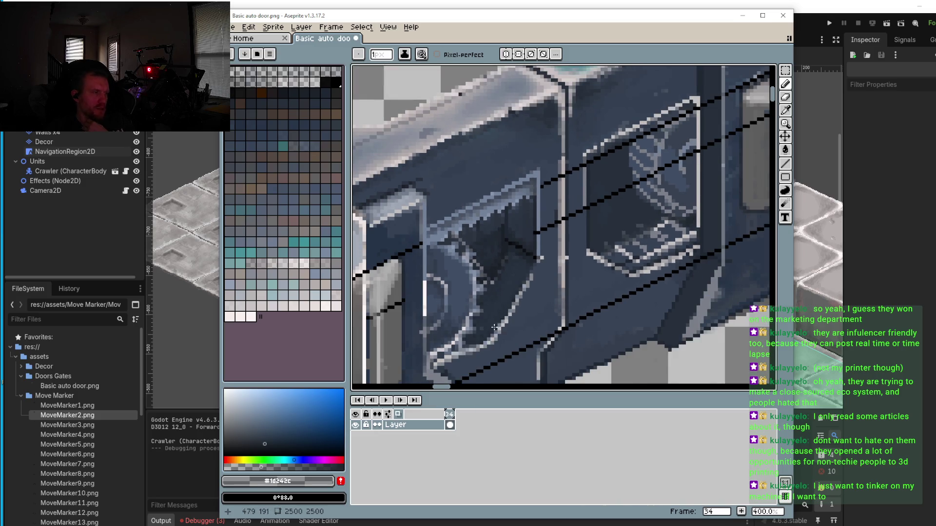
{"action": "scroll", "coordinate": [494, 327], "scroll_direction": "down", "scroll_amount": 2}
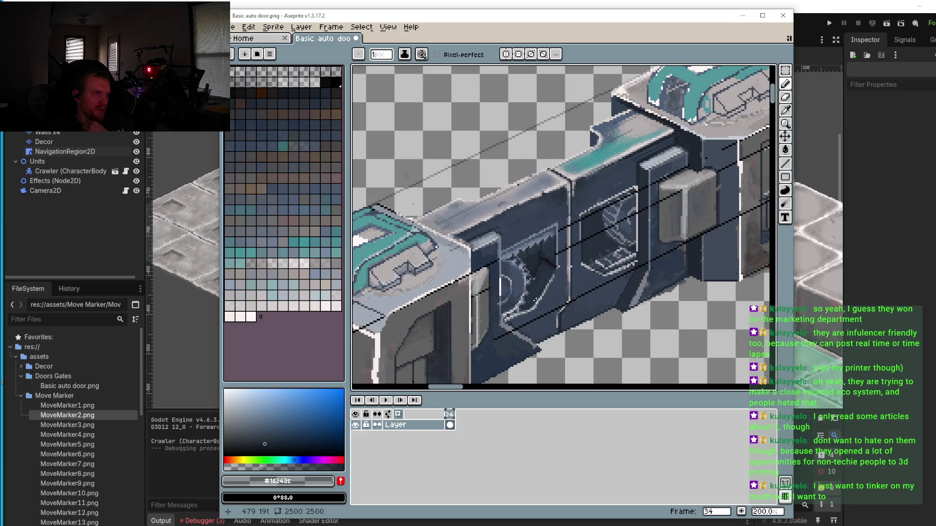
{"action": "scroll", "coordinate": [528, 272], "scroll_direction": "up", "scroll_amount": 8}
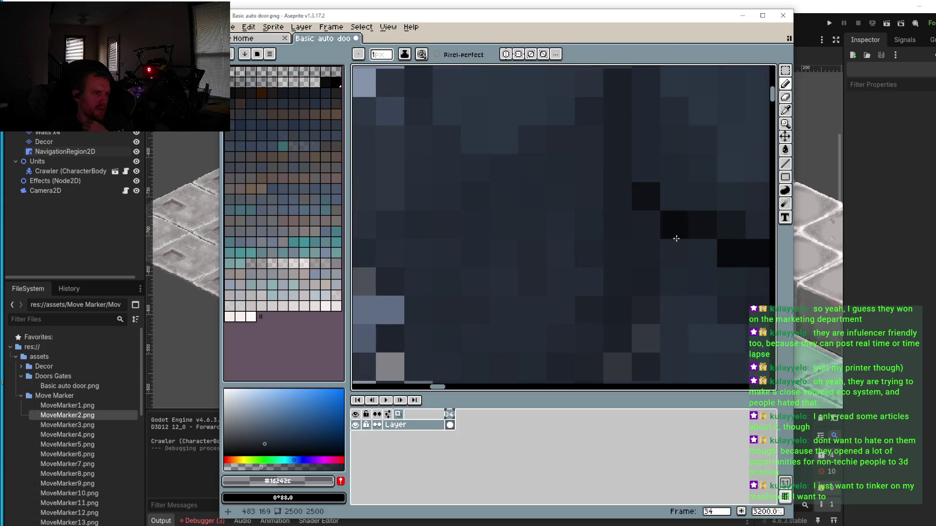
{"action": "scroll", "coordinate": [688, 246], "scroll_direction": "down", "scroll_amount": 2}
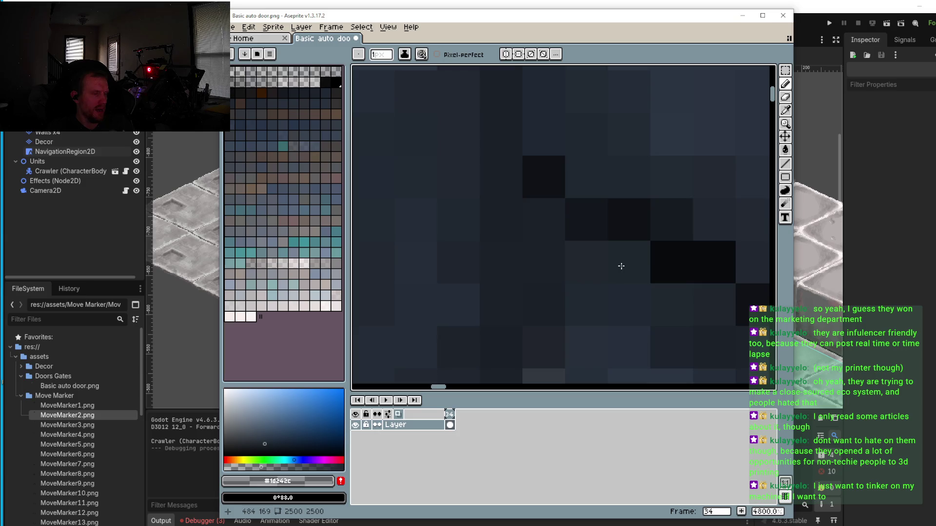
{"action": "scroll", "coordinate": [629, 265], "scroll_direction": "right", "scroll_amount": 3}
{"action": "left_click", "coordinate": [628, 263], "text": "alt"}
{"action": "left_click", "coordinate": [589, 268]}
{"action": "key", "text": "ctrl+z"}
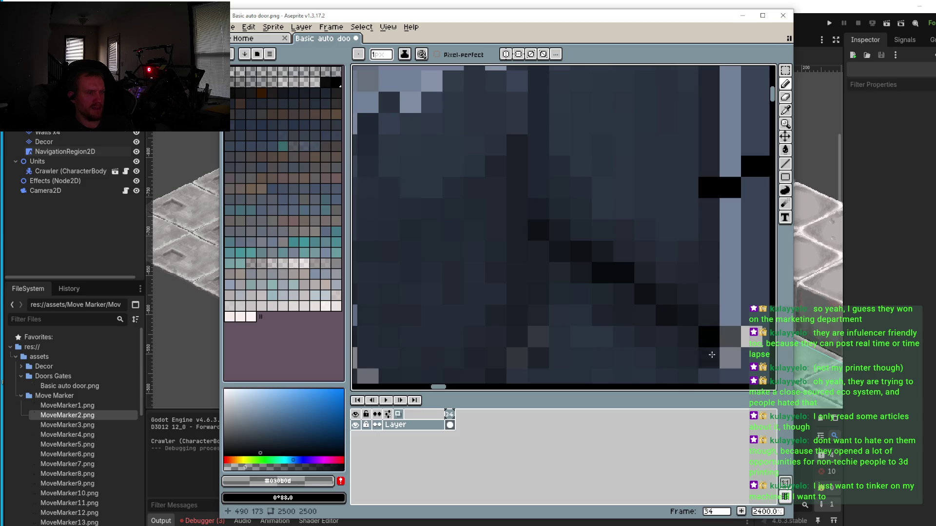
{"action": "left_click", "coordinate": [554, 204]}
{"action": "scroll", "coordinate": [542, 190], "scroll_direction": "down", "scroll_amount": 3}
{"action": "scroll", "coordinate": [549, 249], "scroll_direction": "up", "scroll_amount": 3}
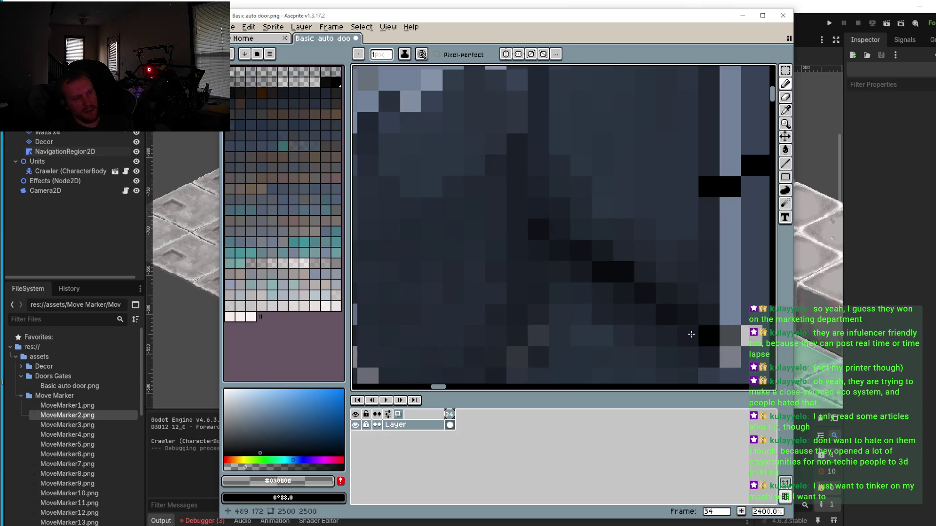
{"action": "scroll", "coordinate": [698, 352], "scroll_direction": "down", "scroll_amount": 6}
{"action": "scroll", "coordinate": [623, 254], "scroll_direction": "up", "scroll_amount": 1}
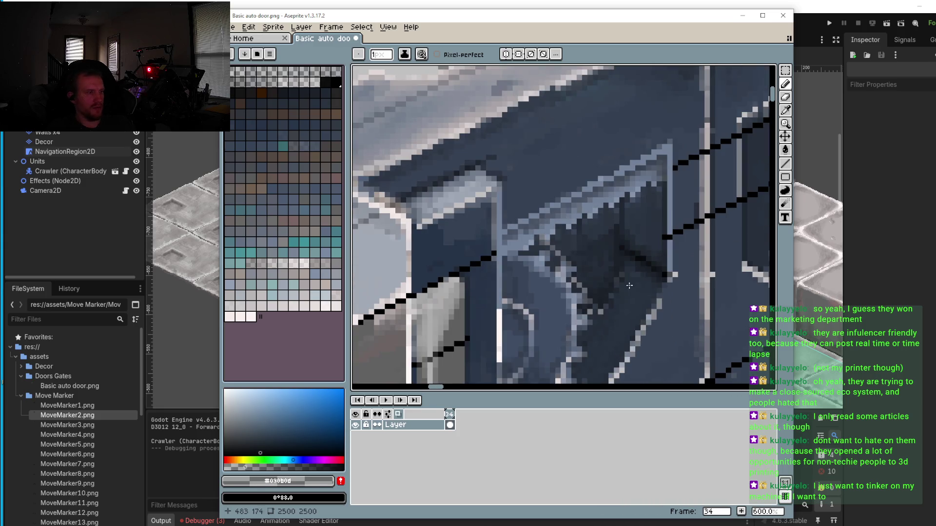
{"action": "scroll", "coordinate": [643, 257], "scroll_direction": "up", "scroll_amount": 4}
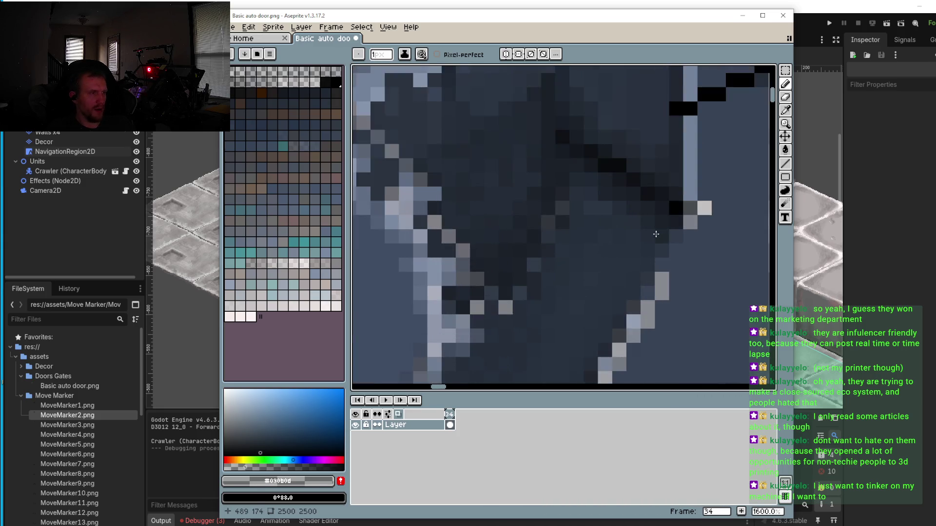
{"action": "key", "text": "i"}
{"action": "left_click", "coordinate": [683, 195]}
{"action": "scroll", "coordinate": [657, 257], "scroll_direction": "down", "scroll_amount": 4}
{"action": "scroll", "coordinate": [643, 255], "scroll_direction": "up", "scroll_amount": 3}
{"action": "key", "text": "b"}
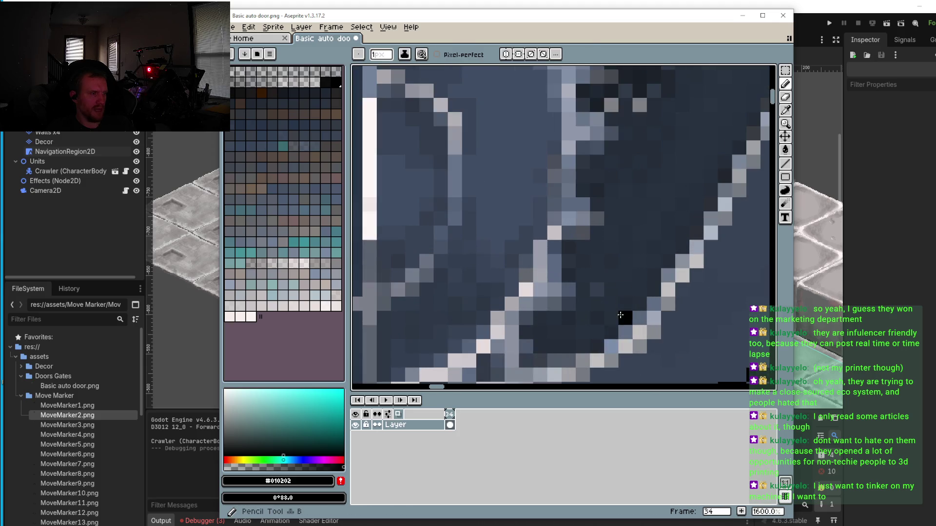
{"action": "scroll", "coordinate": [634, 257], "scroll_direction": "down", "scroll_amount": 3}
{"action": "scroll", "coordinate": [633, 257], "scroll_direction": "up", "scroll_amount": 2}
{"action": "key", "text": "i"}
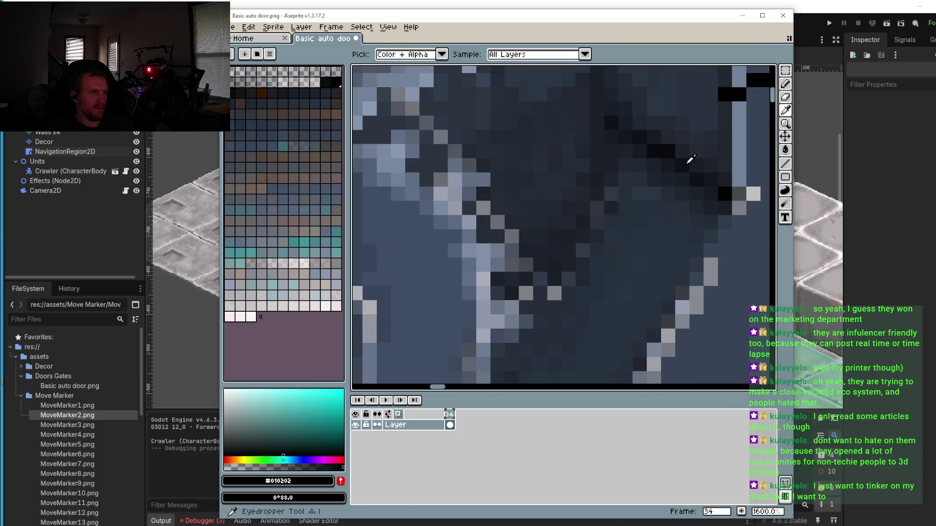
{"action": "left_click", "coordinate": [689, 158]}
{"action": "scroll", "coordinate": [660, 203], "scroll_direction": "up", "scroll_amount": 1}
{"action": "key", "text": "b"}
{"action": "left_click", "coordinate": [611, 290]}
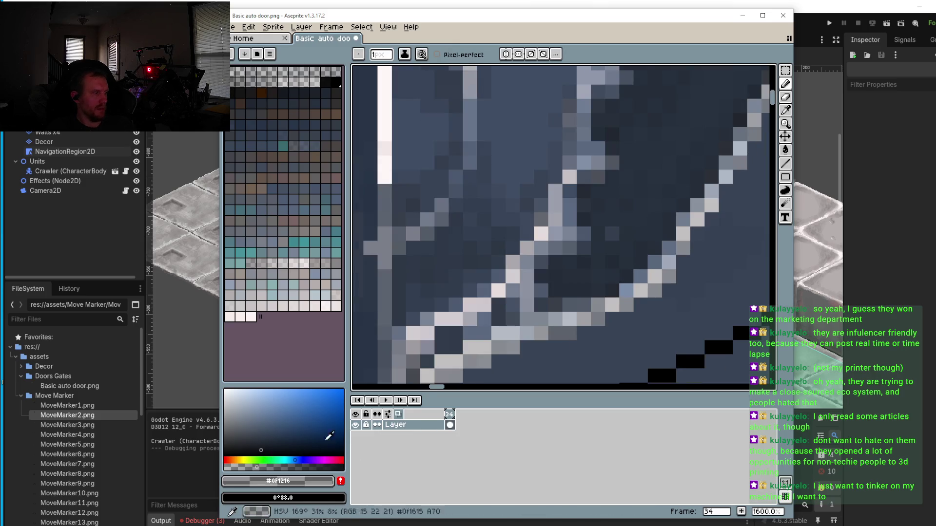
{"action": "scroll", "coordinate": [606, 266], "scroll_direction": "down", "scroll_amount": 3}
{"action": "scroll", "coordinate": [606, 265], "scroll_direction": "up", "scroll_amount": 3}
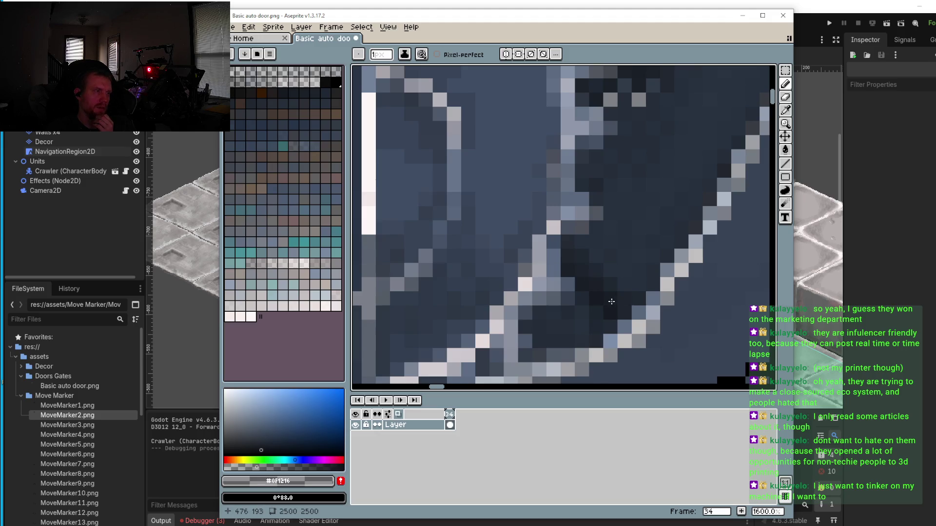
{"action": "scroll", "coordinate": [621, 311], "scroll_direction": "down", "scroll_amount": 4}
{"action": "scroll", "coordinate": [665, 285], "scroll_direction": "up", "scroll_amount": 6}
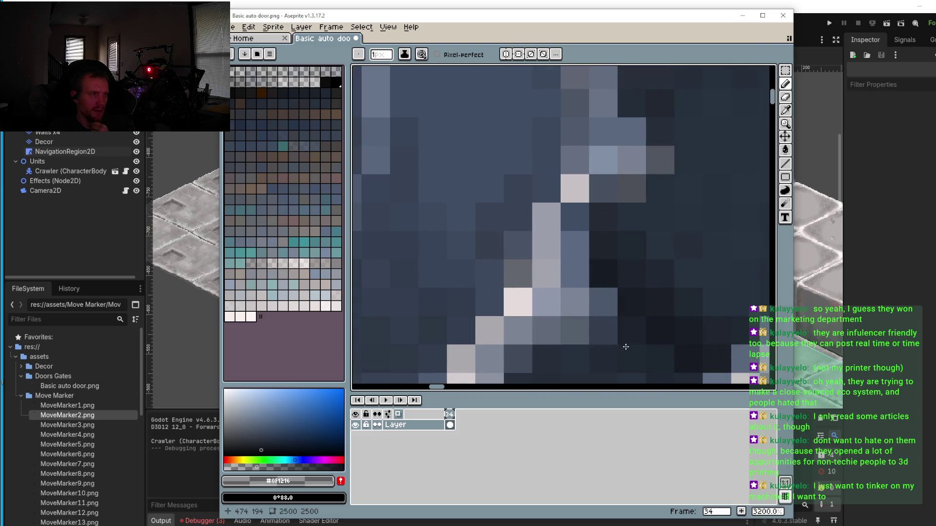
{"action": "scroll", "coordinate": [626, 347], "scroll_direction": "down", "scroll_amount": 5}
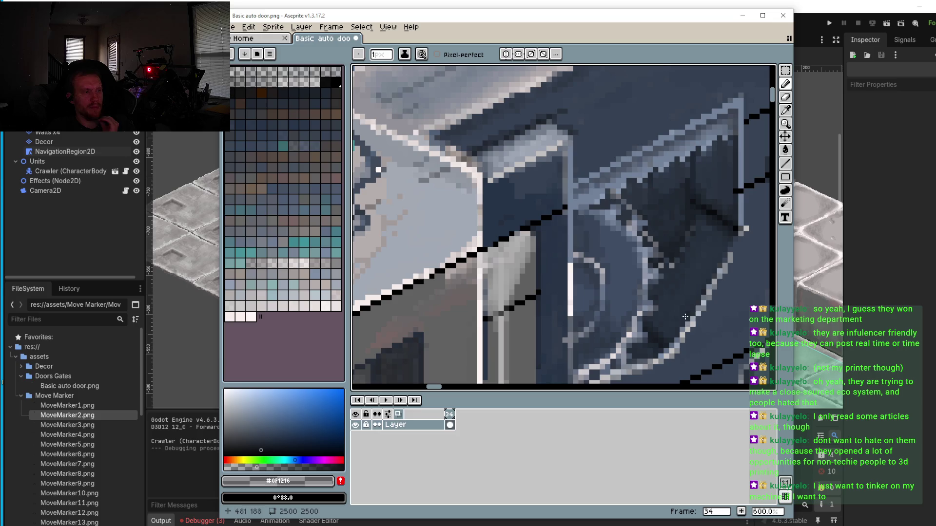
{"action": "scroll", "coordinate": [672, 327], "scroll_direction": "up", "scroll_amount": 3}
{"action": "left_click", "coordinate": [654, 324], "text": "alt"}
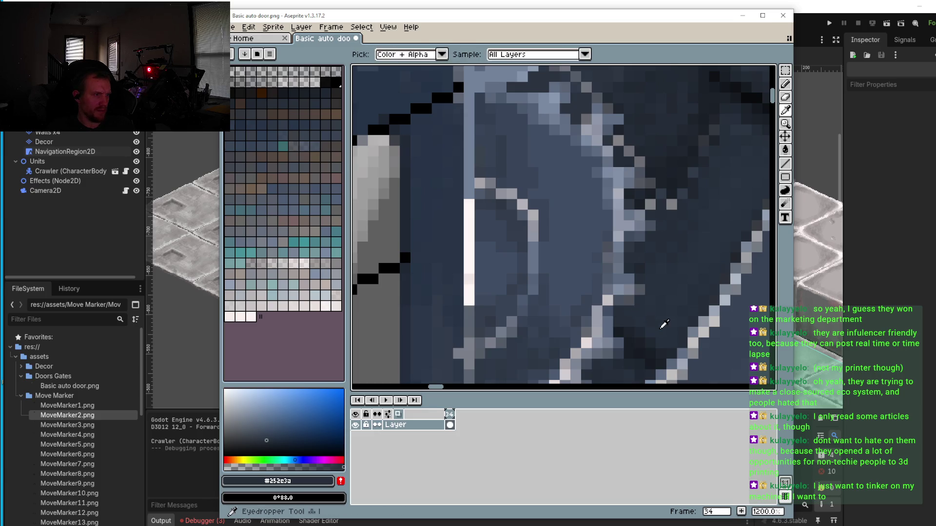
Step: Pan and zoom to bring the door's inner frame into view
{"action": "scroll", "coordinate": [658, 326], "scroll_direction": "down", "scroll_amount": 3}
{"action": "left_click_drag", "start_coordinate": [683, 334], "coordinate": [659, 339]}
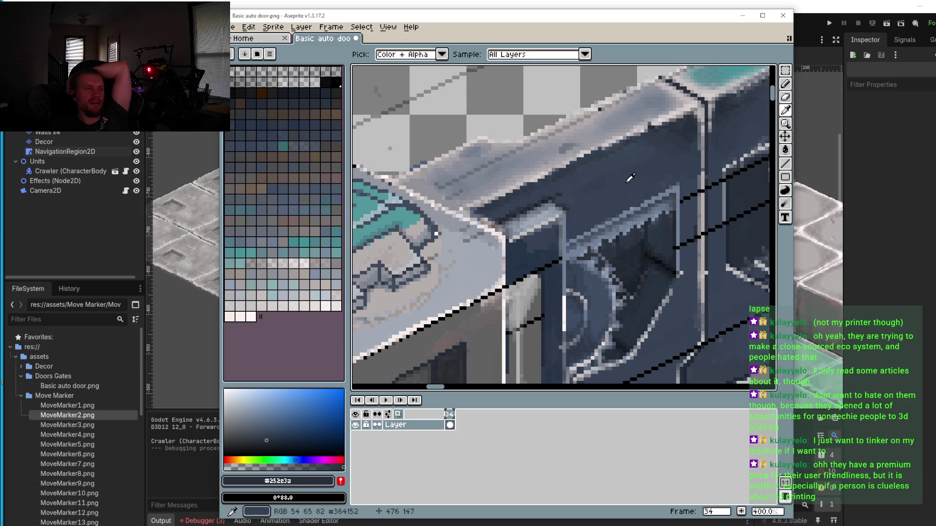
{"action": "scroll", "coordinate": [596, 237], "scroll_direction": "down", "scroll_amount": 2}
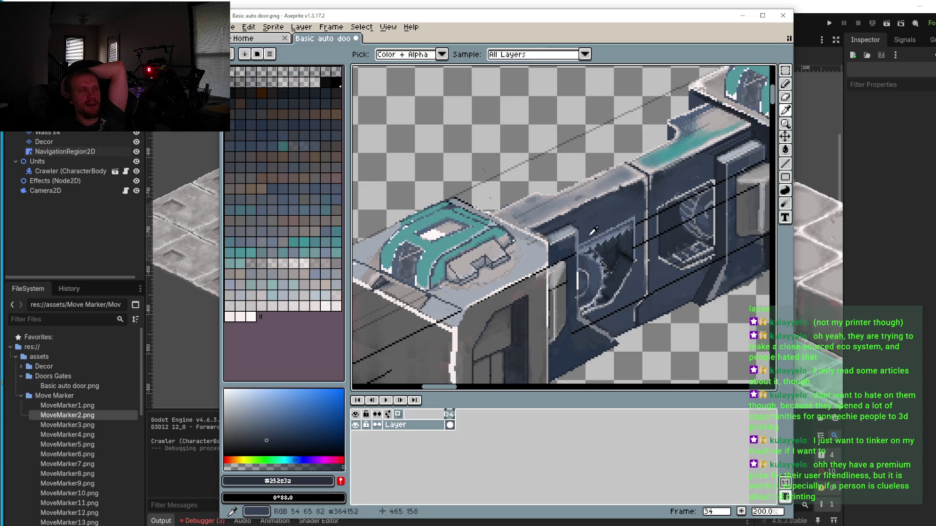
{"action": "left_click_drag", "start_coordinate": [593, 233], "coordinate": [560, 223]}
{"action": "scroll", "coordinate": [566, 234], "scroll_direction": "up", "scroll_amount": 2}
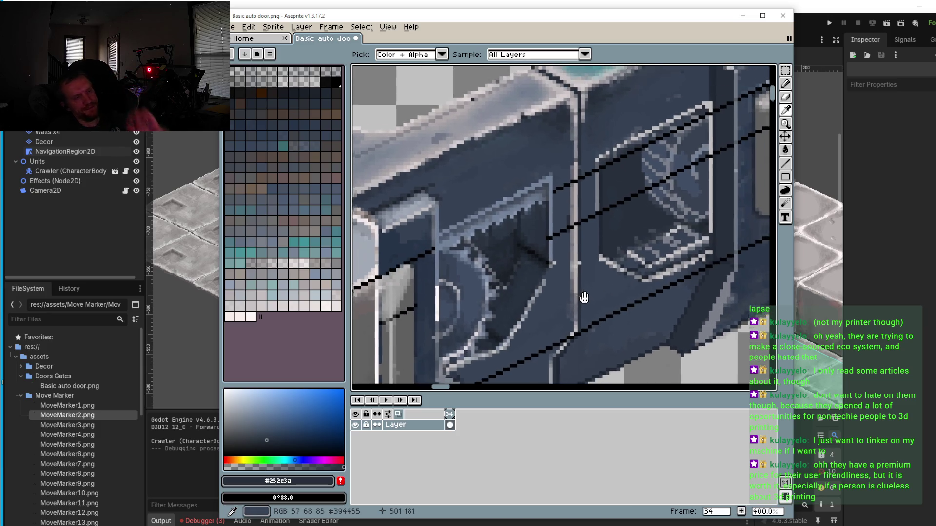
{"action": "scroll", "coordinate": [583, 274], "scroll_direction": "up", "scroll_amount": 4}
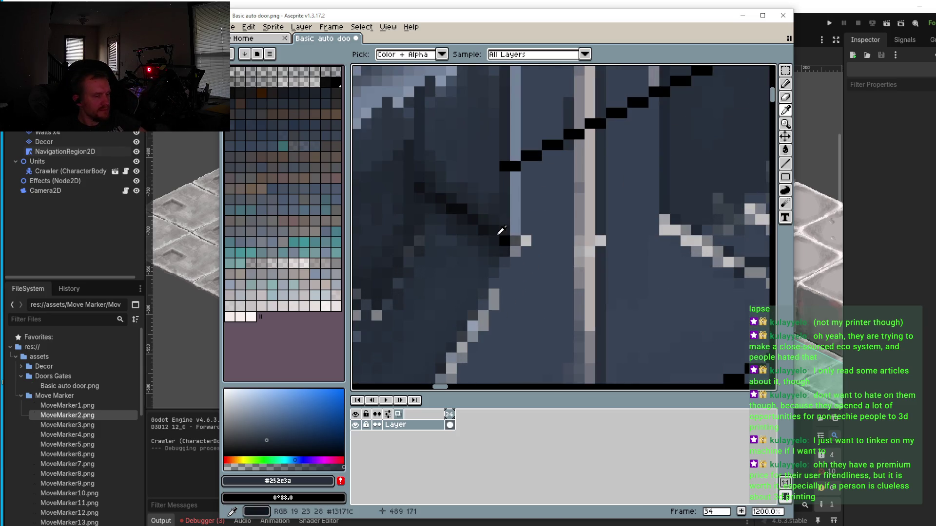
Step: Eyedrop near-black #0f1216 from the recess shadow and return to the Pencil
{"action": "key", "text": "i"}
{"action": "left_click", "coordinate": [487, 225]}
{"action": "scroll", "coordinate": [561, 268], "scroll_direction": "up", "scroll_amount": 5}
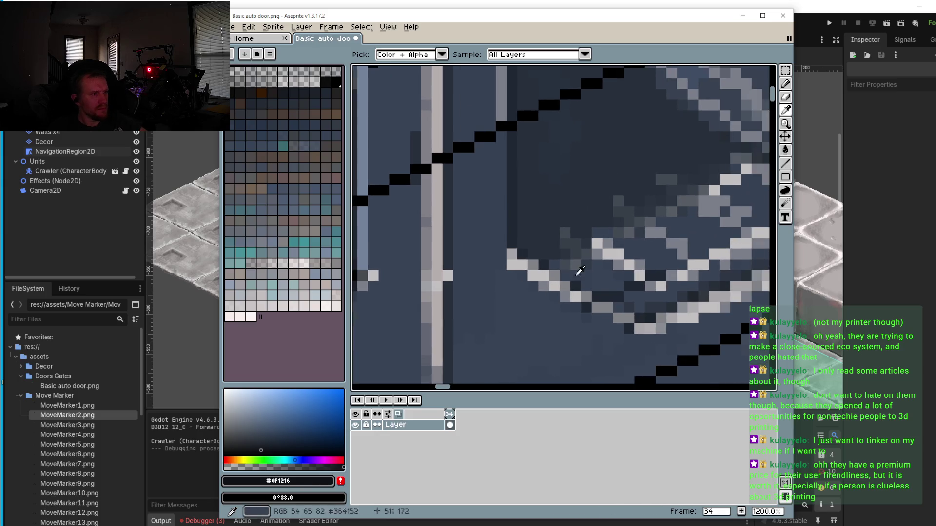
{"action": "key", "text": "b"}
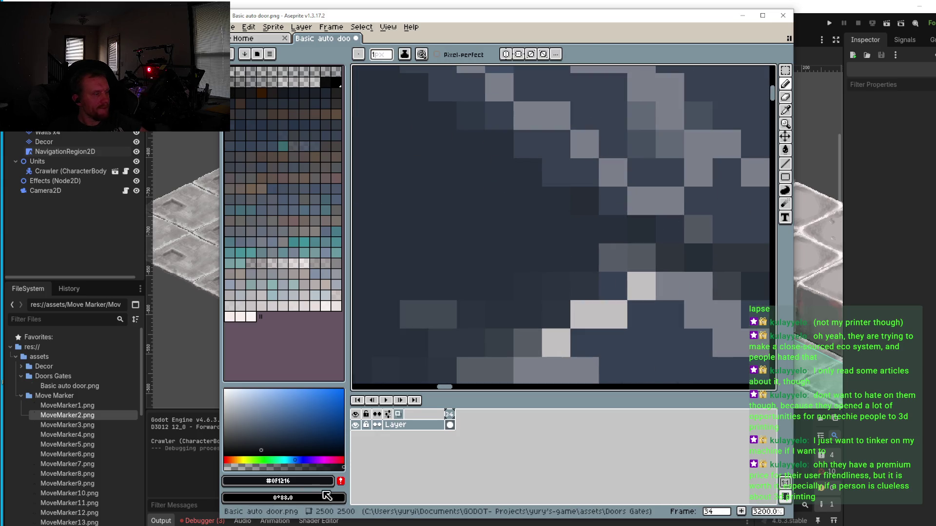
Step: Paint #0f1216 over the stray lighter pixels in the recess shadow
{"action": "left_click_drag", "start_coordinate": [630, 226], "coordinate": [615, 230]}
{"action": "left_click", "coordinate": [608, 251]}
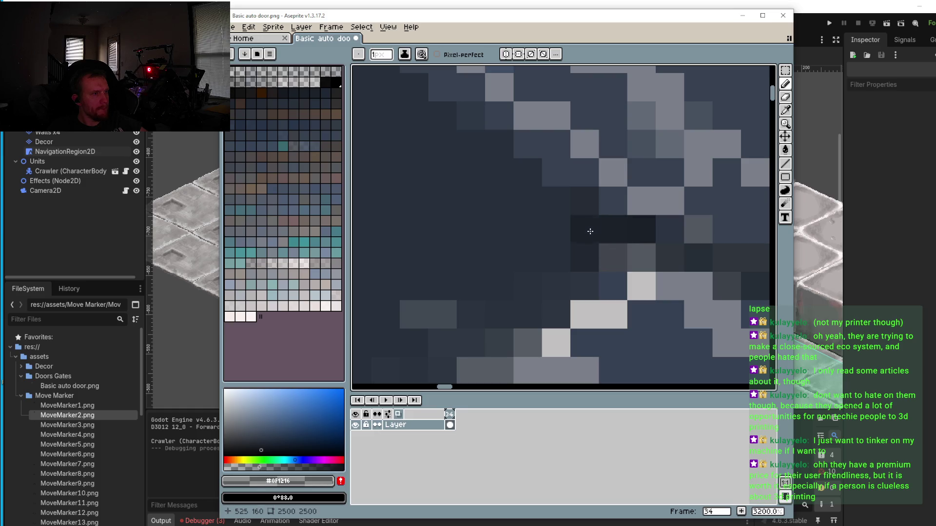
{"action": "scroll", "coordinate": [587, 227], "scroll_direction": "down", "scroll_amount": 3}
{"action": "scroll", "coordinate": [588, 228], "scroll_direction": "up", "scroll_amount": 2}
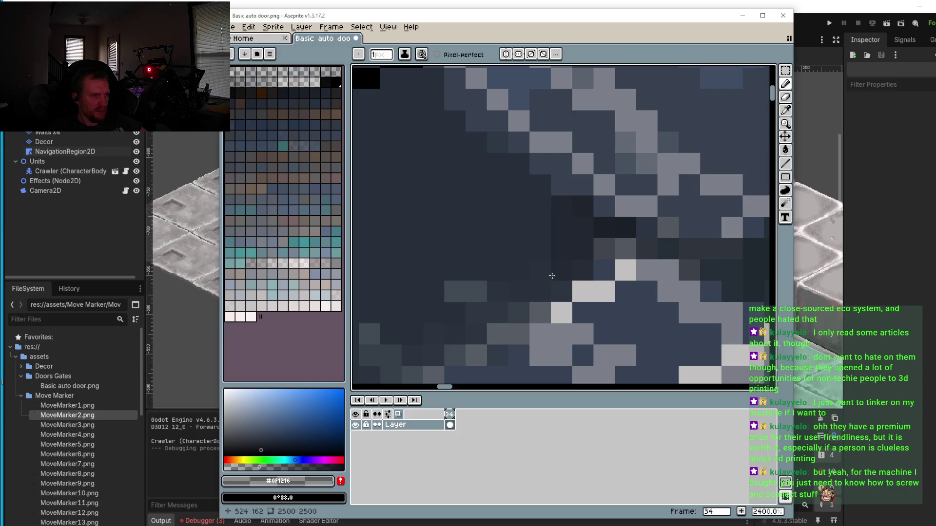
{"action": "left_click", "coordinate": [529, 188]}
{"action": "scroll", "coordinate": [518, 170], "scroll_direction": "down", "scroll_amount": 4}
{"action": "scroll", "coordinate": [488, 199], "scroll_direction": "up", "scroll_amount": 4}
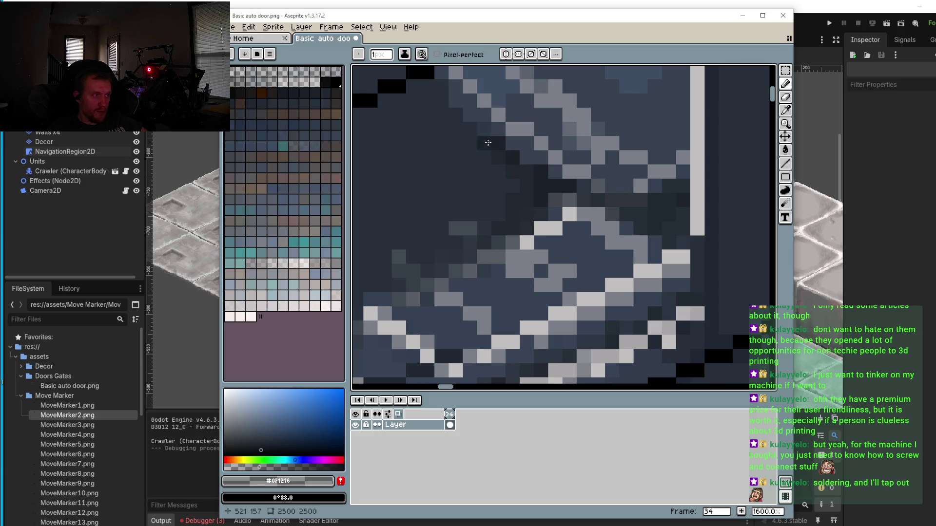
{"action": "scroll", "coordinate": [499, 149], "scroll_direction": "down", "scroll_amount": 2}
{"action": "scroll", "coordinate": [575, 253], "scroll_direction": "up", "scroll_amount": 3}
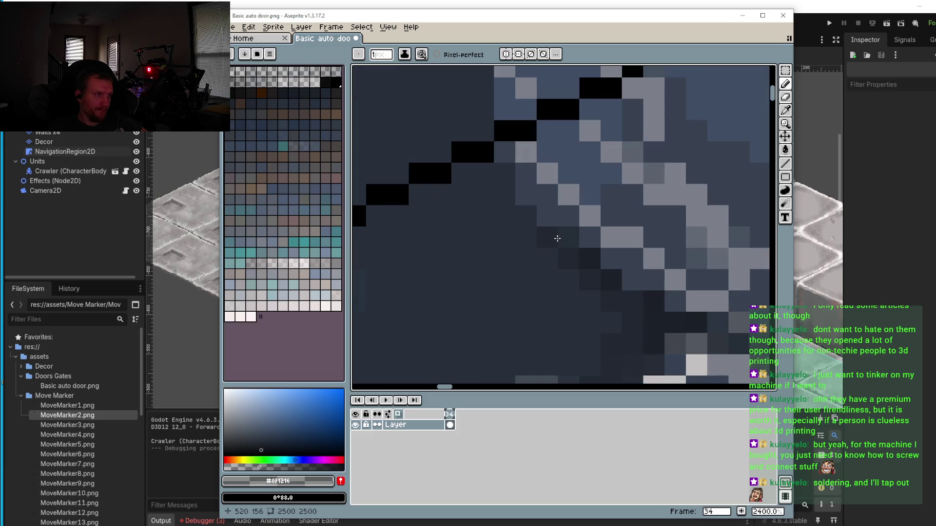
{"action": "mouse_move", "coordinate": [501, 184]}
{"action": "left_mouse_down"}
{"action": "mouse_move", "coordinate": [522, 215]}
{"action": "mouse_move", "coordinate": [543, 215]}
{"action": "left_mouse_up"}
Step: Paint over the black diagonal line pixels in dark blue-grey #272f3a
{"action": "left_click", "coordinate": [534, 163], "text": "alt"}
{"action": "mouse_move", "coordinate": [531, 175]}
{"action": "left_mouse_down"}
{"action": "mouse_move", "coordinate": [518, 171]}
{"action": "mouse_move", "coordinate": [485, 195]}
{"action": "mouse_move", "coordinate": [573, 195]}
{"action": "left_mouse_up"}
{"action": "mouse_move", "coordinate": [519, 216]}
{"action": "left_mouse_down"}
{"action": "mouse_move", "coordinate": [539, 216]}
{"action": "mouse_move", "coordinate": [388, 280]}
{"action": "mouse_move", "coordinate": [412, 281]}
{"action": "left_mouse_up"}
{"action": "scroll", "coordinate": [541, 242], "scroll_direction": "up", "scroll_amount": 1}
{"action": "left_click_drag", "start_coordinate": [542, 242], "coordinate": [519, 219]}
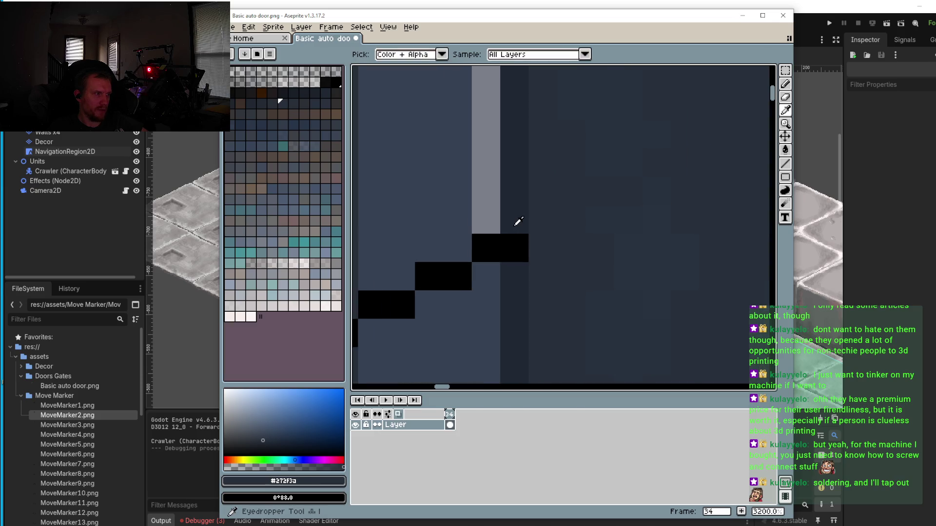
{"action": "scroll", "coordinate": [507, 244], "scroll_direction": "down", "scroll_amount": 4}
{"action": "scroll", "coordinate": [498, 233], "scroll_direction": "up", "scroll_amount": 2}
Step: Recolour black staircase pixels using darker #1e2733 and blue-grey #364152
{"action": "left_click", "coordinate": [499, 233], "text": "alt"}
{"action": "left_click", "coordinate": [498, 233], "text": "alt"}
{"action": "left_click", "coordinate": [524, 244]}
{"action": "left_click", "coordinate": [512, 238], "text": "alt"}
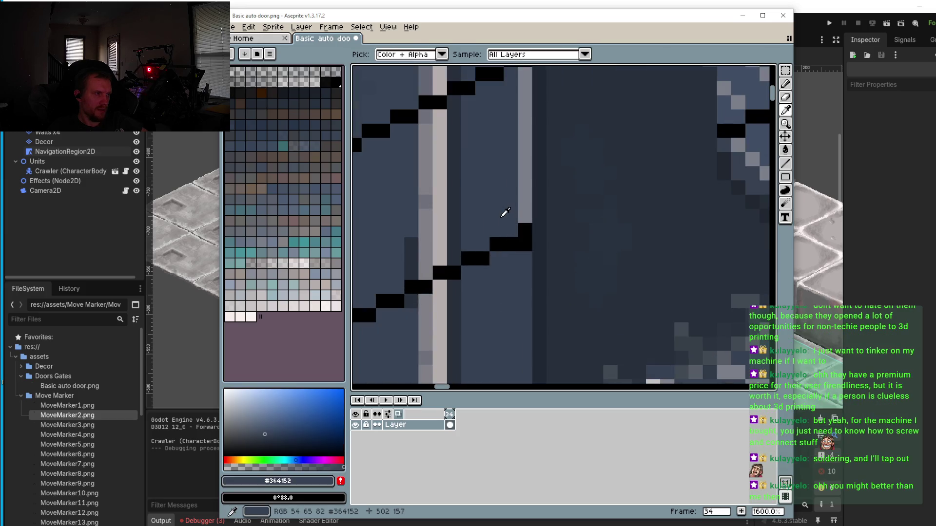
{"action": "mouse_move", "coordinate": [509, 245]}
{"action": "left_mouse_down"}
{"action": "mouse_move", "coordinate": [526, 235]}
{"action": "mouse_move", "coordinate": [483, 258]}
{"action": "mouse_move", "coordinate": [463, 253]}
{"action": "left_mouse_up"}
{"action": "left_click", "coordinate": [455, 262], "text": "alt"}
Step: Paint the black pixels on the grey bar light grey #808087
{"action": "left_click", "coordinate": [455, 272]}
{"action": "left_click", "coordinate": [440, 273]}
{"action": "left_click", "coordinate": [439, 253], "text": "alt"}
{"action": "left_click", "coordinate": [426, 273], "text": "alt"}
{"action": "left_click_drag", "start_coordinate": [426, 288], "coordinate": [411, 280]}
{"action": "left_click", "coordinate": [413, 287], "text": "alt"}
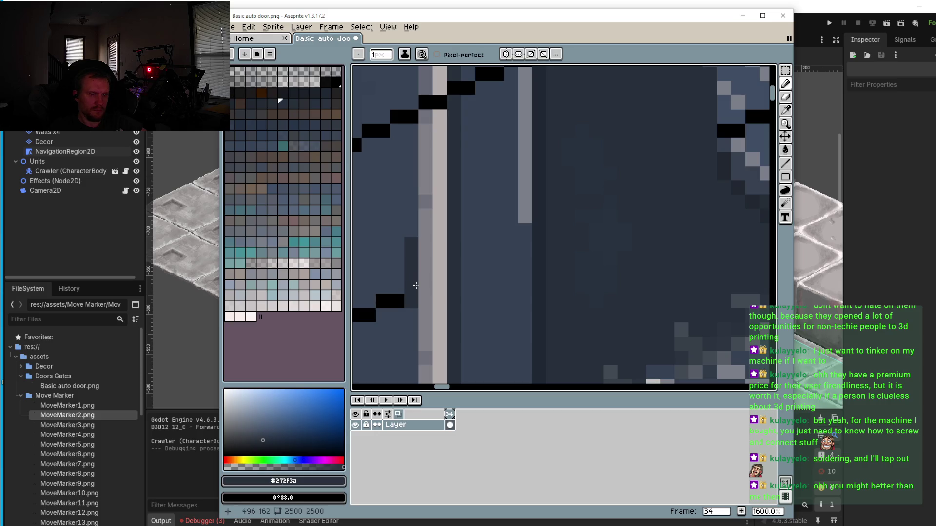
Step: Cover the next black line pixels with blue-grey #394455 and darker #202730
{"action": "mouse_move", "coordinate": [433, 298]}
{"action": "left_mouse_down"}
{"action": "mouse_move", "coordinate": [596, 246]}
{"action": "mouse_move", "coordinate": [551, 251]}
{"action": "mouse_move", "coordinate": [497, 276]}
{"action": "mouse_move", "coordinate": [487, 268]}
{"action": "left_mouse_up"}
{"action": "left_click", "coordinate": [551, 235], "text": "alt"}
{"action": "left_click", "coordinate": [503, 261], "text": "alt"}
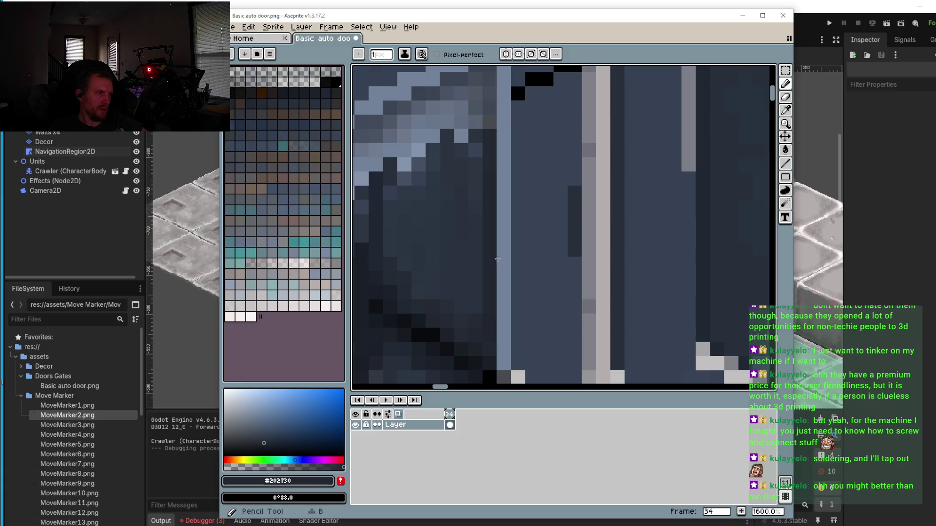
{"action": "scroll", "coordinate": [493, 266], "scroll_direction": "down", "scroll_amount": 2}
{"action": "scroll", "coordinate": [531, 225], "scroll_direction": "up", "scroll_amount": 2}
{"action": "left_click", "coordinate": [547, 171], "text": "alt"}
{"action": "left_click_drag", "start_coordinate": [521, 203], "coordinate": [496, 219]}
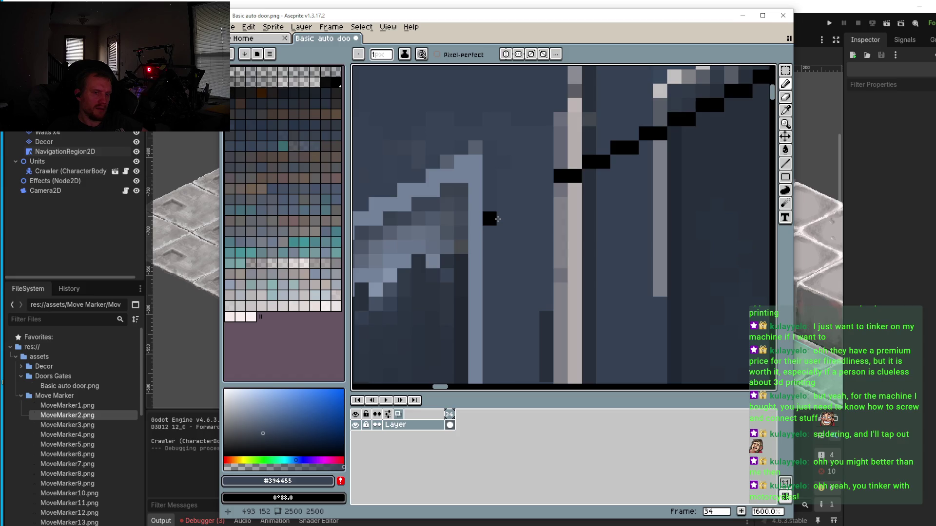
{"action": "left_click", "coordinate": [490, 219]}
Step: Repaint the black block in grey #626672 and dark #272f3a
{"action": "left_click", "coordinate": [561, 159], "text": "alt"}
{"action": "left_click", "coordinate": [562, 176]}
{"action": "left_click", "coordinate": [570, 167], "text": "alt"}
{"action": "left_click", "coordinate": [575, 175]}
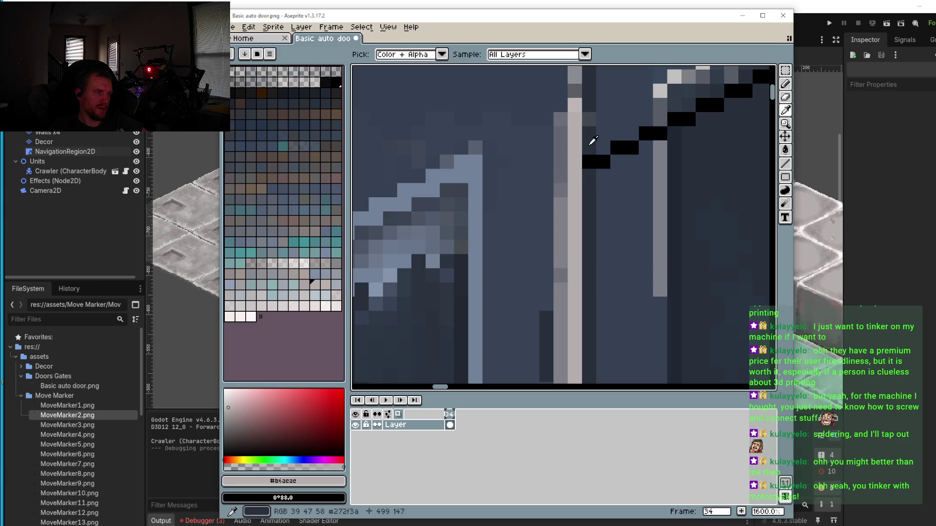
{"action": "left_click", "coordinate": [591, 141], "text": "alt"}
{"action": "left_click", "coordinate": [588, 164]}
Step: Cover the black pixels left of the grey bar in blue-grey #364152
{"action": "left_click", "coordinate": [606, 131], "text": "alt"}
{"action": "mouse_move", "coordinate": [603, 162]}
{"action": "left_mouse_down"}
{"action": "mouse_move", "coordinate": [646, 133]}
{"action": "mouse_move", "coordinate": [639, 160]}
{"action": "left_mouse_up"}
{"action": "left_click", "coordinate": [633, 188], "text": "alt"}
{"action": "left_click", "coordinate": [633, 172]}
Step: Repaint further black staircase pixels along the line in #2F3A48 and #272f3a
{"action": "left_click", "coordinate": [647, 158]}
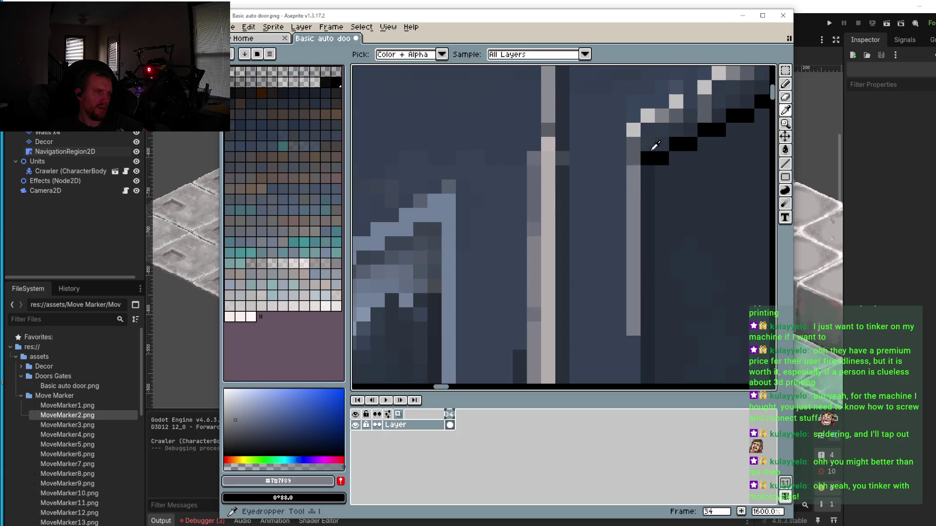
{"action": "left_click", "coordinate": [652, 157], "text": "alt"}
{"action": "left_click", "coordinate": [661, 157]}
{"action": "left_click", "coordinate": [668, 168], "text": "alt"}
{"action": "mouse_move", "coordinate": [676, 143]}
{"action": "left_mouse_down"}
{"action": "mouse_move", "coordinate": [690, 144]}
{"action": "mouse_move", "coordinate": [653, 190]}
{"action": "mouse_move", "coordinate": [746, 149]}
{"action": "left_mouse_up"}
{"action": "scroll", "coordinate": [746, 149], "scroll_direction": "down", "scroll_amount": 2}
{"action": "scroll", "coordinate": [551, 206], "scroll_direction": "down", "scroll_amount": 2}
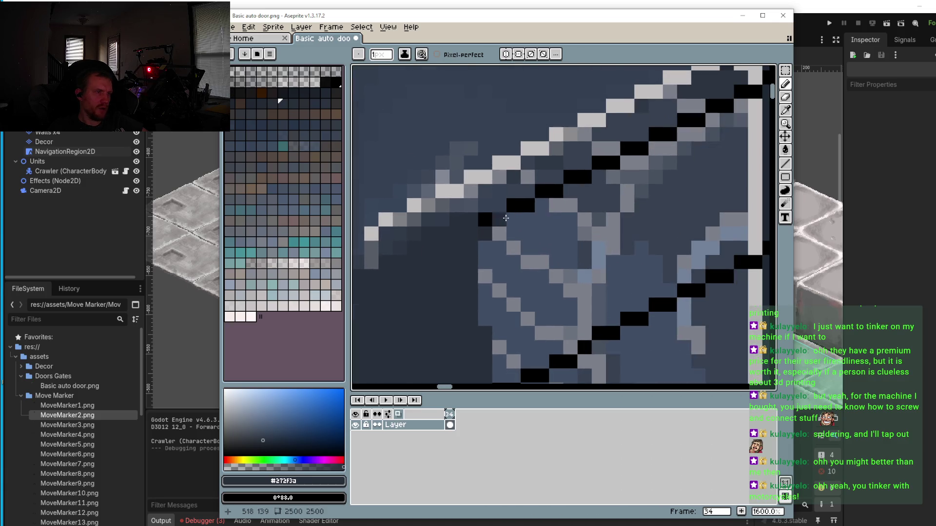
{"action": "scroll", "coordinate": [550, 206], "scroll_direction": "down", "scroll_amount": 2}
{"action": "scroll", "coordinate": [563, 265], "scroll_direction": "up", "scroll_amount": 6}
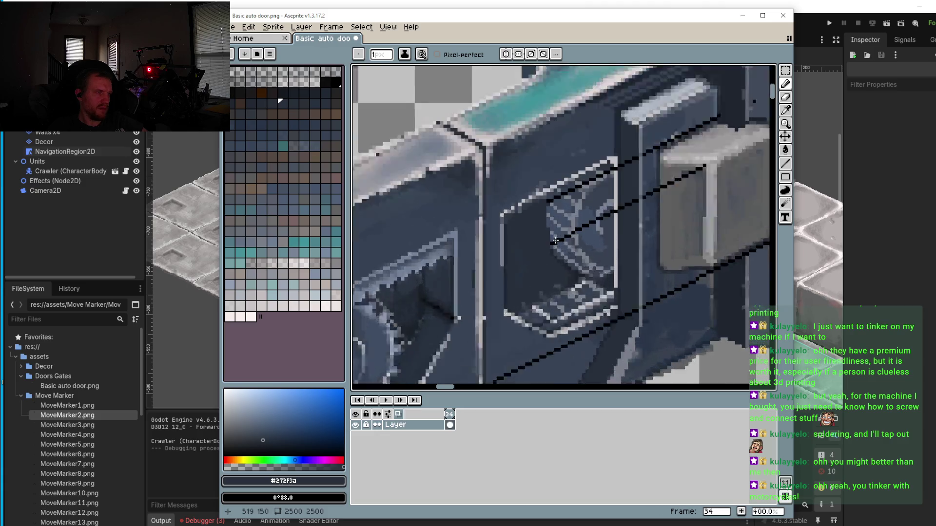
{"action": "left_click", "coordinate": [541, 238], "text": "alt"}
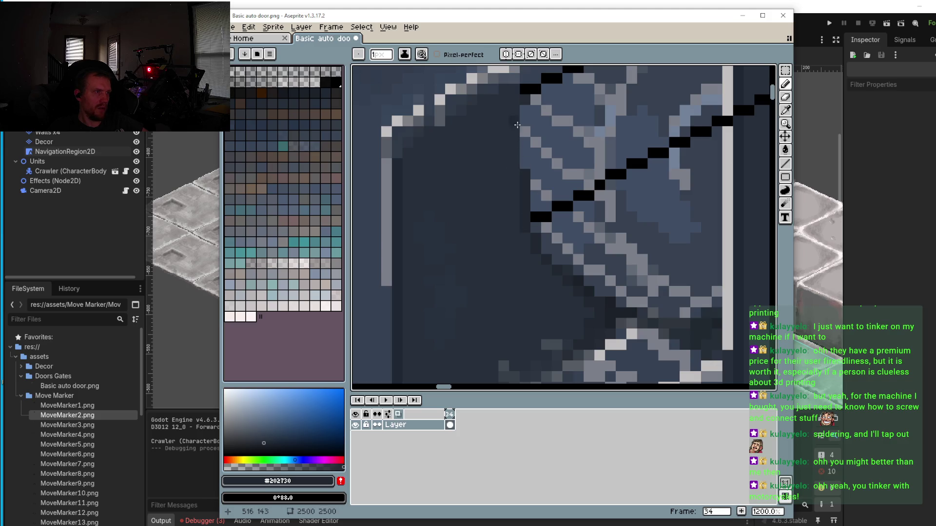
{"action": "left_click", "coordinate": [517, 103]}
{"action": "left_click_drag", "start_coordinate": [514, 161], "coordinate": [514, 168]}
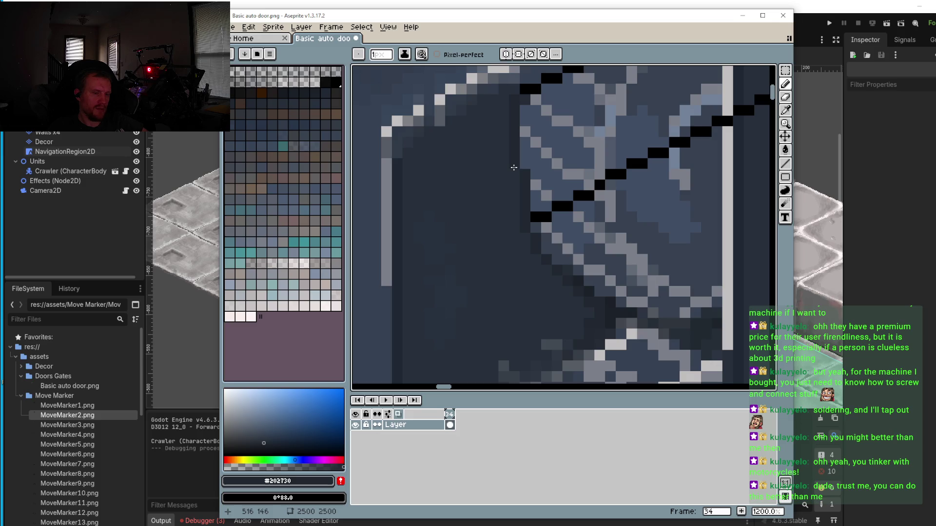
{"action": "scroll", "coordinate": [513, 168], "scroll_direction": "up", "scroll_amount": 4}
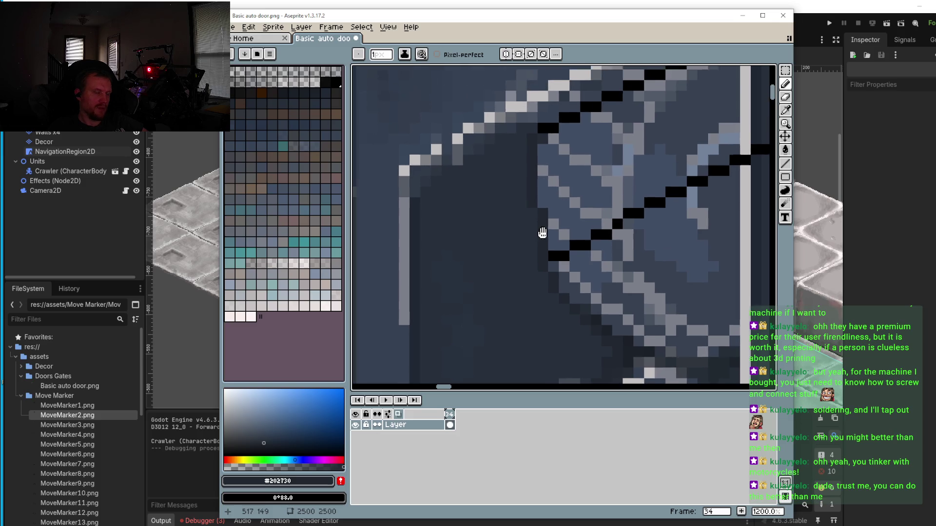
{"action": "scroll", "coordinate": [516, 122], "scroll_direction": "down", "scroll_amount": 7}
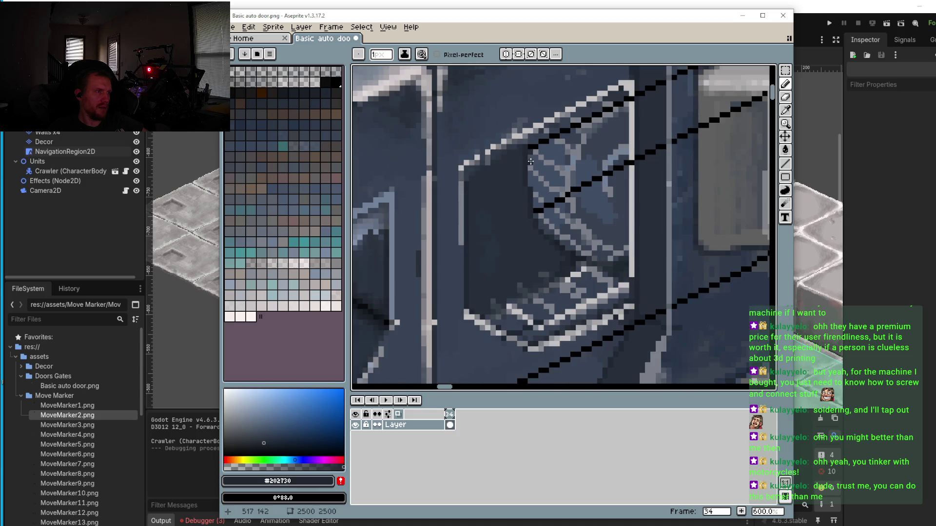
{"action": "scroll", "coordinate": [529, 210], "scroll_direction": "up", "scroll_amount": 2}
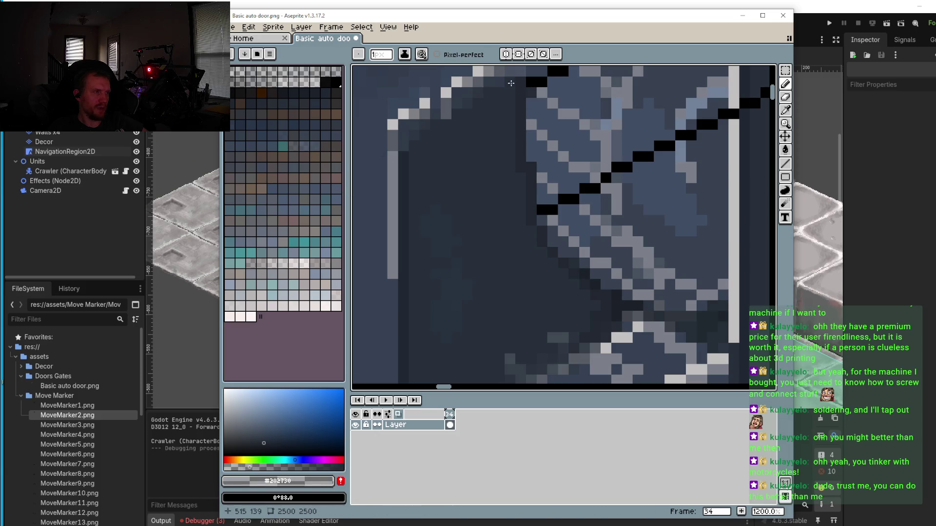
{"action": "key", "text": "b"}
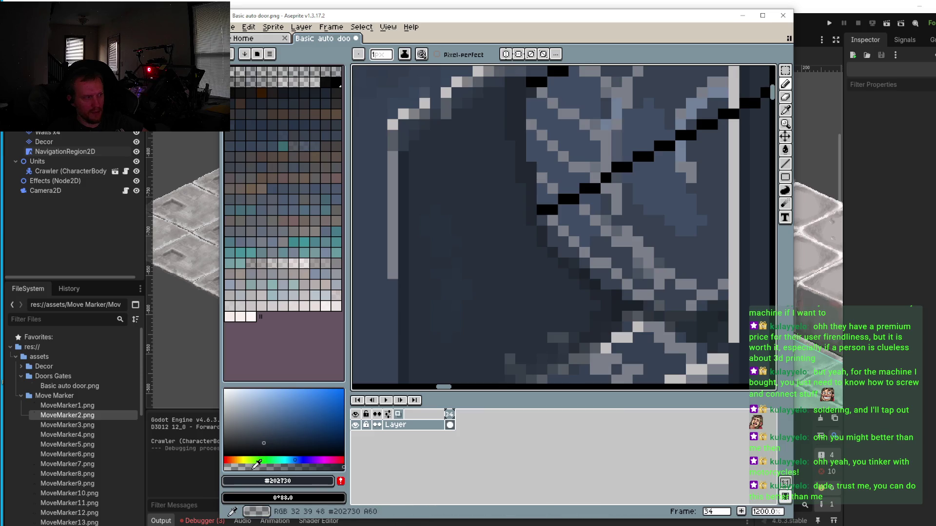
{"action": "left_click", "coordinate": [242, 466]}
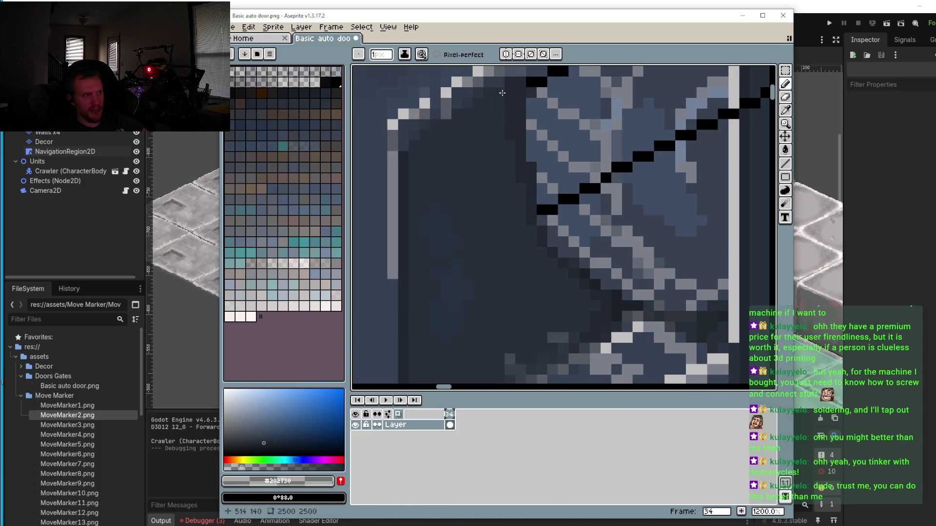
{"action": "key", "text": "i"}
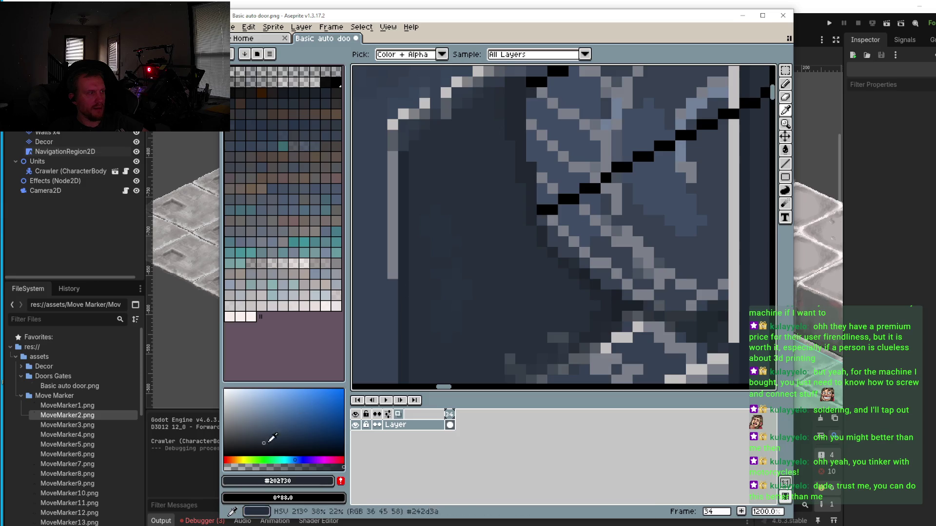
{"action": "key", "text": "b"}
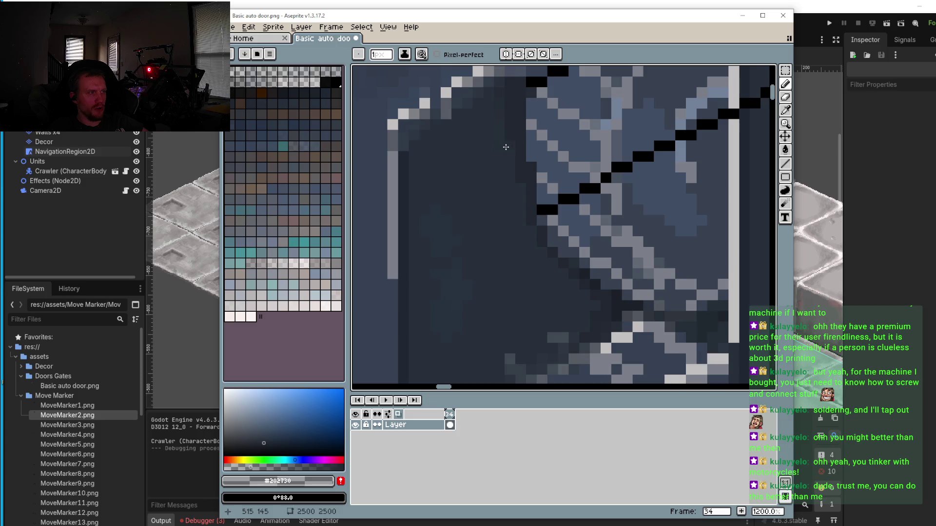
{"action": "key", "text": "i"}
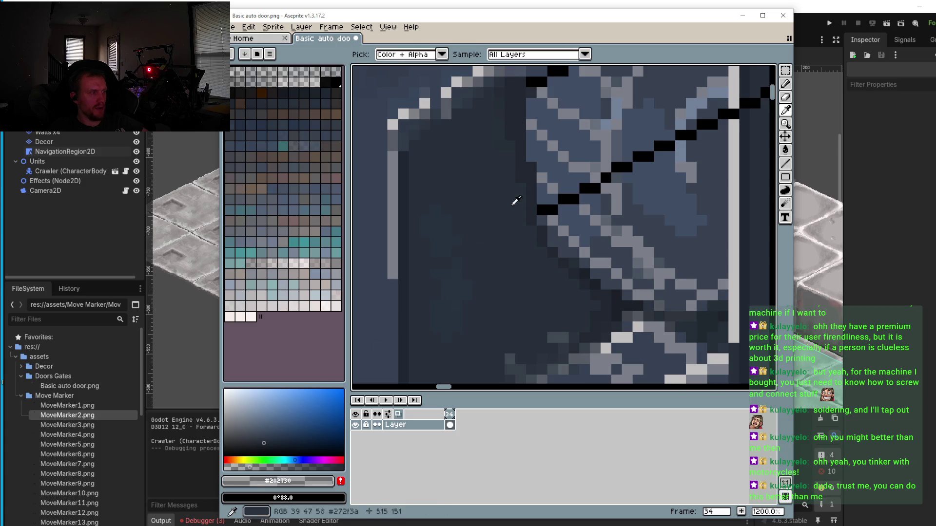
{"action": "key", "text": "b"}
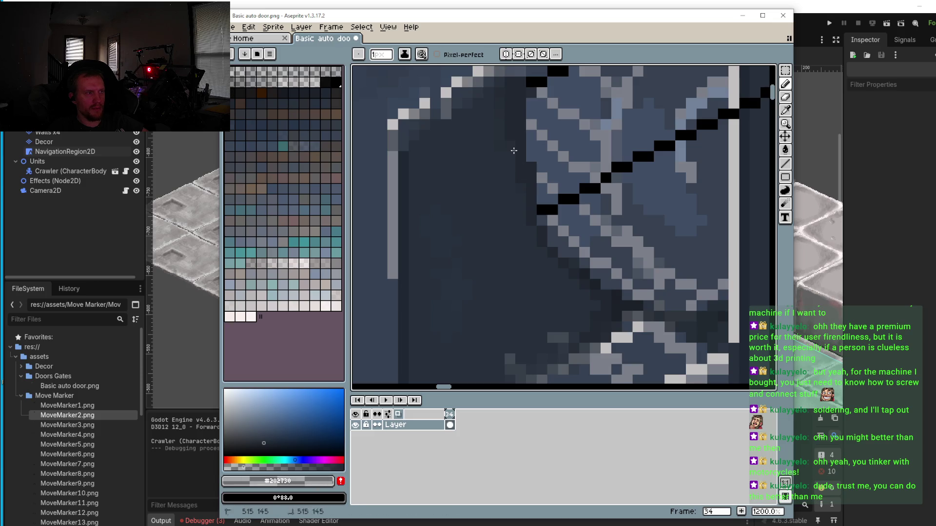
{"action": "key", "text": "i"}
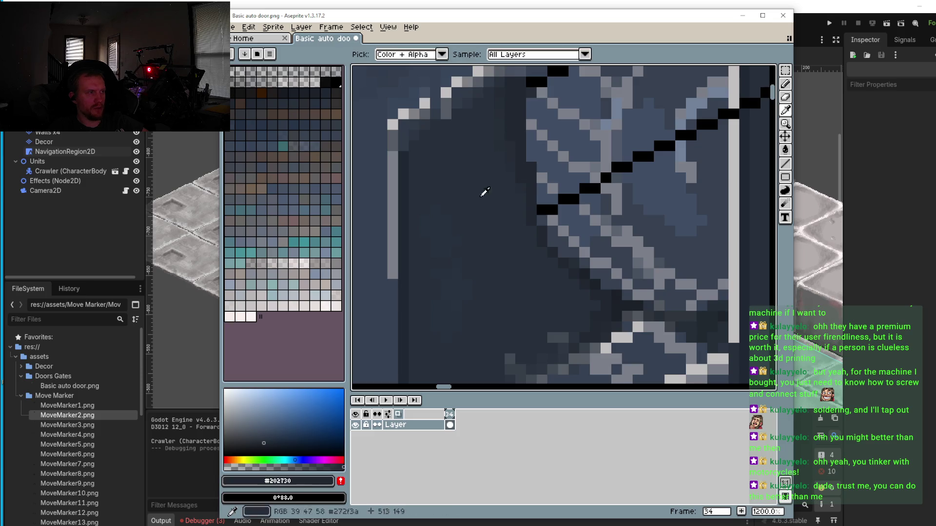
{"action": "key", "text": "b"}
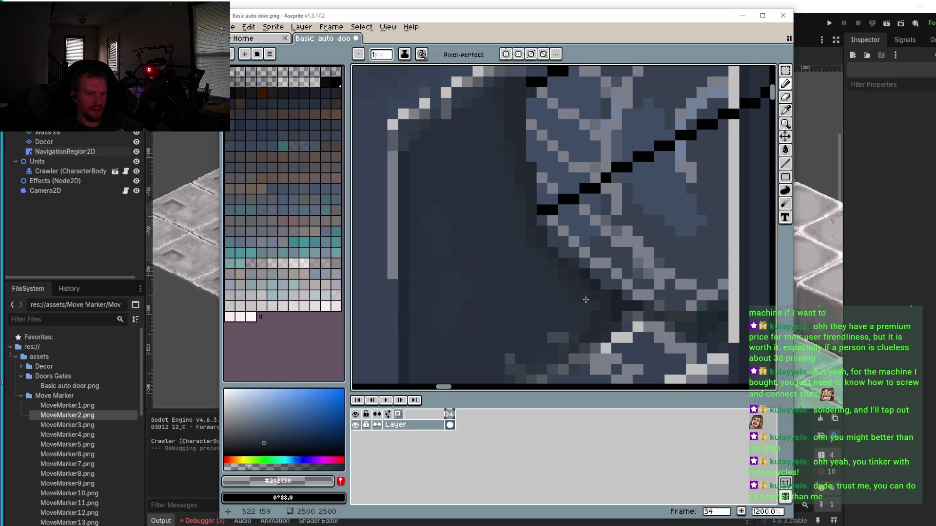
{"action": "scroll", "coordinate": [586, 300], "scroll_direction": "down", "scroll_amount": 5}
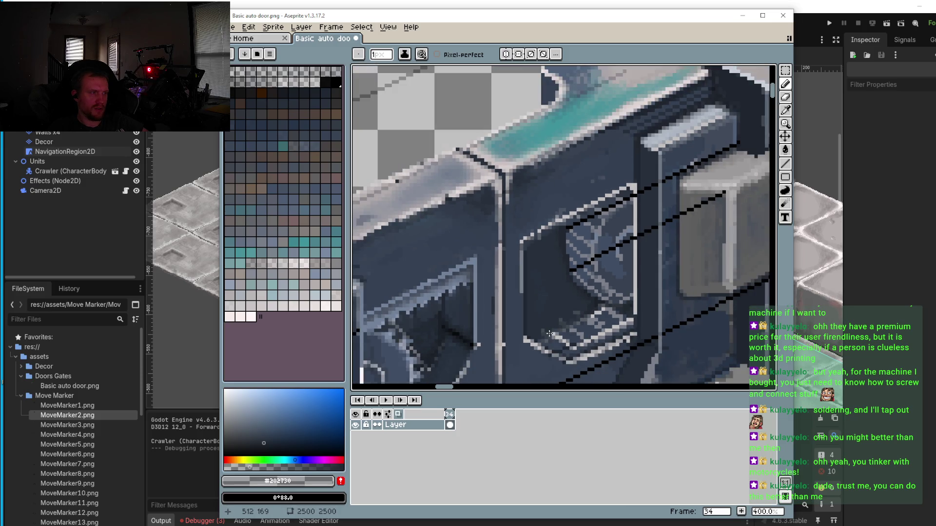
Step: Sample blue-grey #414c63 from the door's dark panel as the Pencil colour
{"action": "scroll", "coordinate": [548, 265], "scroll_direction": "down", "scroll_amount": 1}
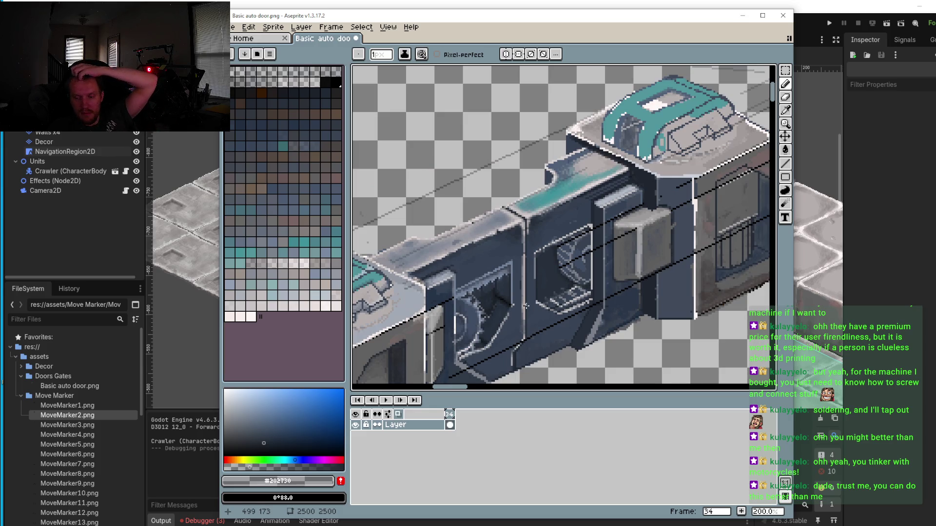
{"action": "scroll", "coordinate": [526, 305], "scroll_direction": "up", "scroll_amount": 3}
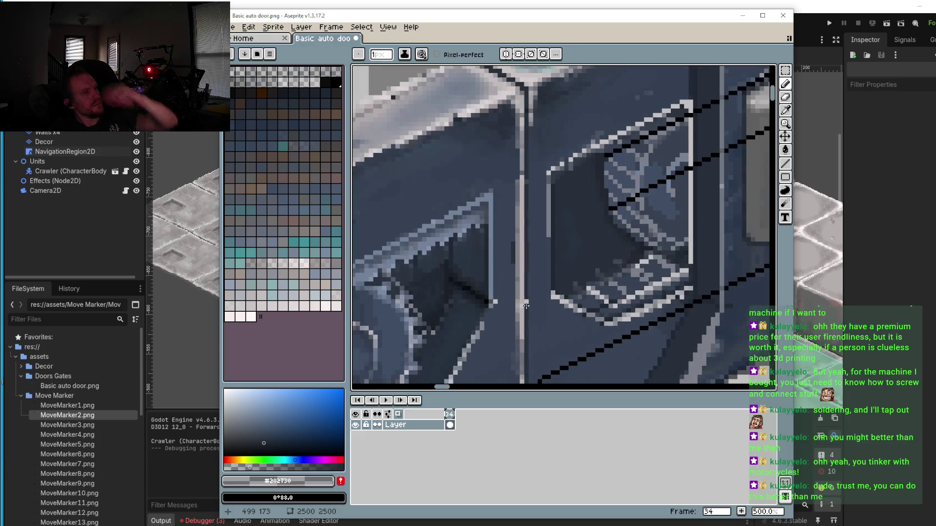
{"action": "scroll", "coordinate": [572, 241], "scroll_direction": "up", "scroll_amount": 3}
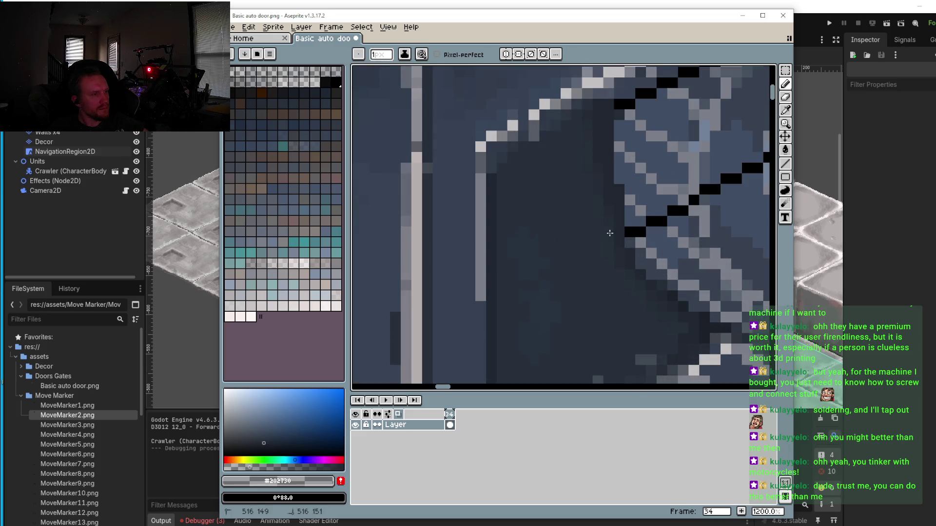
{"action": "key", "text": "i"}
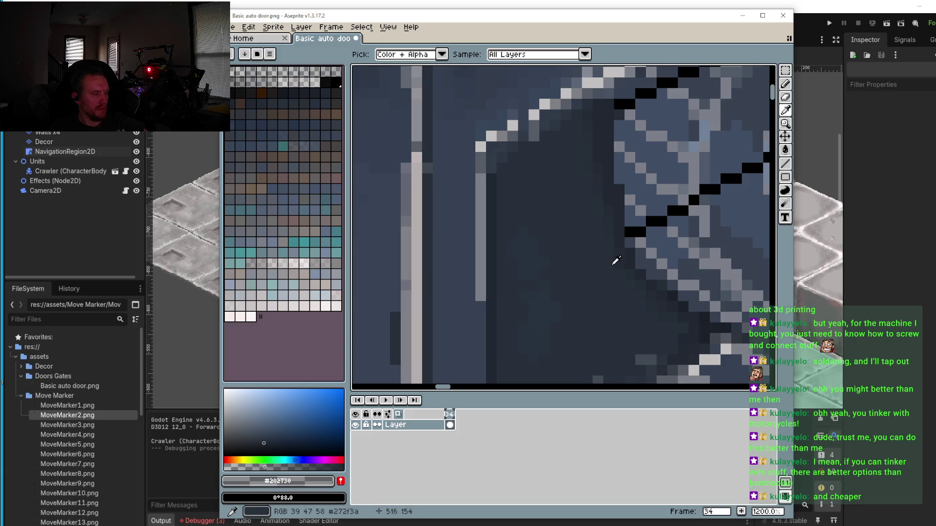
{"action": "key", "text": "b"}
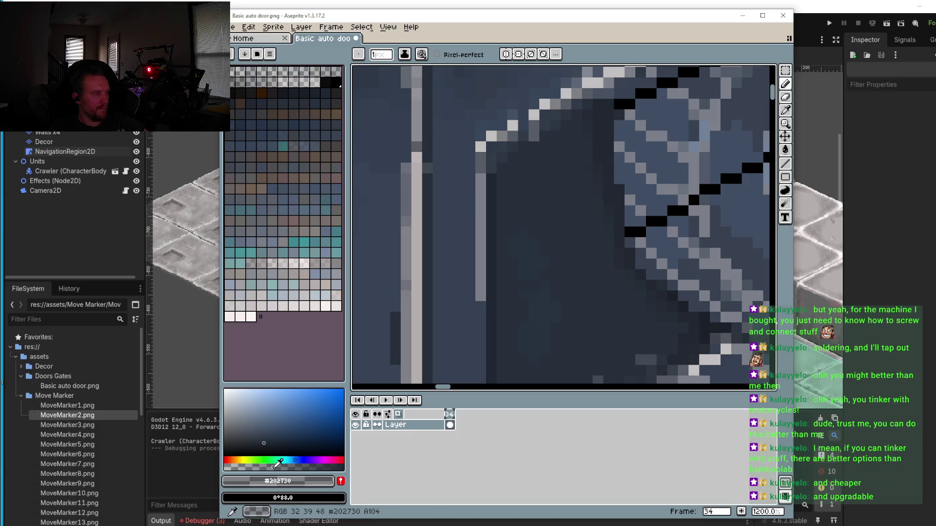
{"action": "left_click", "coordinate": [476, 301], "text": "alt"}
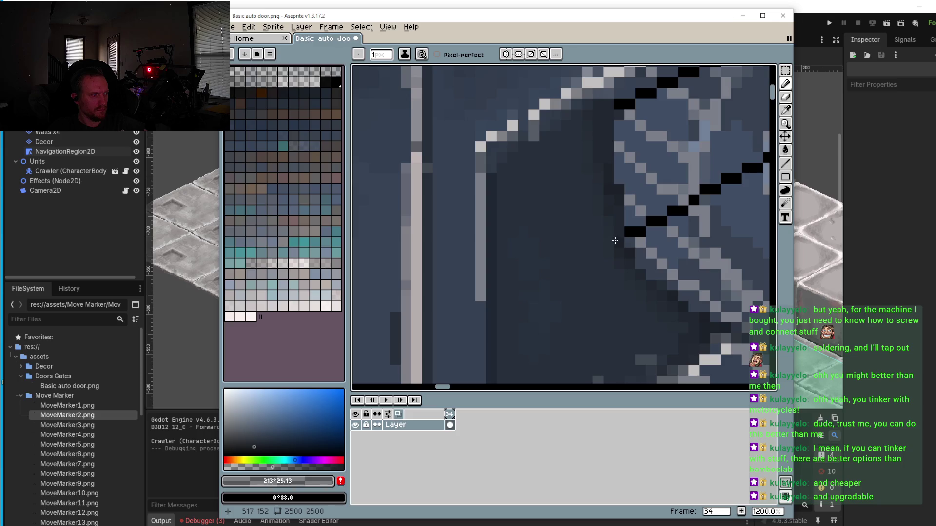
{"action": "scroll", "coordinate": [612, 229], "scroll_direction": "down", "scroll_amount": 4}
{"action": "scroll", "coordinate": [619, 214], "scroll_direction": "up", "scroll_amount": 5}
{"action": "key", "text": "i"}
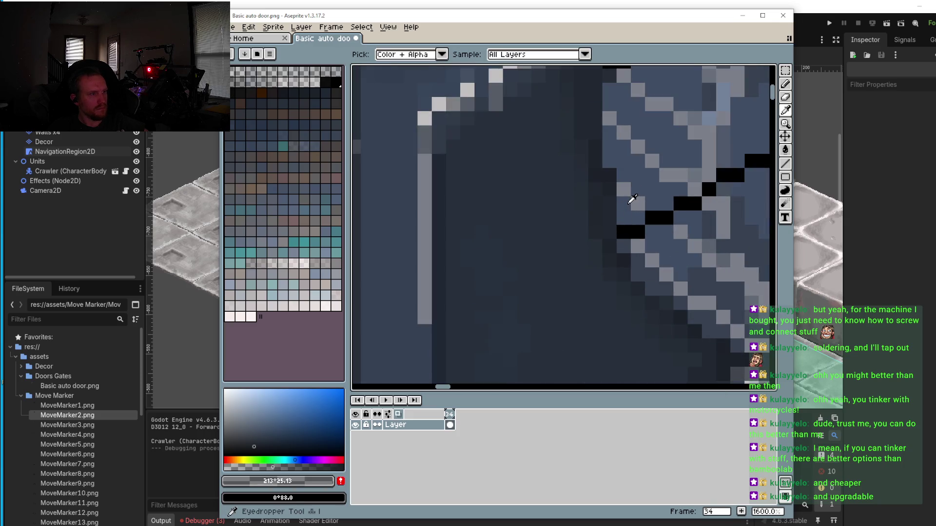
{"action": "left_click", "coordinate": [632, 199]}
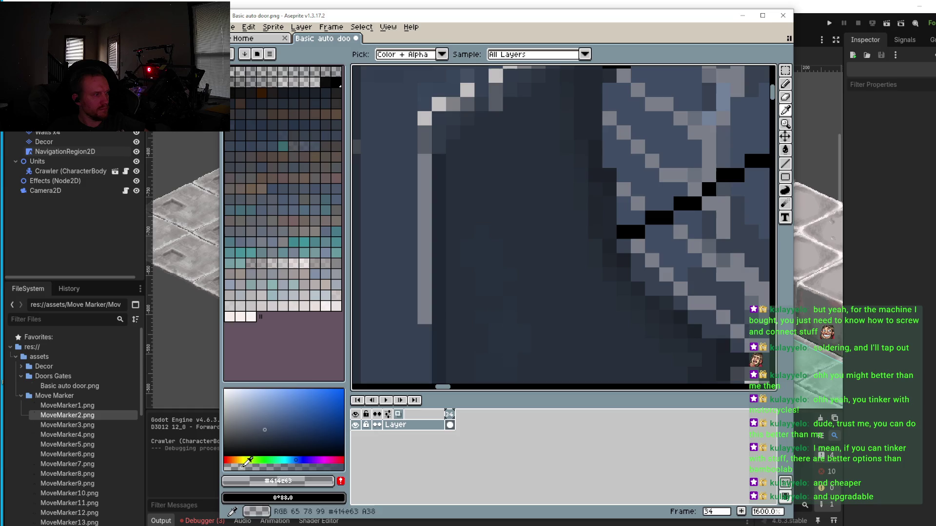
{"action": "key", "text": "b"}
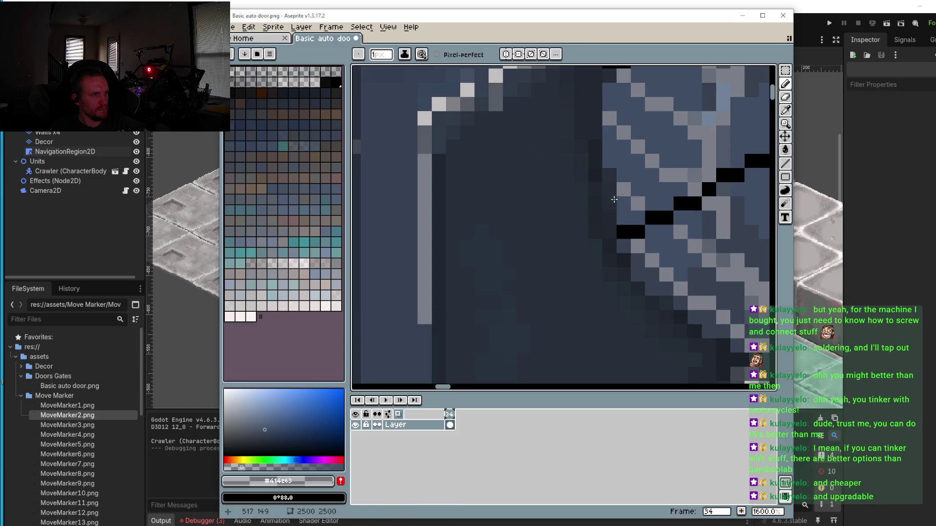
{"action": "scroll", "coordinate": [612, 197], "scroll_direction": "down", "scroll_amount": 4}
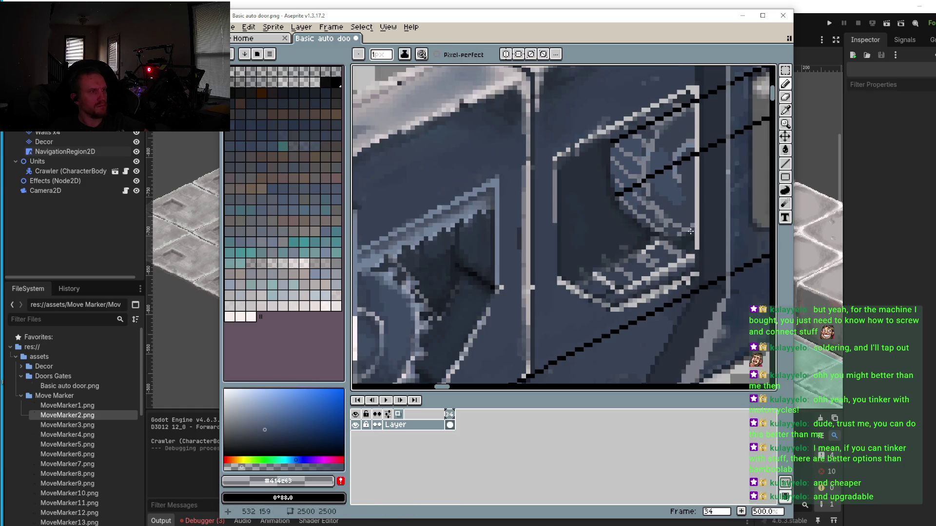
Step: Sample light grey #7b7f89 and add four light grey pixels along the panel edge
{"action": "scroll", "coordinate": [682, 226], "scroll_direction": "up", "scroll_amount": 2}
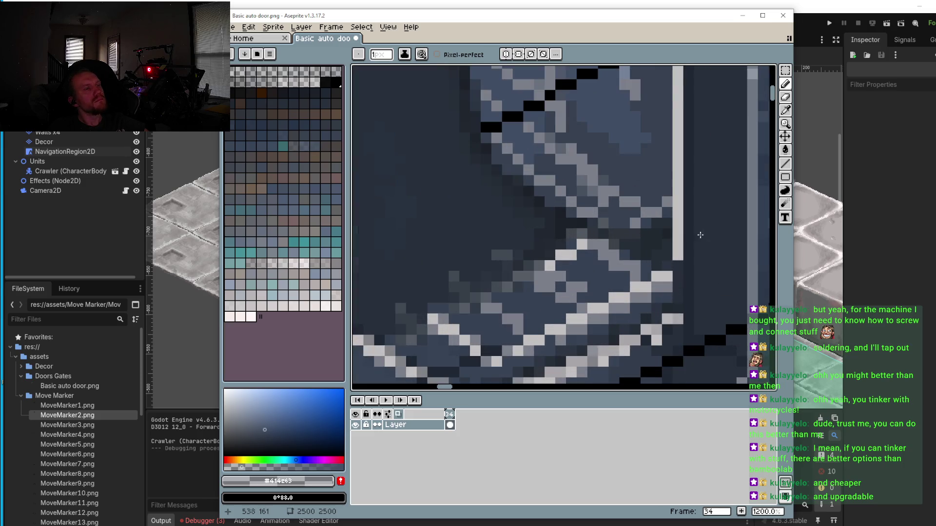
{"action": "scroll", "coordinate": [683, 234], "scroll_direction": "down", "scroll_amount": 2}
{"action": "scroll", "coordinate": [684, 237], "scroll_direction": "up", "scroll_amount": 1}
{"action": "scroll", "coordinate": [644, 260], "scroll_direction": "up", "scroll_amount": 5}
{"action": "left_click", "coordinate": [575, 209], "text": "alt"}
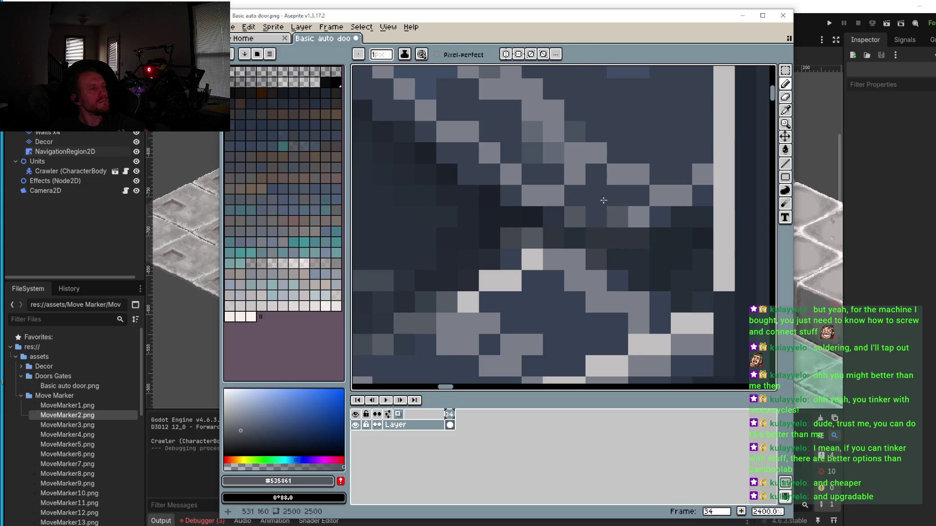
{"action": "left_click", "coordinate": [575, 220], "text": "alt"}
{"action": "scroll", "coordinate": [589, 247], "scroll_direction": "down", "scroll_amount": 7}
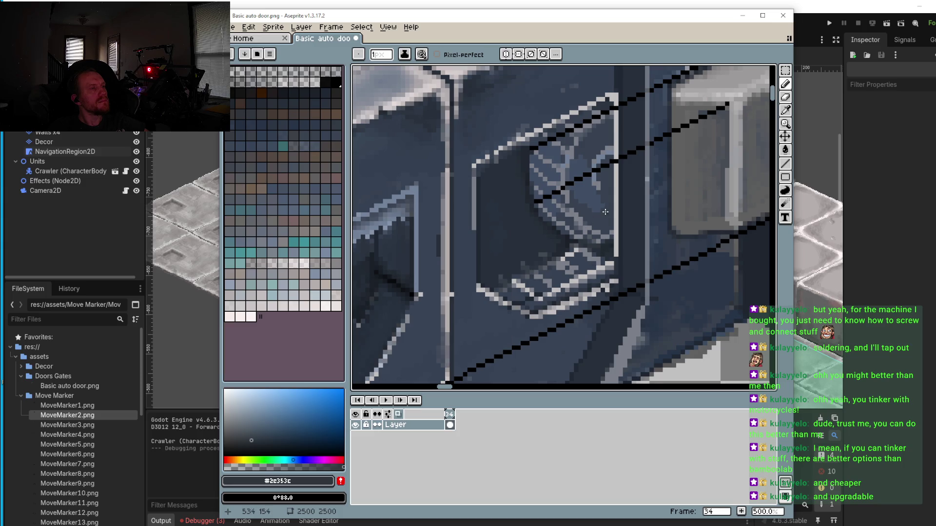
{"action": "scroll", "coordinate": [585, 214], "scroll_direction": "up", "scroll_amount": 5}
{"action": "left_click", "coordinate": [560, 228], "text": "alt"}
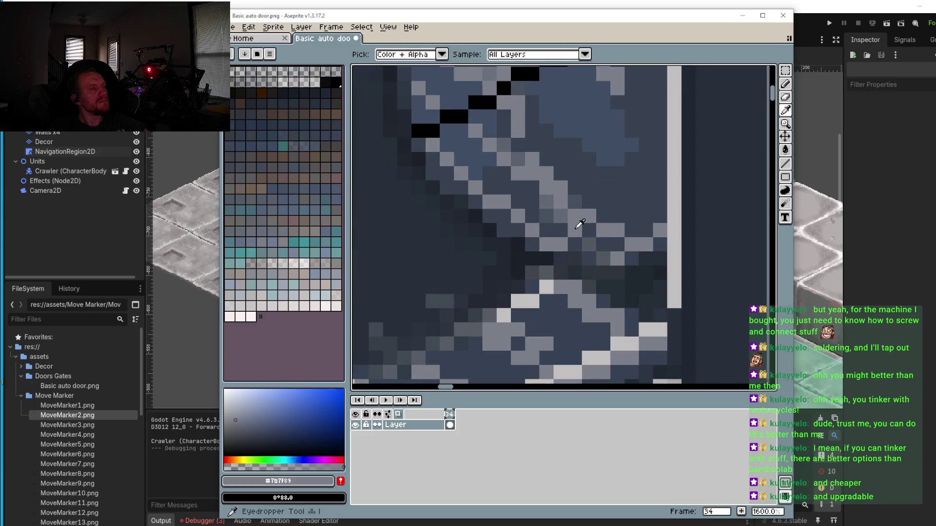
{"action": "left_click", "coordinate": [590, 230]}
{"action": "left_click", "coordinate": [634, 258]}
{"action": "left_click", "coordinate": [645, 258]}
{"action": "left_click", "coordinate": [660, 244]}
Step: Paint over black line pixels near the diagonal's lower-left end in blue-grey #414e63
{"action": "left_click_drag", "start_coordinate": [569, 213], "coordinate": [593, 261]}
{"action": "scroll", "coordinate": [560, 187], "scroll_direction": "down", "scroll_amount": 3}
{"action": "scroll", "coordinate": [554, 177], "scroll_direction": "up", "scroll_amount": 2}
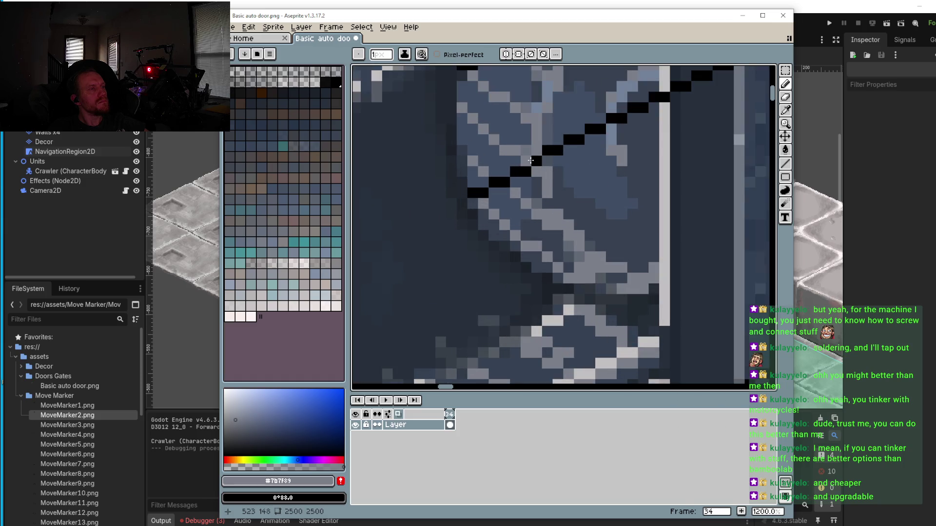
{"action": "scroll", "coordinate": [528, 169], "scroll_direction": "up", "scroll_amount": 2}
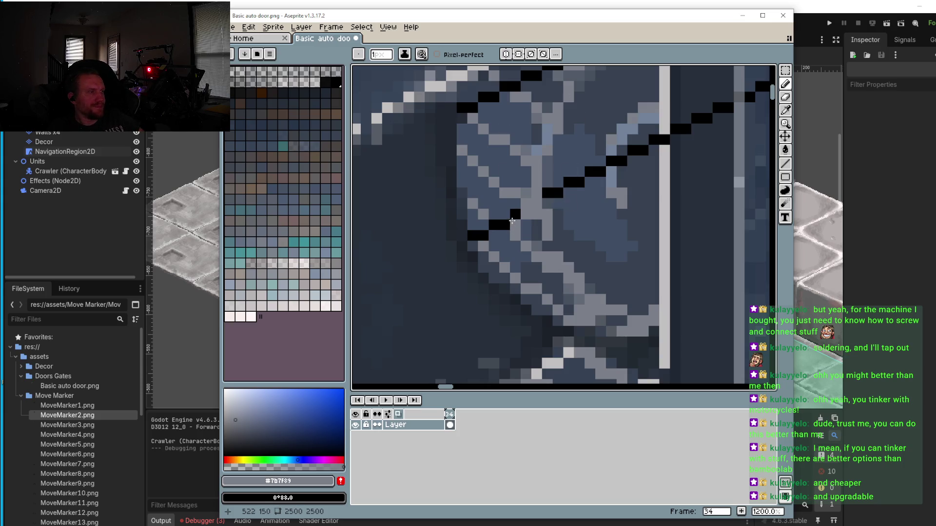
{"action": "left_click_drag", "start_coordinate": [509, 225], "coordinate": [499, 223]}
Step: Cover five stray black line pixels in blue-grey #414c63
{"action": "left_click", "coordinate": [479, 235]}
{"action": "left_click", "coordinate": [492, 228], "text": "alt"}
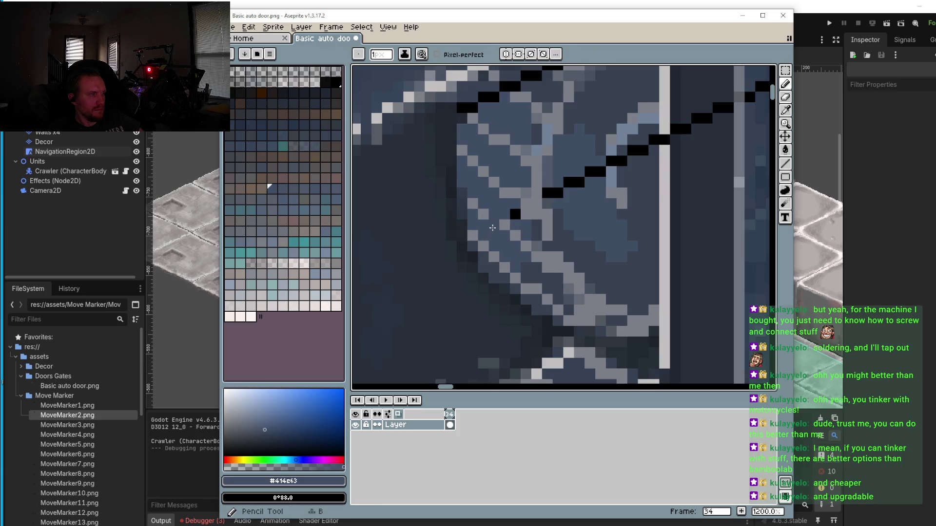
{"action": "left_click", "coordinate": [515, 214]}
{"action": "left_click_drag", "start_coordinate": [554, 192], "coordinate": [607, 165]}
Step: Recolour black outline pixels with lighter blue-grey #738299 and dark blue-grey #364151
{"action": "key", "text": "alt"}
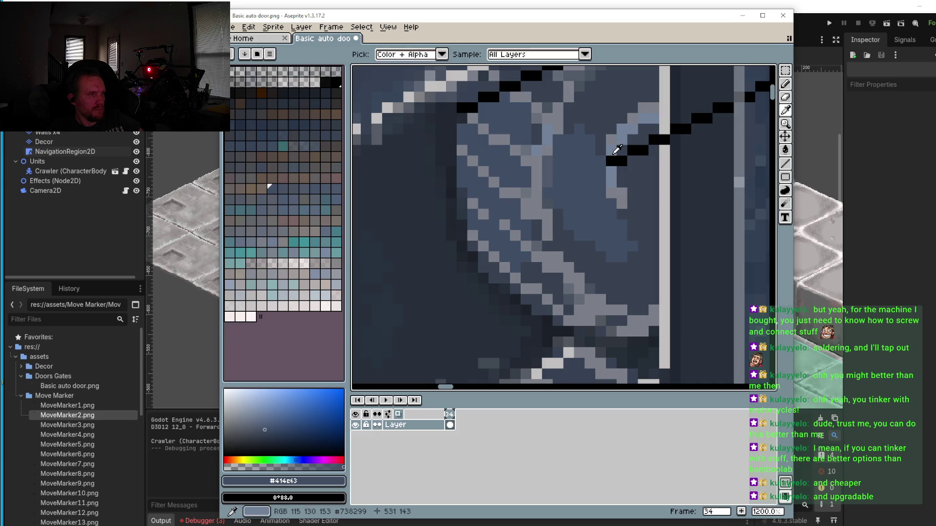
{"action": "left_click", "coordinate": [617, 149], "text": "alt"}
{"action": "left_click", "coordinate": [611, 161]}
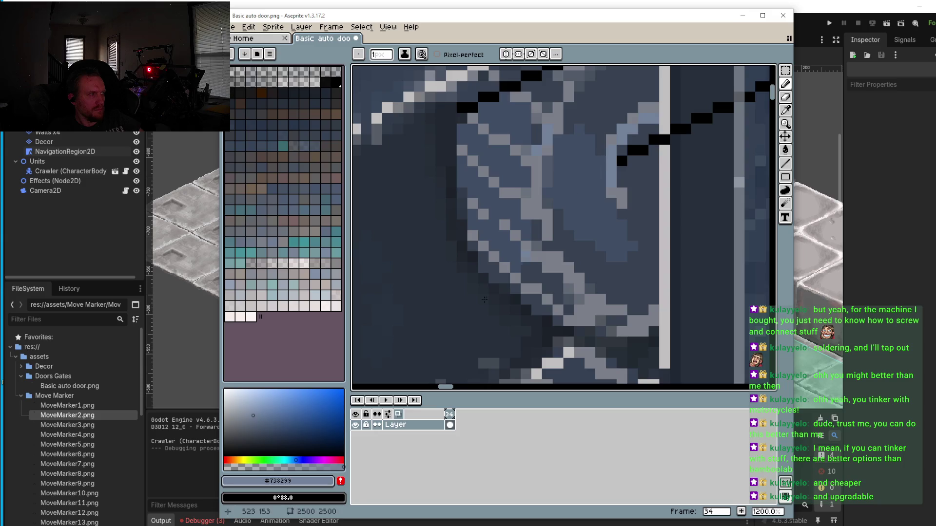
{"action": "left_click", "coordinate": [238, 467]}
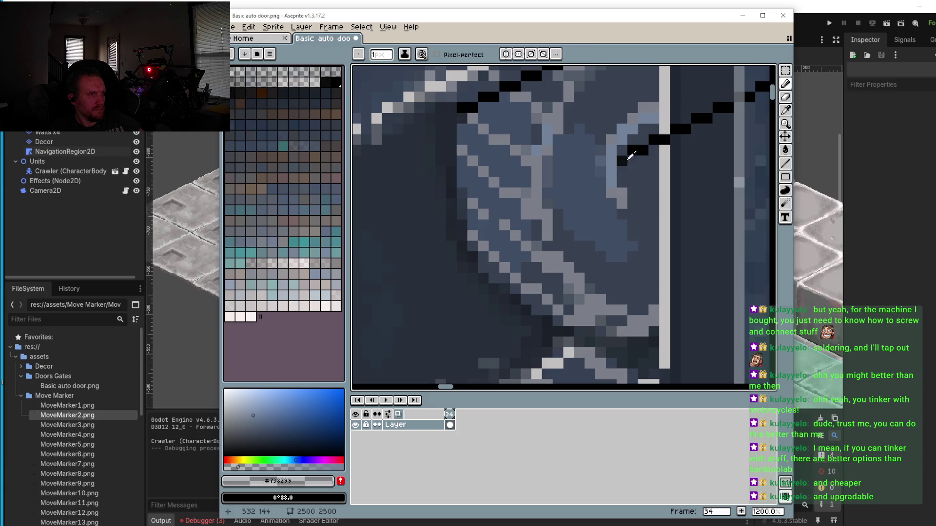
{"action": "left_click", "coordinate": [625, 160], "text": "alt"}
{"action": "left_click", "coordinate": [643, 151]}
{"action": "left_click", "coordinate": [632, 151]}
{"action": "left_click", "coordinate": [654, 140]}
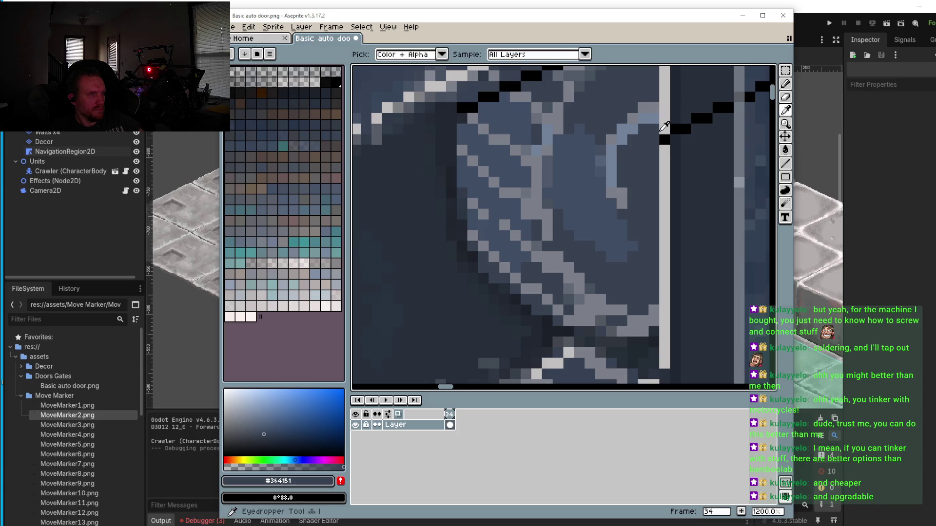
Step: Cover another black pixel with blue-grey #414c63
{"action": "left_click", "coordinate": [664, 127], "text": "alt"}
{"action": "scroll", "coordinate": [668, 147], "scroll_direction": "down", "scroll_amount": 2}
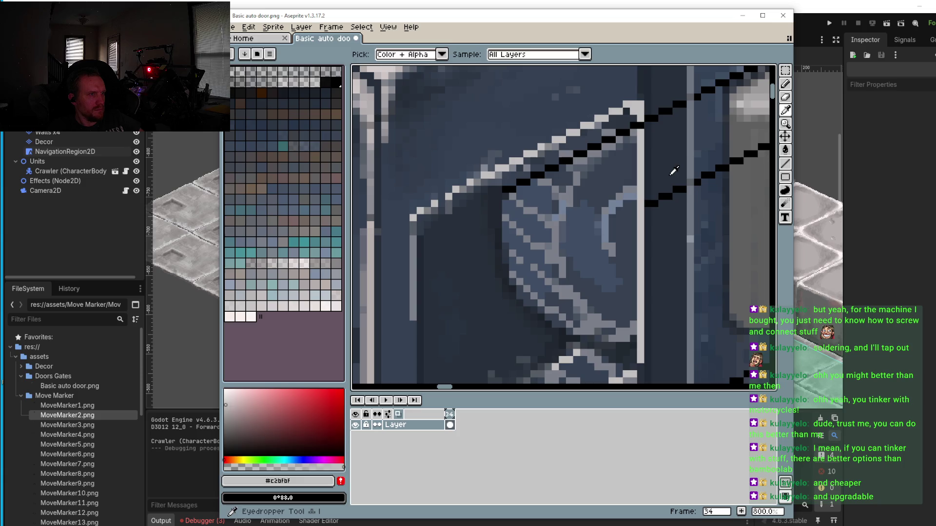
{"action": "left_click", "coordinate": [673, 171], "text": "alt"}
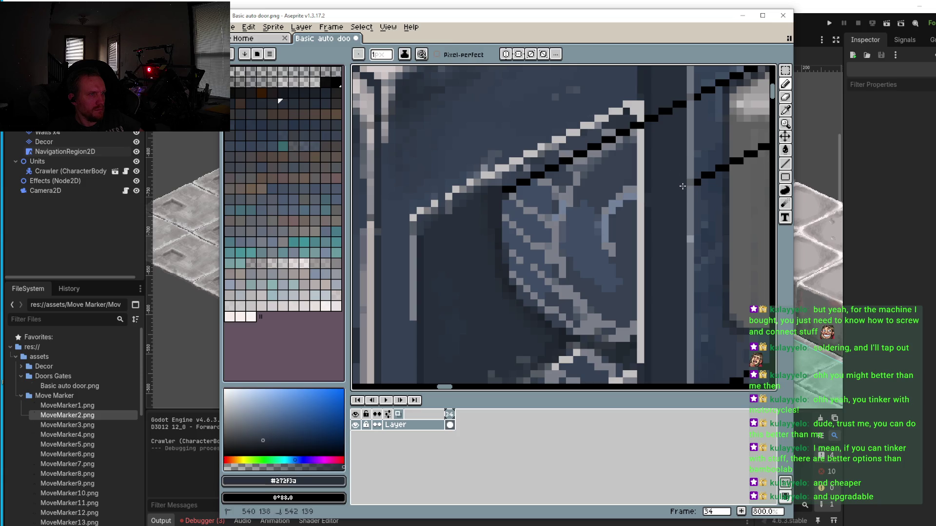
{"action": "scroll", "coordinate": [683, 187], "scroll_direction": "down", "scroll_amount": 5}
{"action": "scroll", "coordinate": [603, 249], "scroll_direction": "up", "scroll_amount": 7}
{"action": "left_click", "coordinate": [620, 241], "text": "alt"}
{"action": "left_click", "coordinate": [611, 239]}
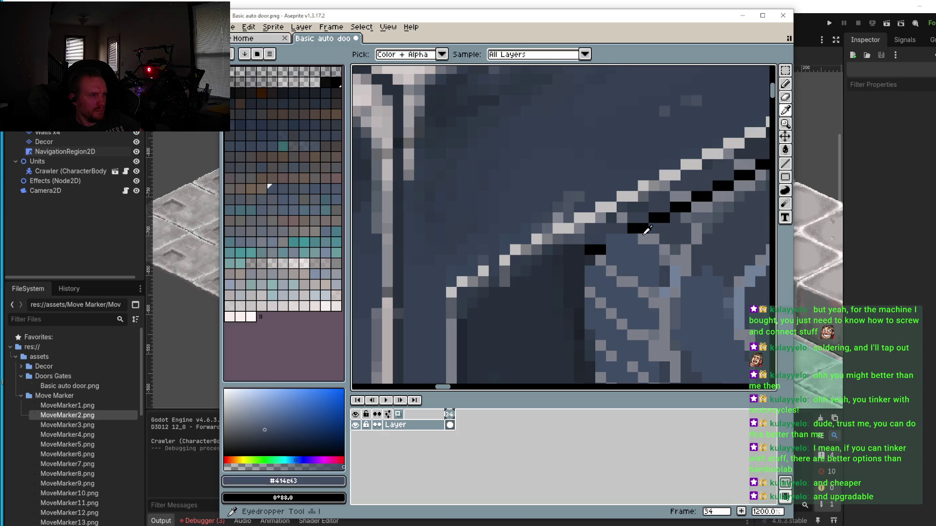
Step: Paint black diagonal pixels in grey #7b7f89, #626976 and dark blue #364151
{"action": "left_click", "coordinate": [643, 239], "text": "alt"}
{"action": "left_click", "coordinate": [633, 228]}
{"action": "left_click", "coordinate": [665, 224], "text": "alt"}
{"action": "left_click_drag", "start_coordinate": [644, 229], "coordinate": [665, 217]}
{"action": "left_click", "coordinate": [685, 213], "text": "alt"}
{"action": "left_click", "coordinate": [675, 209]}
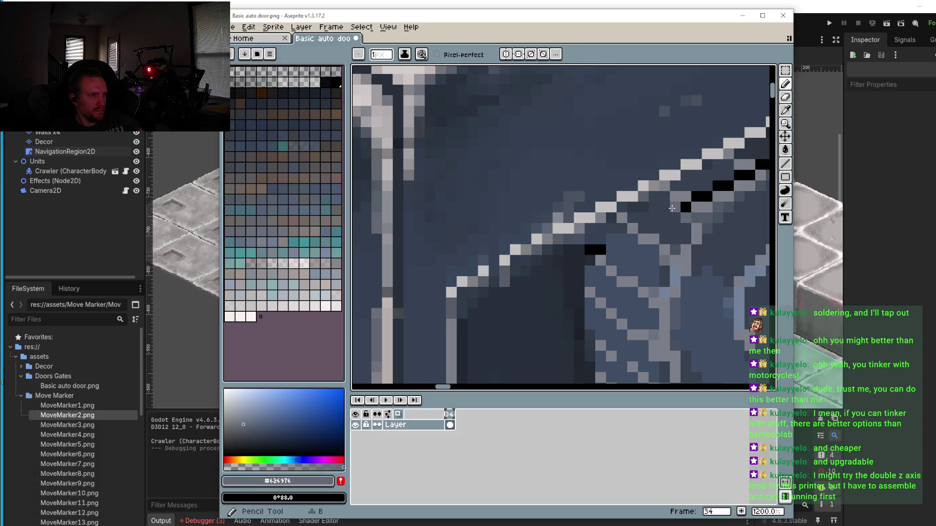
{"action": "left_click", "coordinate": [695, 199], "text": "alt"}
{"action": "left_click_drag", "start_coordinate": [686, 208], "coordinate": [715, 186]}
{"action": "scroll", "coordinate": [644, 230], "scroll_direction": "down", "scroll_amount": 3}
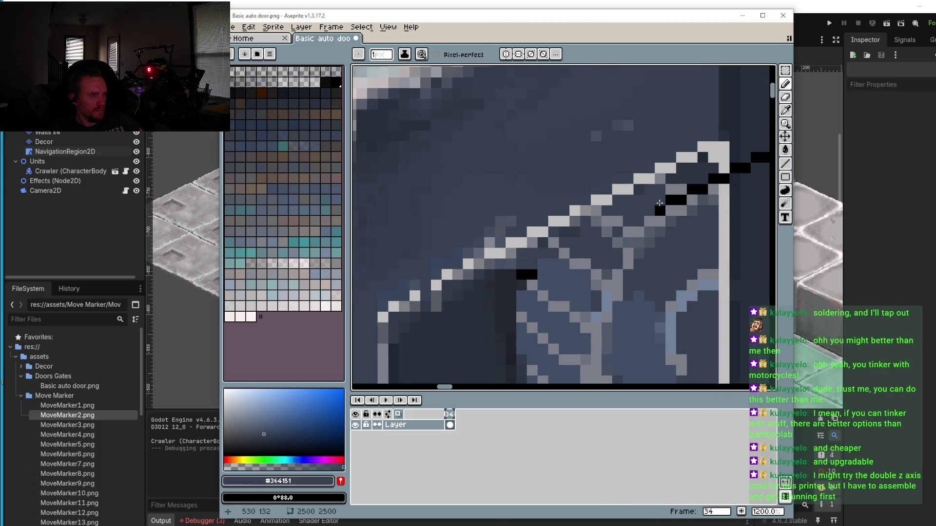
{"action": "scroll", "coordinate": [643, 230], "scroll_direction": "up", "scroll_amount": 3}
Step: Add light grey pixels along the mechanism's curved inner edge
{"action": "left_click", "coordinate": [612, 263], "text": "alt"}
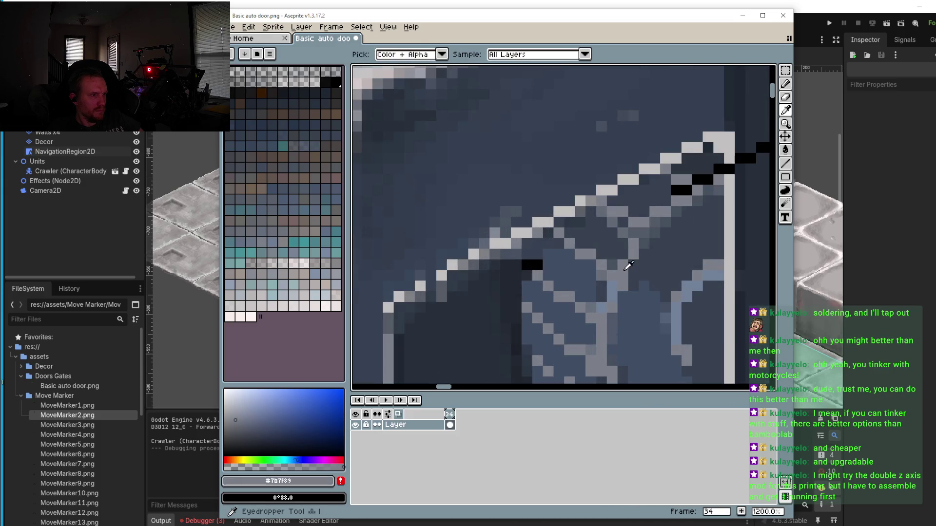
{"action": "left_click_drag", "start_coordinate": [609, 257], "coordinate": [605, 255]}
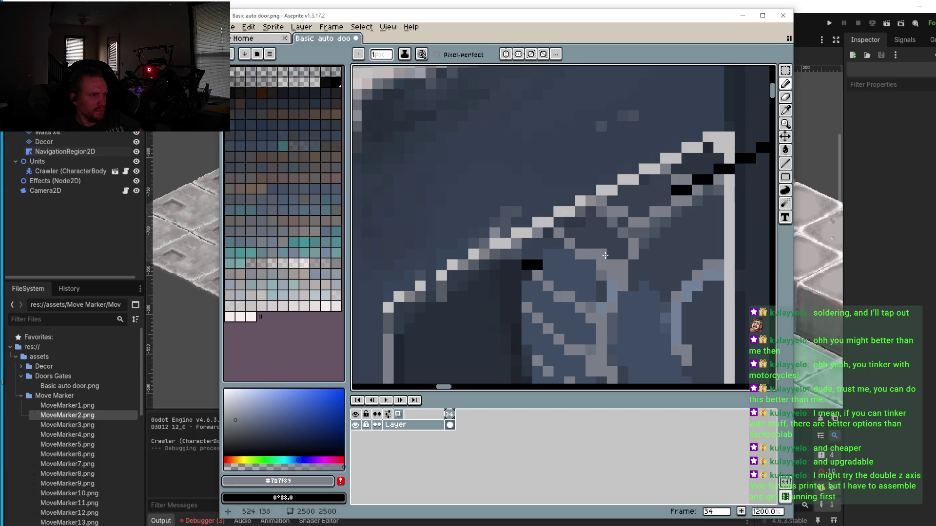
{"action": "left_click", "coordinate": [585, 299]}
{"action": "left_click", "coordinate": [634, 211]}
{"action": "left_click", "coordinate": [634, 229]}
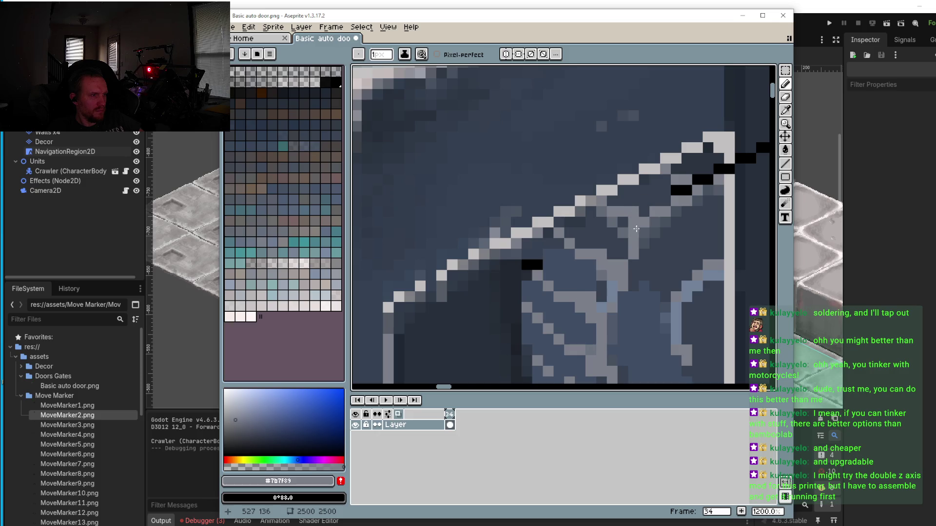
{"action": "scroll", "coordinate": [653, 268], "scroll_direction": "down", "scroll_amount": 4}
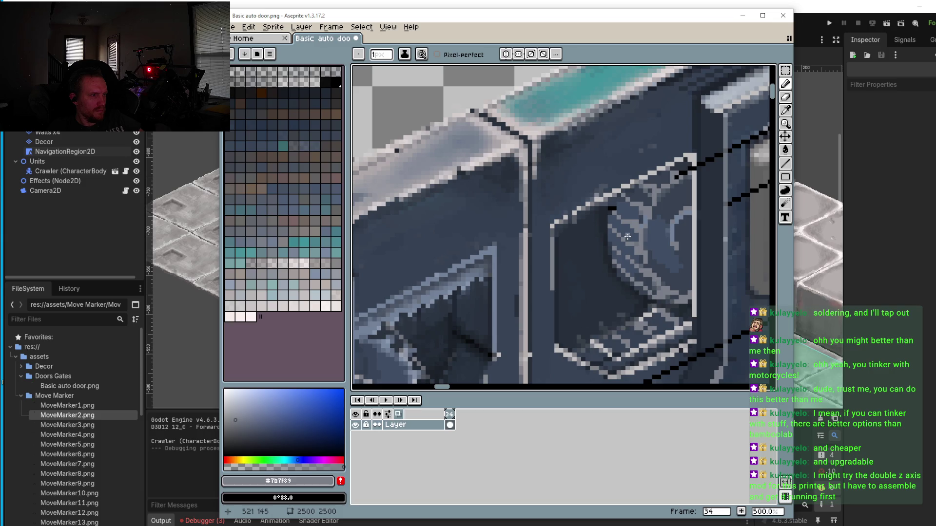
Step: Add pale grey #b5b9c2 highlight pixels up the curved edge
{"action": "left_click", "coordinate": [232, 405]}
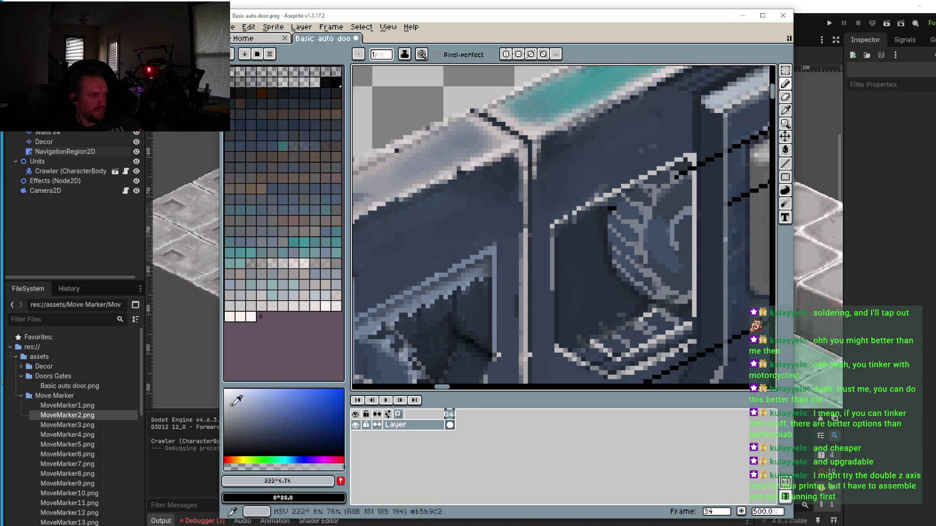
{"action": "scroll", "coordinate": [632, 240], "scroll_direction": "up", "scroll_amount": 5}
{"action": "left_click", "coordinate": [631, 239]}
{"action": "left_click", "coordinate": [658, 175]}
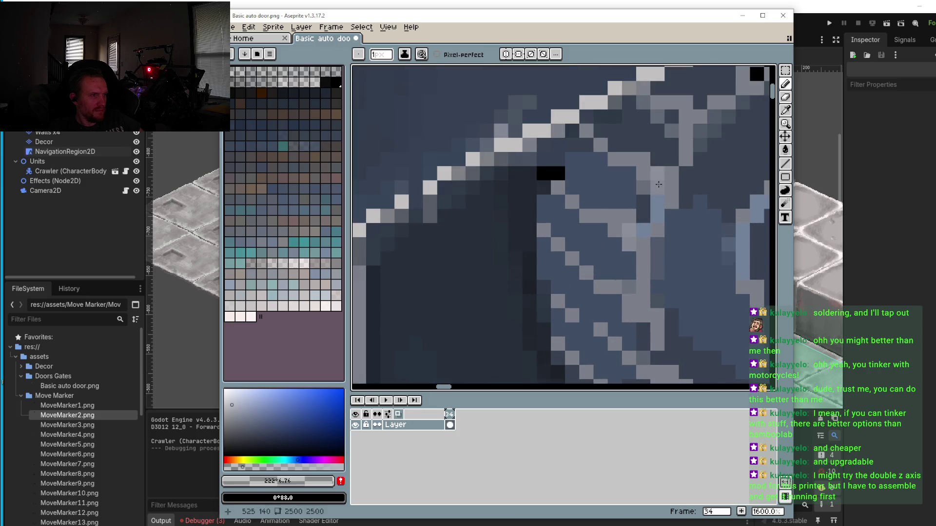
{"action": "left_click", "coordinate": [685, 116]}
{"action": "left_click_drag", "start_coordinate": [698, 118], "coordinate": [638, 186]}
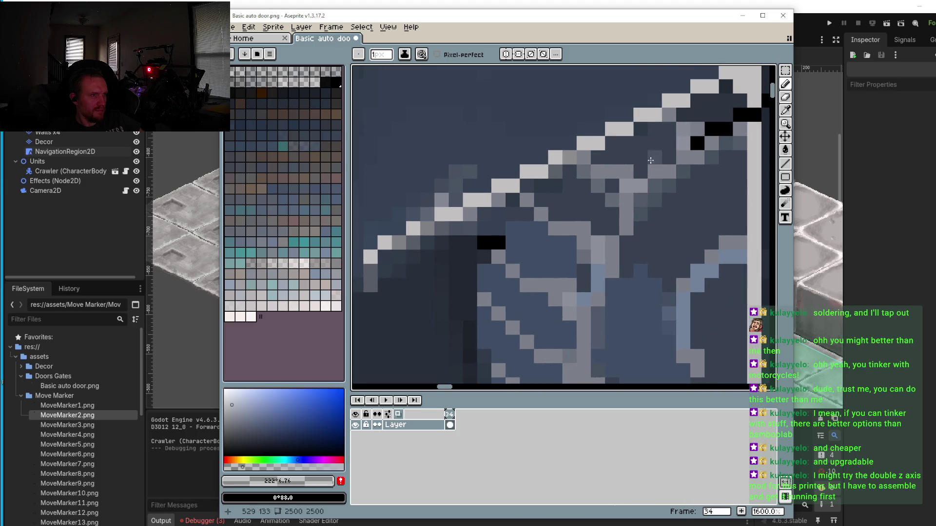
{"action": "scroll", "coordinate": [650, 160], "scroll_direction": "down", "scroll_amount": 4}
{"action": "scroll", "coordinate": [626, 274], "scroll_direction": "up", "scroll_amount": 6}
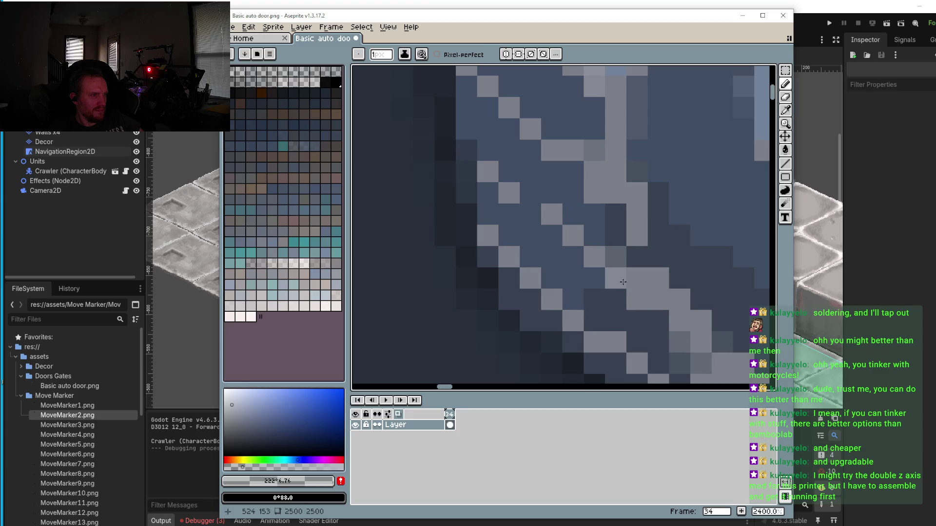
{"action": "left_click", "coordinate": [616, 193]}
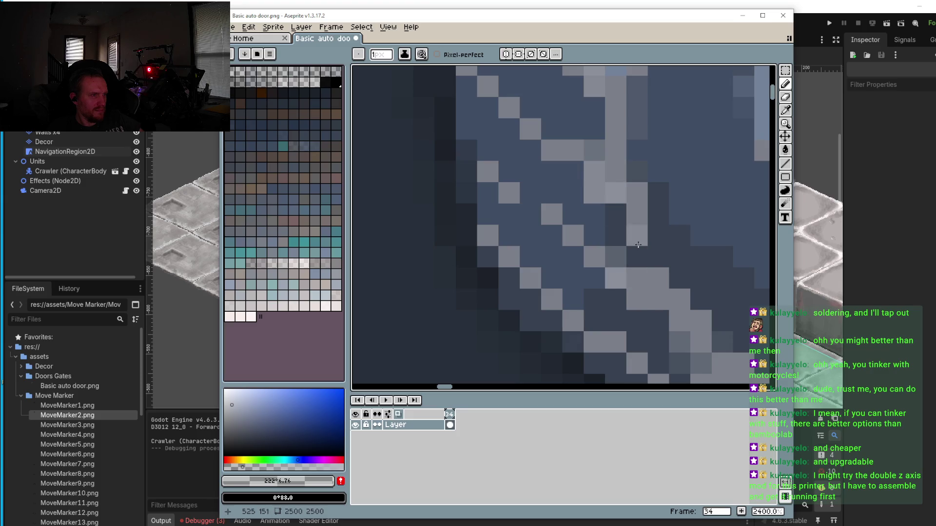
{"action": "scroll", "coordinate": [664, 281], "scroll_direction": "down", "scroll_amount": 5}
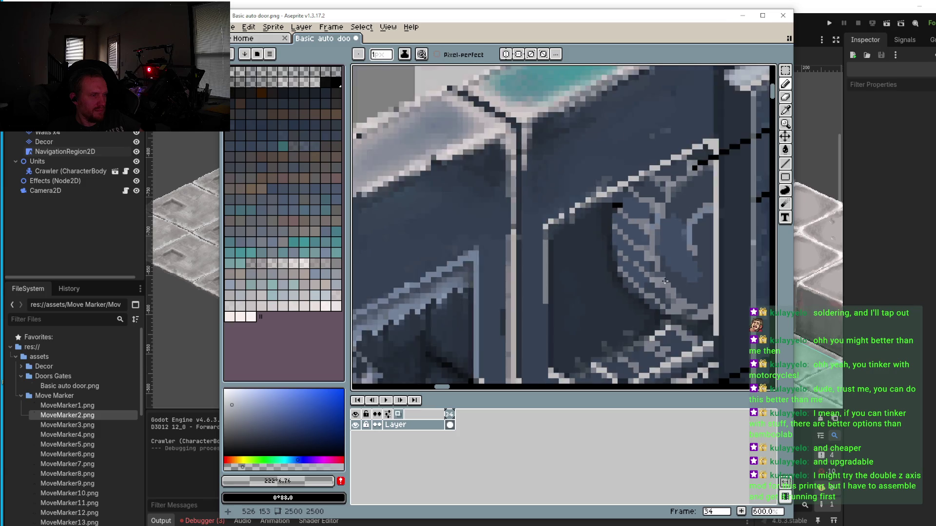
{"action": "scroll", "coordinate": [665, 281], "scroll_direction": "up", "scroll_amount": 4}
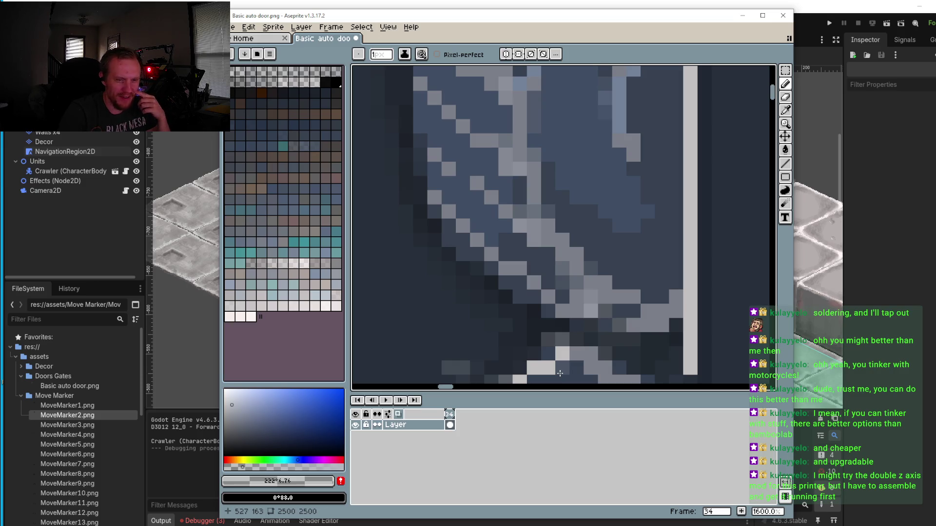
Step: Sample the block's grey and paint over the lower black diagonal pixels on the grey block
{"action": "scroll", "coordinate": [525, 302], "scroll_direction": "down", "scroll_amount": 5}
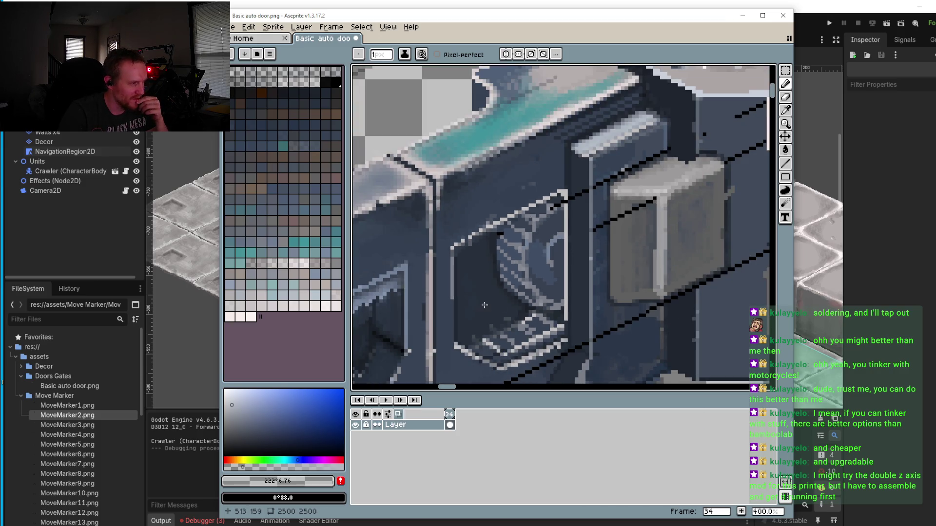
{"action": "scroll", "coordinate": [485, 305], "scroll_direction": "down", "scroll_amount": 2}
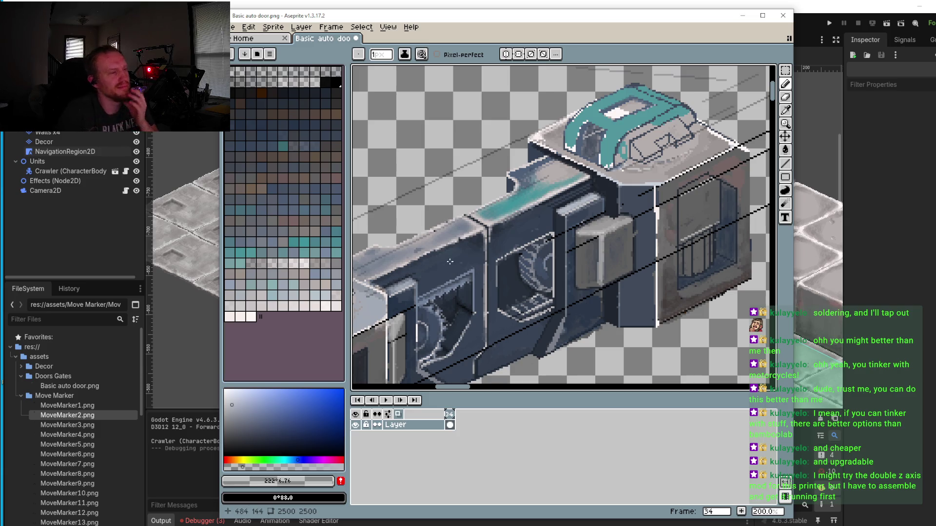
{"action": "scroll", "coordinate": [541, 208], "scroll_direction": "up", "scroll_amount": 8}
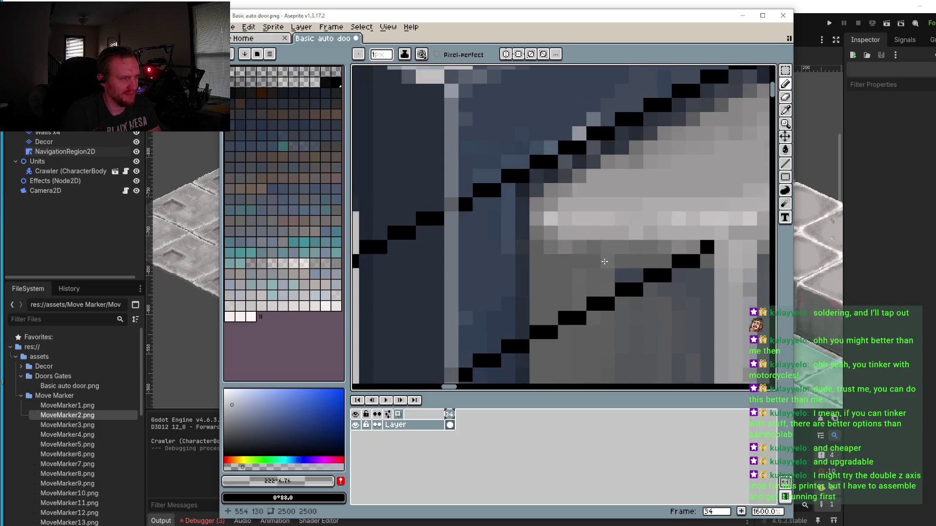
{"action": "key", "text": "i"}
{"action": "left_click", "coordinate": [600, 276]}
{"action": "key", "text": "b"}
{"action": "left_click", "coordinate": [604, 304]}
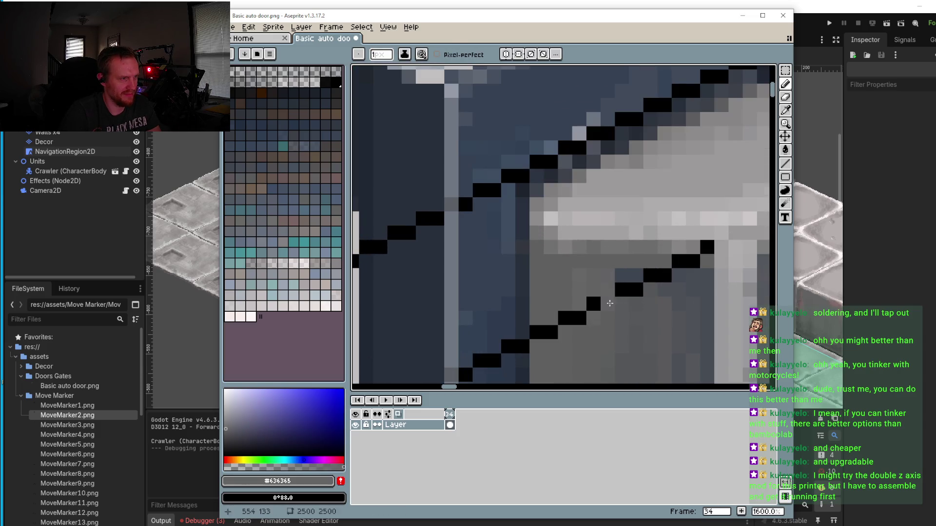
{"action": "left_click_drag", "start_coordinate": [585, 316], "coordinate": [536, 332]}
{"action": "left_click", "coordinate": [628, 295]}
{"action": "mouse_move", "coordinate": [629, 295]}
{"action": "left_mouse_down"}
{"action": "mouse_move", "coordinate": [641, 285]}
{"action": "mouse_move", "coordinate": [634, 275]}
{"action": "mouse_move", "coordinate": [657, 276]}
{"action": "left_mouse_up"}
Step: Cover the remaining black line pixels on the block with the darker grey #606060
{"action": "left_click", "coordinate": [653, 263], "text": "alt"}
{"action": "left_click", "coordinate": [663, 276]}
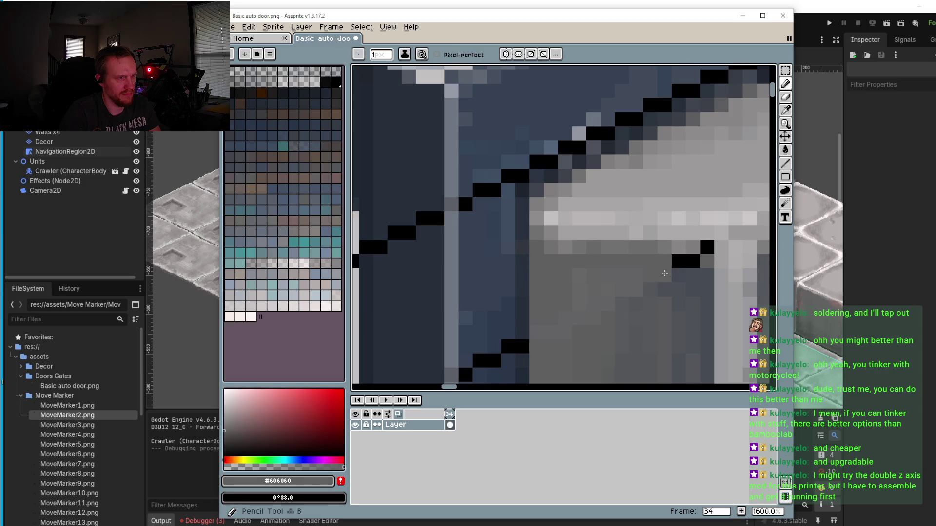
{"action": "left_click_drag", "start_coordinate": [692, 262], "coordinate": [679, 261]}
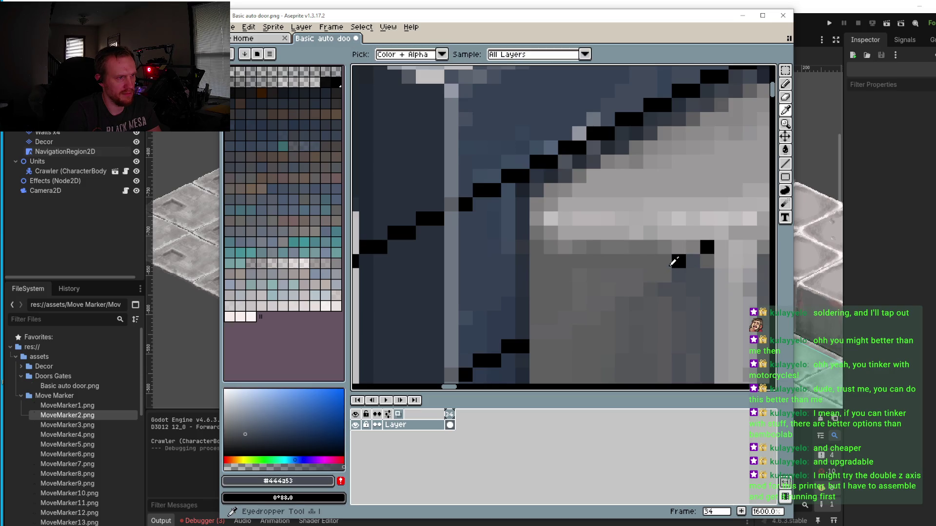
{"action": "left_click", "coordinate": [706, 251]}
{"action": "scroll", "coordinate": [703, 269], "scroll_direction": "down", "scroll_amount": 4}
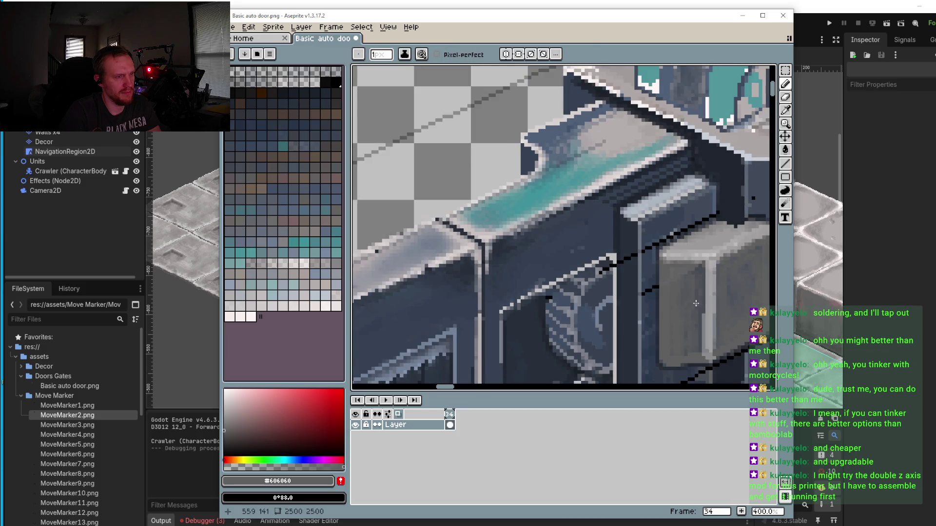
{"action": "scroll", "coordinate": [665, 293], "scroll_direction": "up", "scroll_amount": 5}
Step: Sample the dark panel's blue-grey and paint over the black line pixels crossing the panel
{"action": "left_click", "coordinate": [636, 282], "text": "alt"}
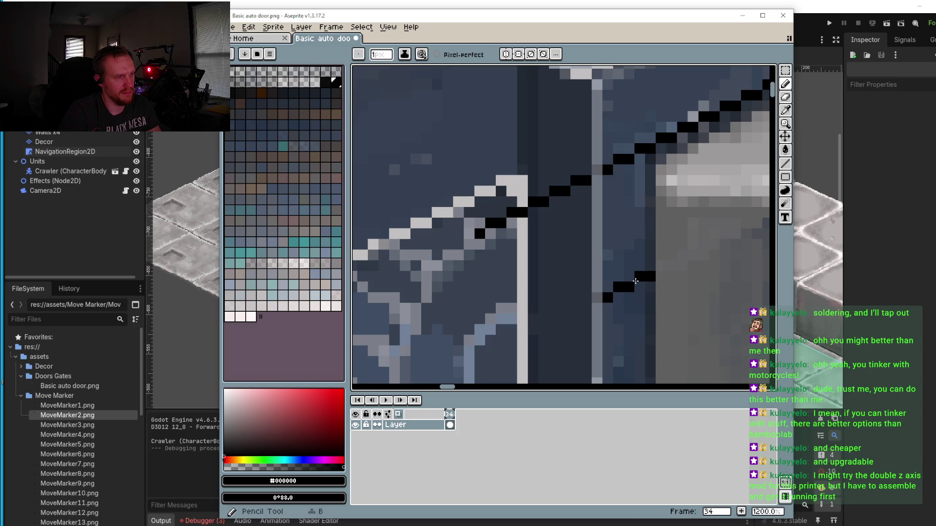
{"action": "left_click", "coordinate": [639, 270], "text": "alt"}
{"action": "left_click_drag", "start_coordinate": [639, 277], "coordinate": [612, 287]}
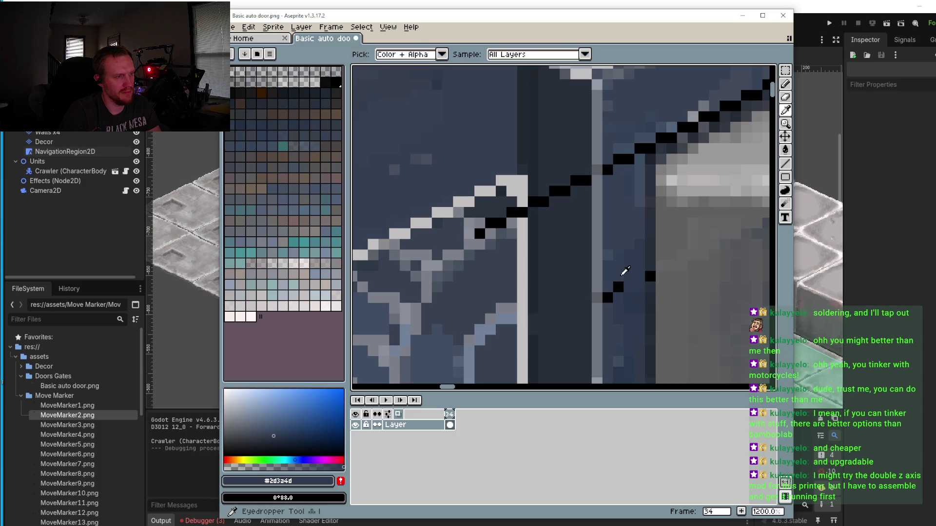
{"action": "left_click", "coordinate": [608, 298]}
{"action": "scroll", "coordinate": [653, 273], "scroll_direction": "down", "scroll_amount": 2}
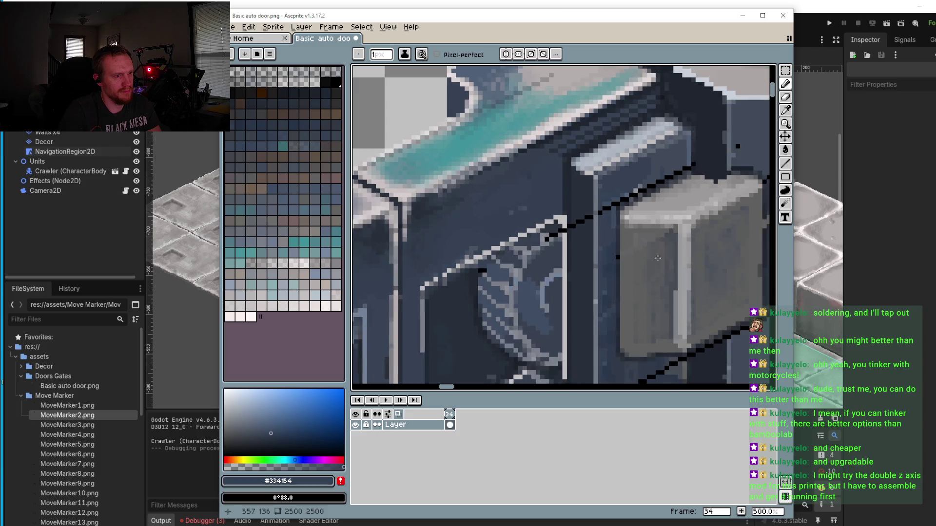
{"action": "scroll", "coordinate": [631, 228], "scroll_direction": "up", "scroll_amount": 3}
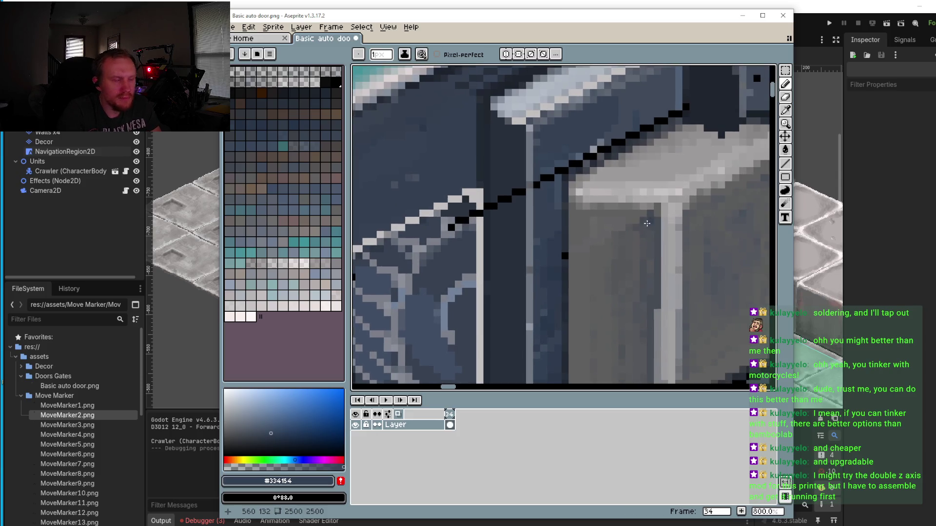
{"action": "left_click", "coordinate": [612, 226], "text": "alt"}
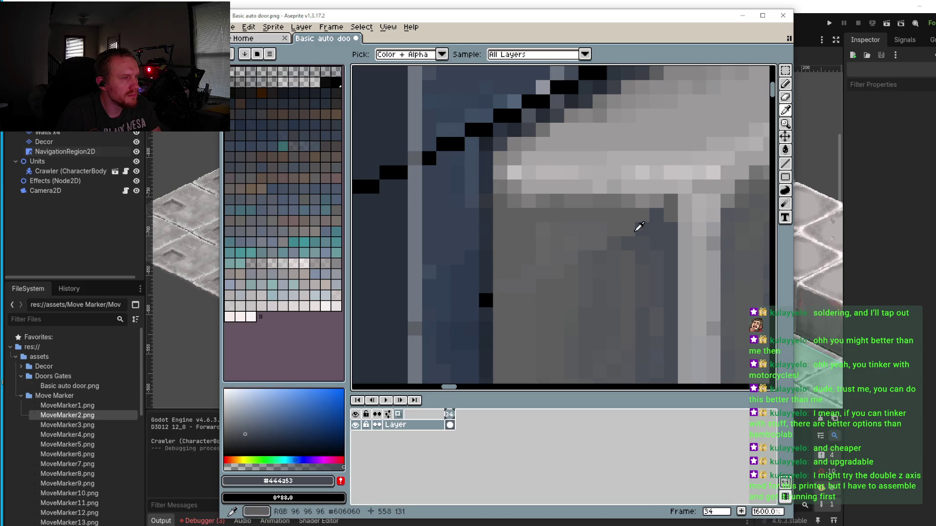
{"action": "key", "text": "b"}
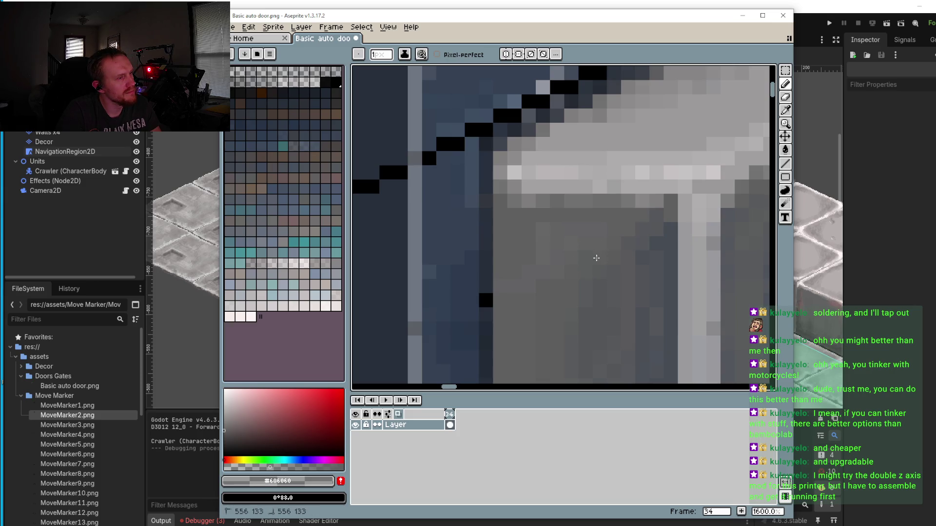
Step: Cover the upper black line pixels with the panel's dark blues #344256 and #272f3a
{"action": "scroll", "coordinate": [652, 262], "scroll_direction": "down", "scroll_amount": 5}
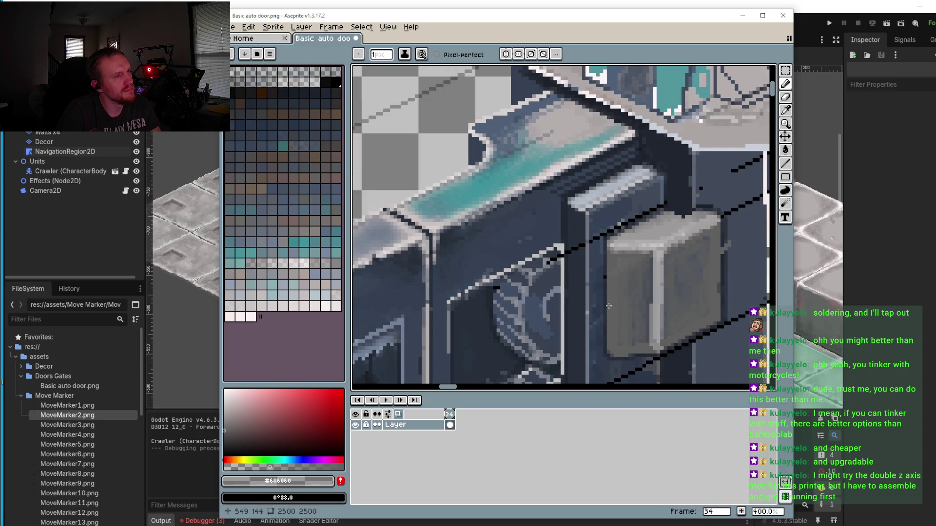
{"action": "scroll", "coordinate": [609, 305], "scroll_direction": "up", "scroll_amount": 5}
{"action": "left_click", "coordinate": [600, 151], "text": "alt"}
{"action": "left_click_drag", "start_coordinate": [597, 162], "coordinate": [589, 179]}
{"action": "scroll", "coordinate": [606, 168], "scroll_direction": "down", "scroll_amount": 5}
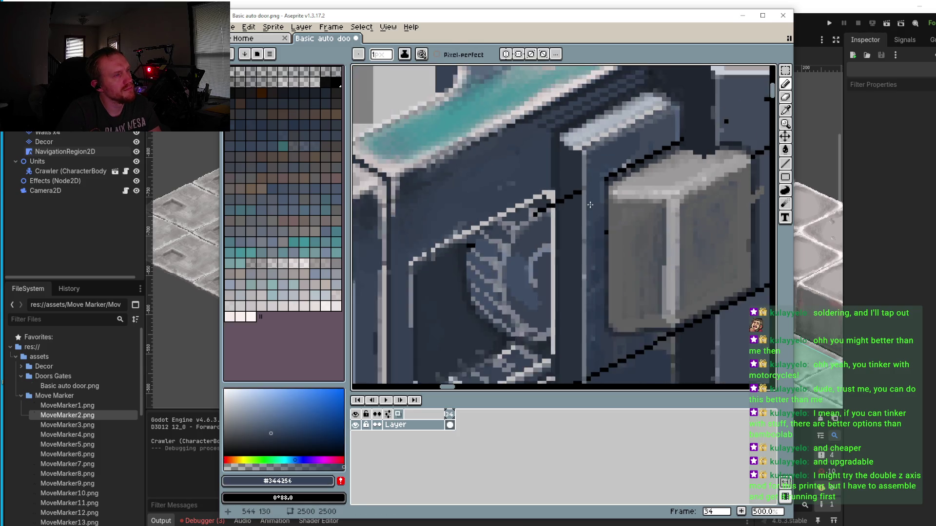
{"action": "scroll", "coordinate": [573, 200], "scroll_direction": "up", "scroll_amount": 5}
{"action": "left_click", "coordinate": [589, 139], "text": "alt"}
{"action": "left_click_drag", "start_coordinate": [586, 147], "coordinate": [611, 128]}
{"action": "scroll", "coordinate": [622, 124], "scroll_direction": "down", "scroll_amount": 6}
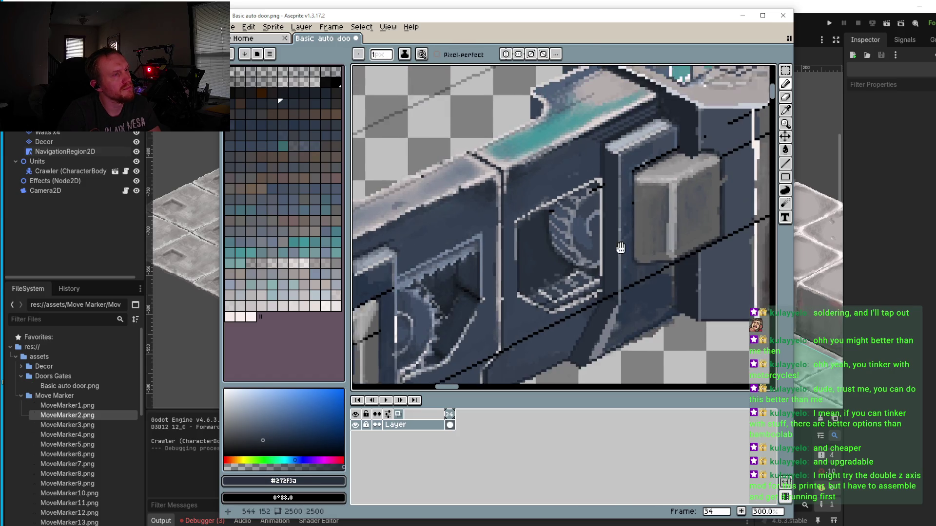
{"action": "left_click_drag", "start_coordinate": [661, 250], "coordinate": [629, 221]}
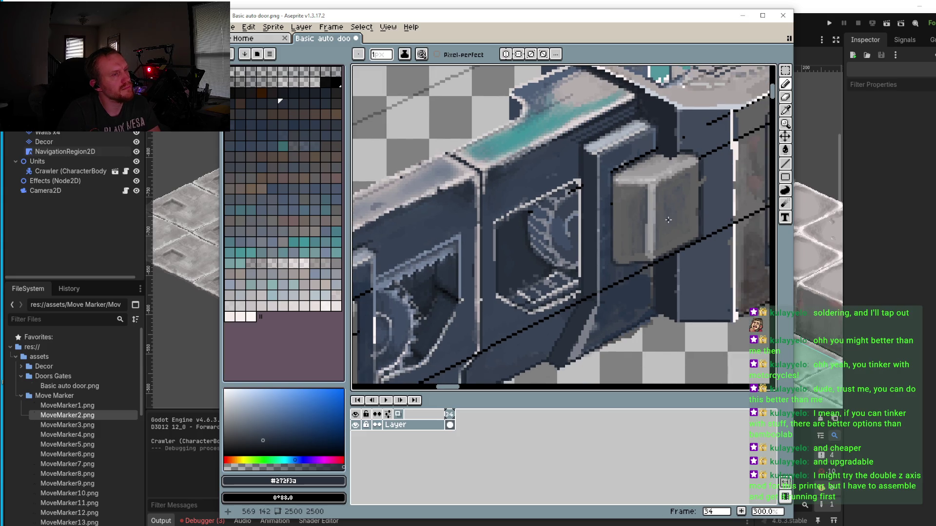
{"action": "scroll", "coordinate": [597, 166], "scroll_direction": "down", "scroll_amount": 1}
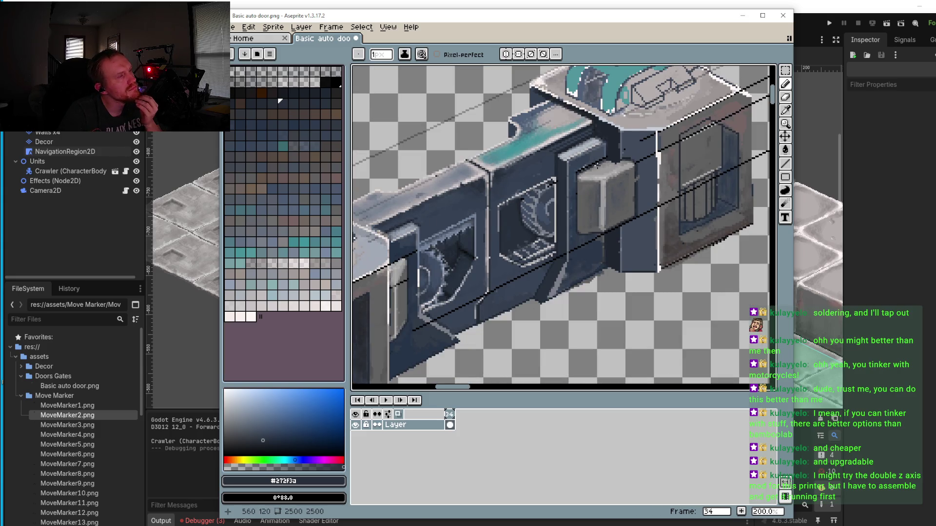
Step: Pick black and darken pixels along the grey block's top edge into a stair-step outline
{"action": "left_click_drag", "start_coordinate": [597, 166], "coordinate": [587, 176]}
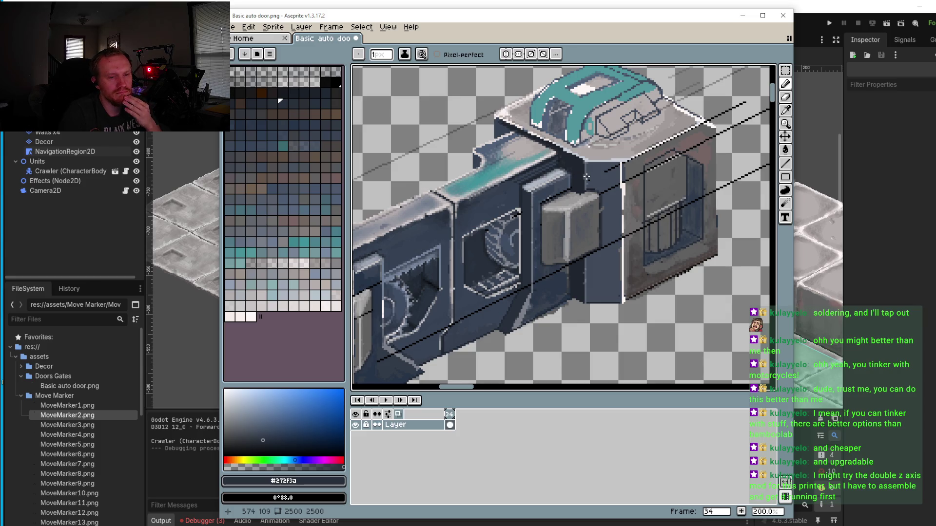
{"action": "scroll", "coordinate": [573, 225], "scroll_direction": "up", "scroll_amount": 4}
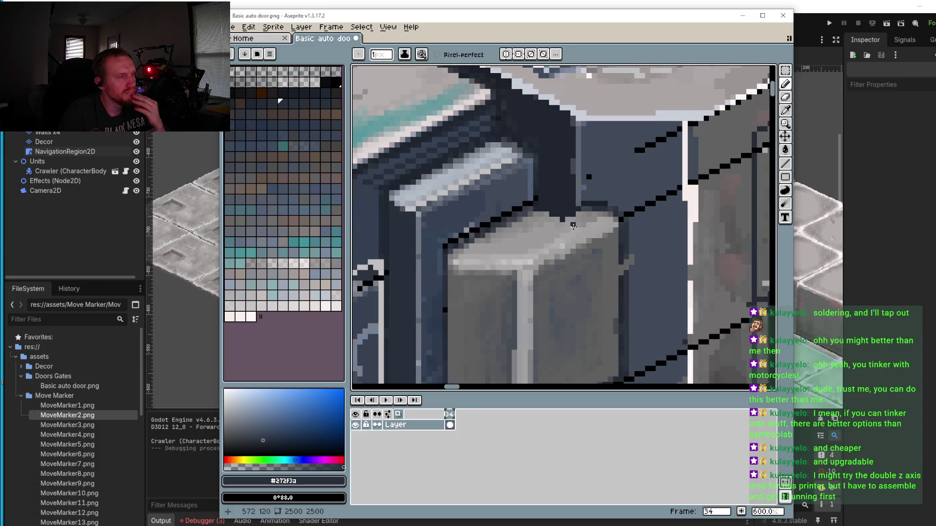
{"action": "scroll", "coordinate": [574, 225], "scroll_direction": "up", "scroll_amount": 3}
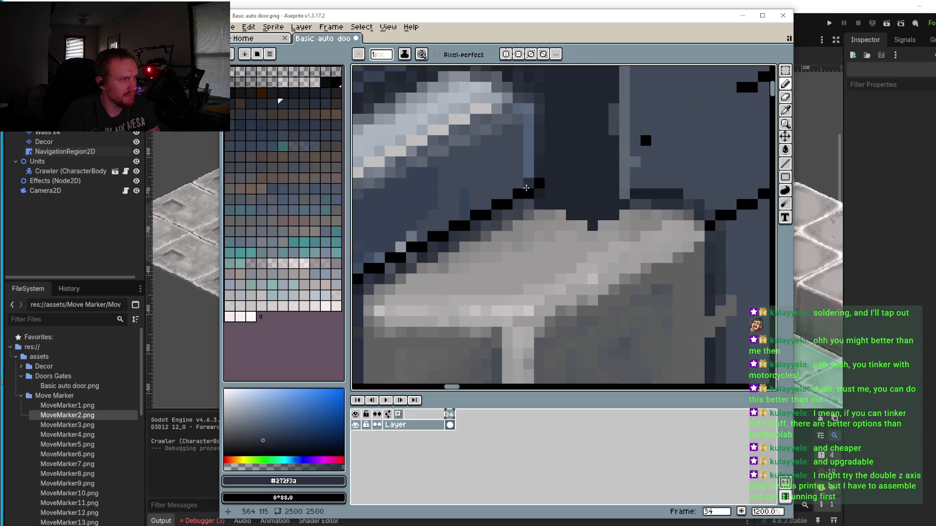
{"action": "left_click", "coordinate": [524, 191], "text": "alt"}
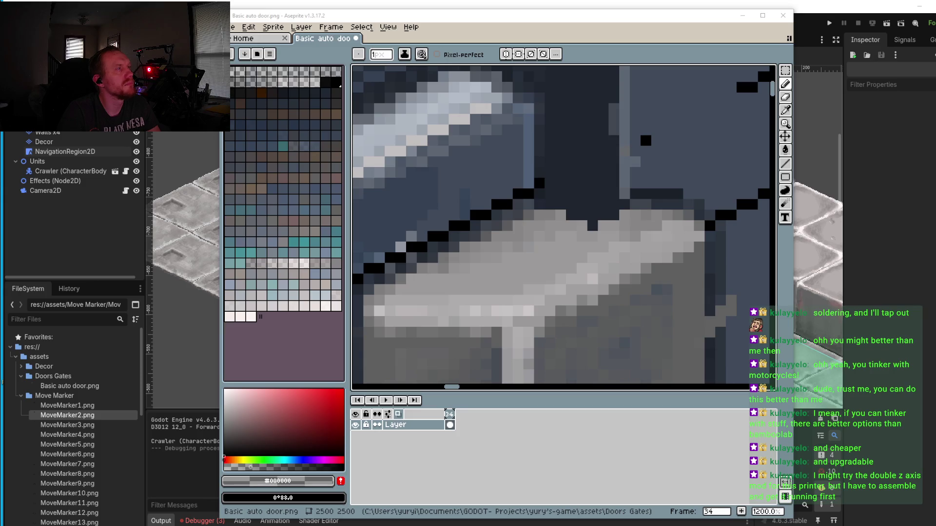
{"action": "scroll", "coordinate": [511, 191], "scroll_direction": "up", "scroll_amount": 3}
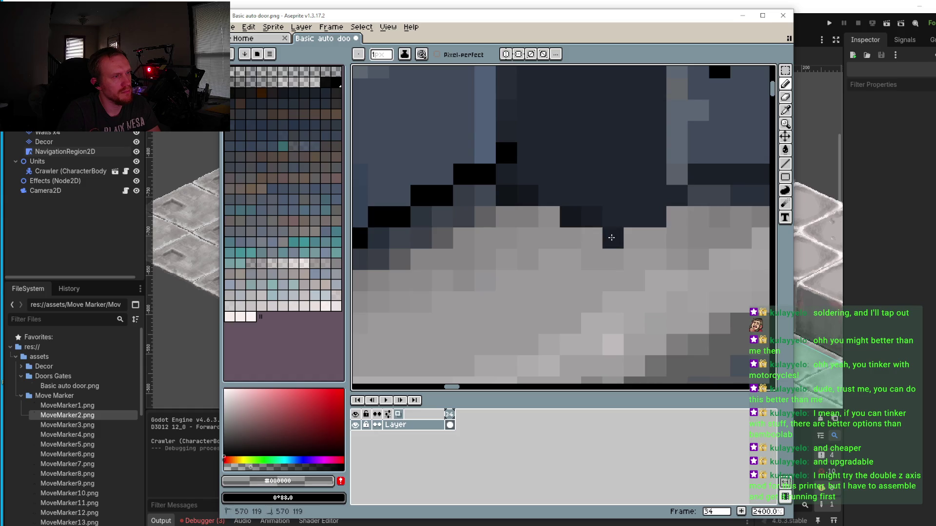
{"action": "left_click", "coordinate": [655, 217]}
{"action": "left_click", "coordinate": [634, 237]}
{"action": "left_click", "coordinate": [592, 238]}
{"action": "left_click", "coordinate": [539, 216]}
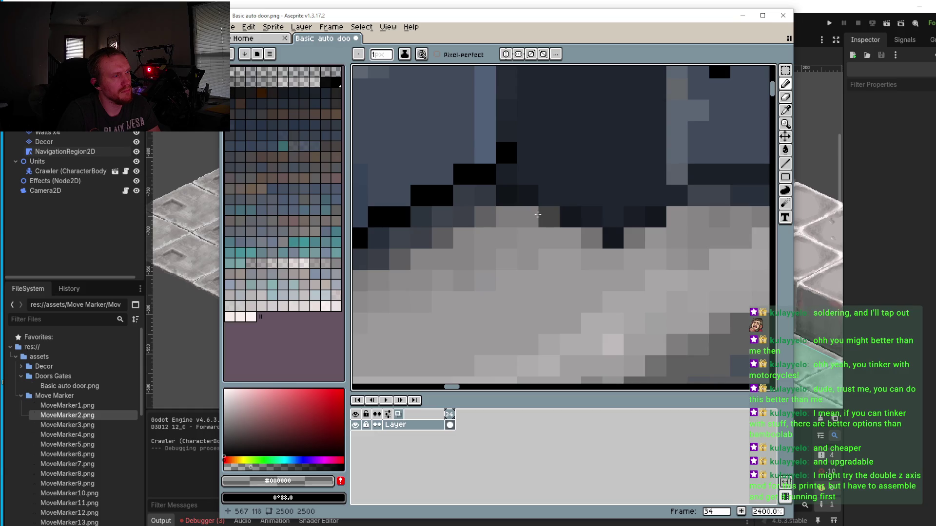
{"action": "left_click", "coordinate": [527, 216]}
{"action": "left_click", "coordinate": [569, 238]}
{"action": "left_click", "coordinate": [570, 238]}
{"action": "left_click", "coordinate": [634, 238]}
{"action": "left_click", "coordinate": [613, 259]}
{"action": "left_click", "coordinate": [660, 229]}
Step: Extend the black stair-step outline rightward and through its upper step
{"action": "left_click", "coordinate": [676, 216]}
{"action": "left_click", "coordinate": [656, 238]}
{"action": "left_click", "coordinate": [677, 216]}
{"action": "left_click", "coordinate": [692, 197]}
{"action": "left_click", "coordinate": [691, 197]}
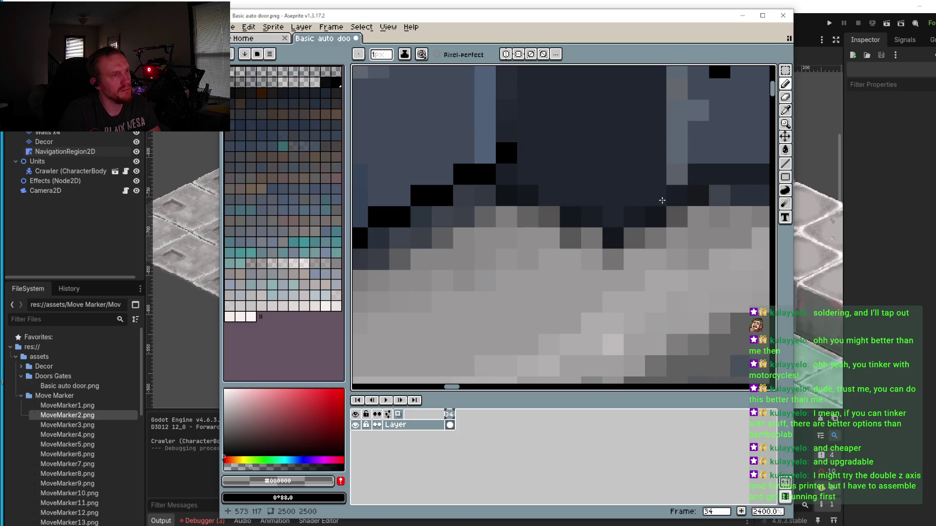
{"action": "left_click", "coordinate": [548, 200]}
{"action": "left_click", "coordinate": [548, 201]}
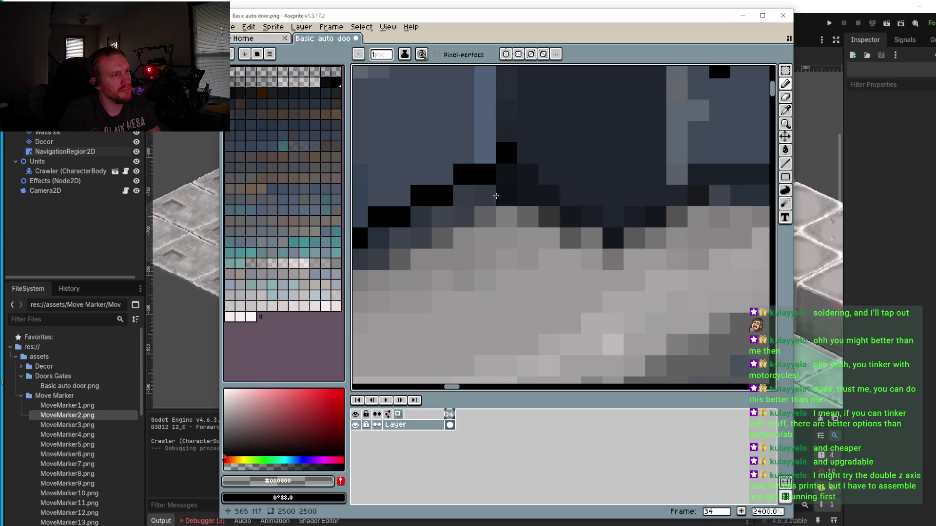
{"action": "left_click", "coordinate": [493, 195]}
{"action": "scroll", "coordinate": [496, 195], "scroll_direction": "down", "scroll_amount": 2}
{"action": "scroll", "coordinate": [568, 202], "scroll_direction": "up", "scroll_amount": 2}
{"action": "left_click", "coordinate": [565, 217]}
{"action": "left_click", "coordinate": [608, 197]}
{"action": "left_click", "coordinate": [565, 175]}
{"action": "left_click", "coordinate": [692, 195]}
{"action": "scroll", "coordinate": [692, 195], "scroll_direction": "down", "scroll_amount": 2}
{"action": "scroll", "coordinate": [692, 195], "scroll_direction": "up", "scroll_amount": 2}
{"action": "left_click", "coordinate": [731, 214]}
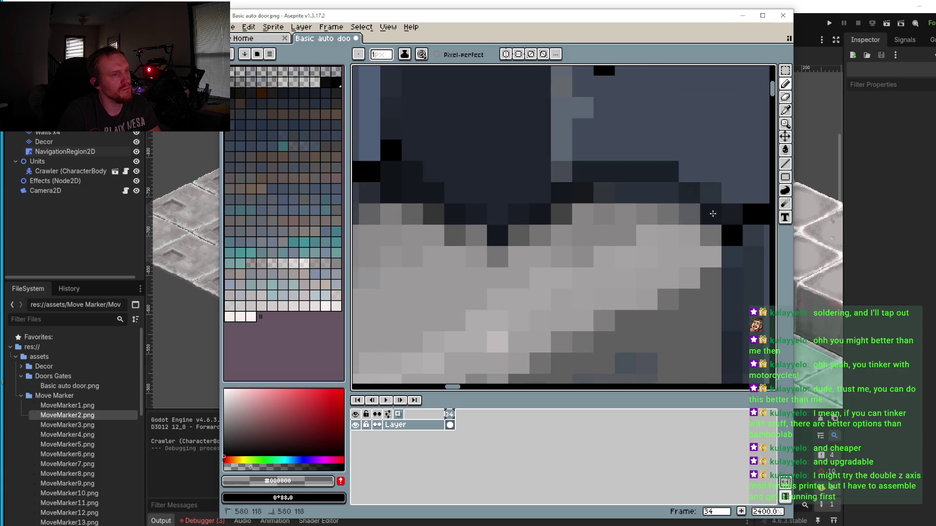
Step: Zoom out to review the door sprite with its new black outline
{"action": "scroll", "coordinate": [745, 252], "scroll_direction": "down", "scroll_amount": 5}
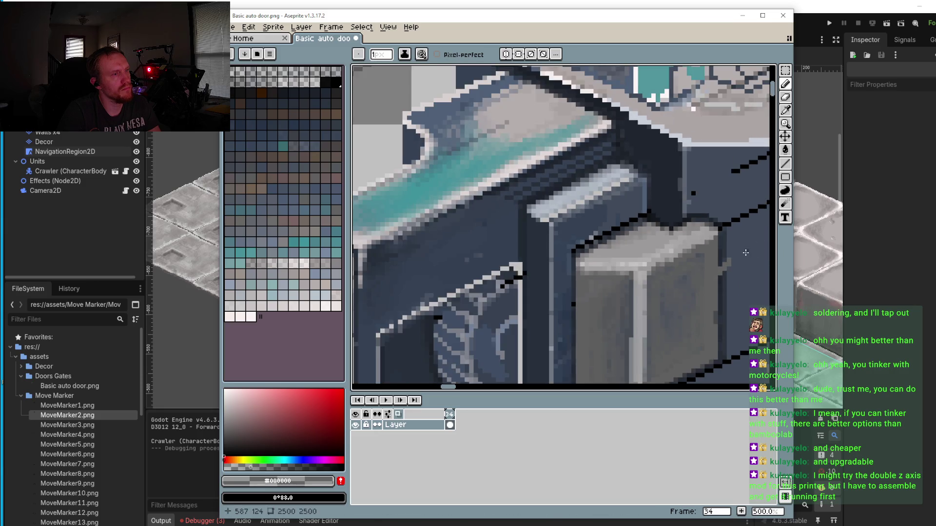
{"action": "scroll", "coordinate": [746, 252], "scroll_direction": "down", "scroll_amount": 1}
{"action": "scroll", "coordinate": [605, 238], "scroll_direction": "up", "scroll_amount": 5}
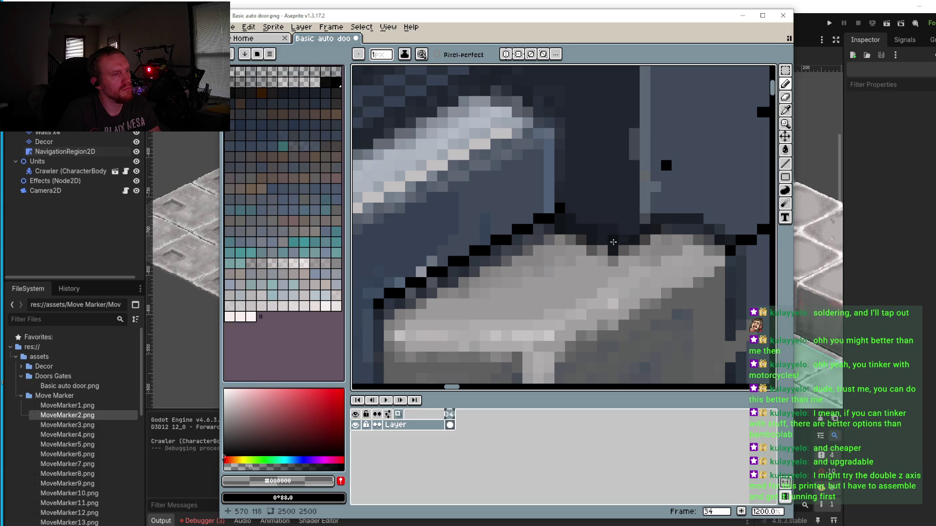
{"action": "scroll", "coordinate": [617, 242], "scroll_direction": "down", "scroll_amount": 6}
{"action": "scroll", "coordinate": [541, 239], "scroll_direction": "up", "scroll_amount": 1}
{"action": "scroll", "coordinate": [541, 239], "scroll_direction": "down", "scroll_amount": 1}
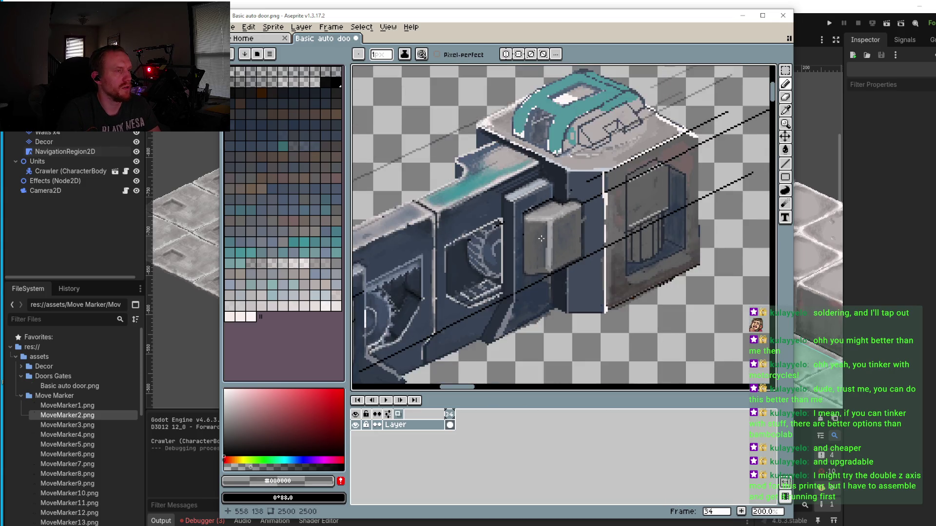
{"action": "scroll", "coordinate": [541, 238], "scroll_direction": "down", "scroll_amount": 1}
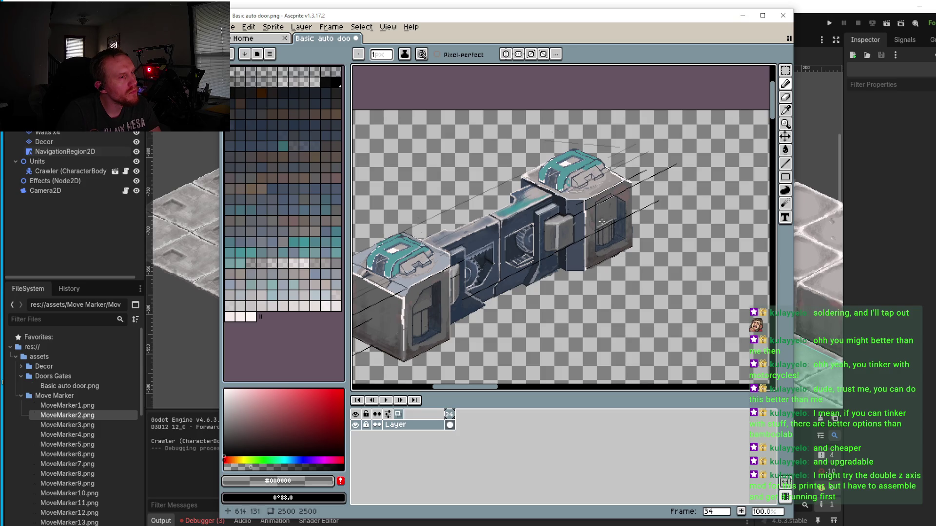
{"action": "scroll", "coordinate": [579, 232], "scroll_direction": "up", "scroll_amount": 4}
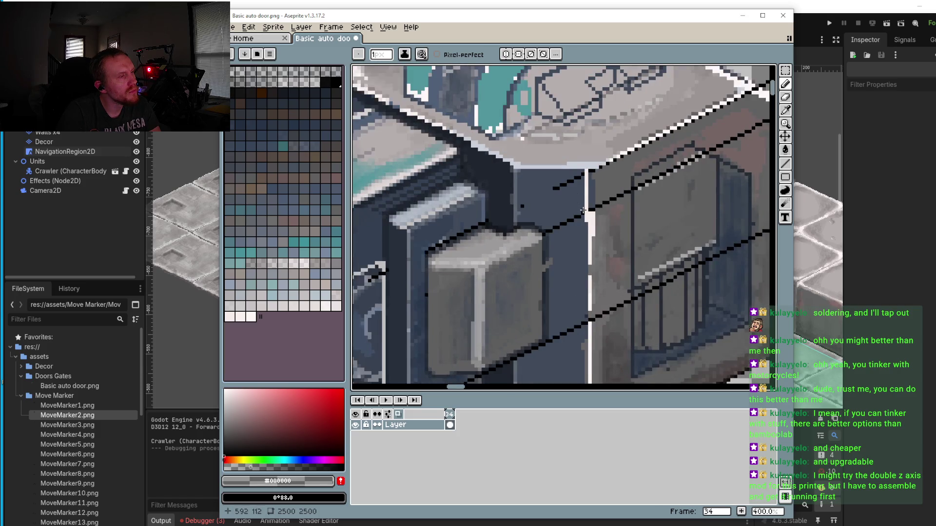
Step: Paint wall colours over part of the black diagonal and the white edge line's top pixels
{"action": "left_click", "coordinate": [578, 232], "text": "alt"}
{"action": "left_click_drag", "start_coordinate": [579, 217], "coordinate": [560, 227]}
{"action": "left_click", "coordinate": [505, 171], "text": "alt"}
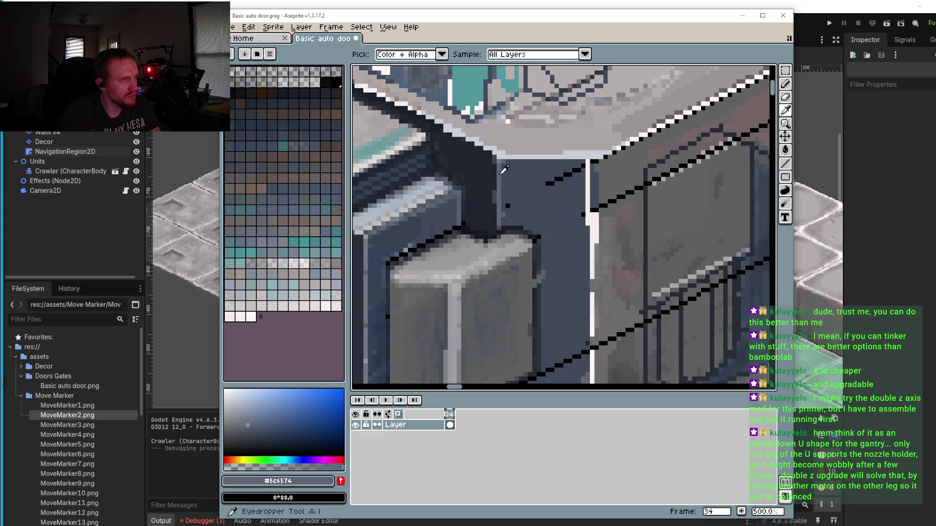
{"action": "mouse_move", "coordinate": [588, 164]}
{"action": "left_mouse_down"}
{"action": "mouse_move", "coordinate": [589, 194]}
{"action": "mouse_move", "coordinate": [594, 182]}
{"action": "left_mouse_up"}
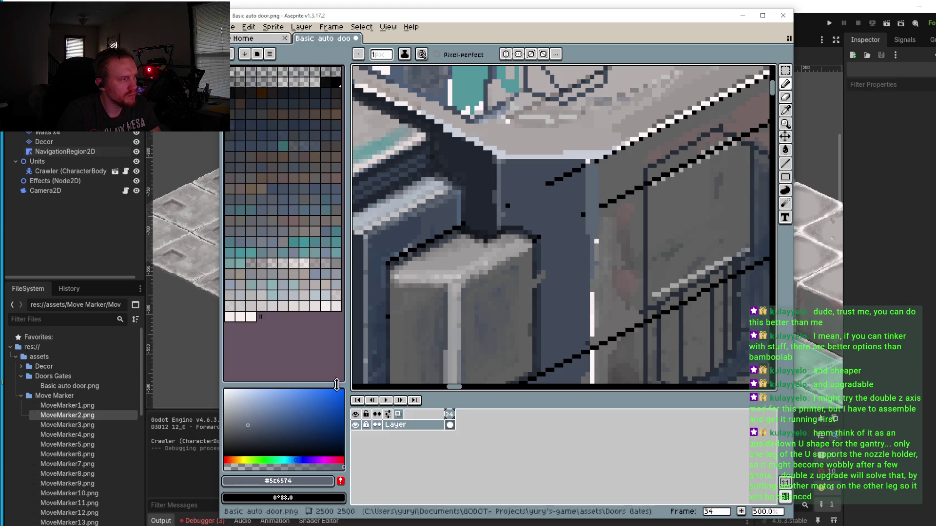
Step: Try a lighter grey-blue stripe down the door edge, then undo it
{"action": "left_click", "coordinate": [240, 414]}
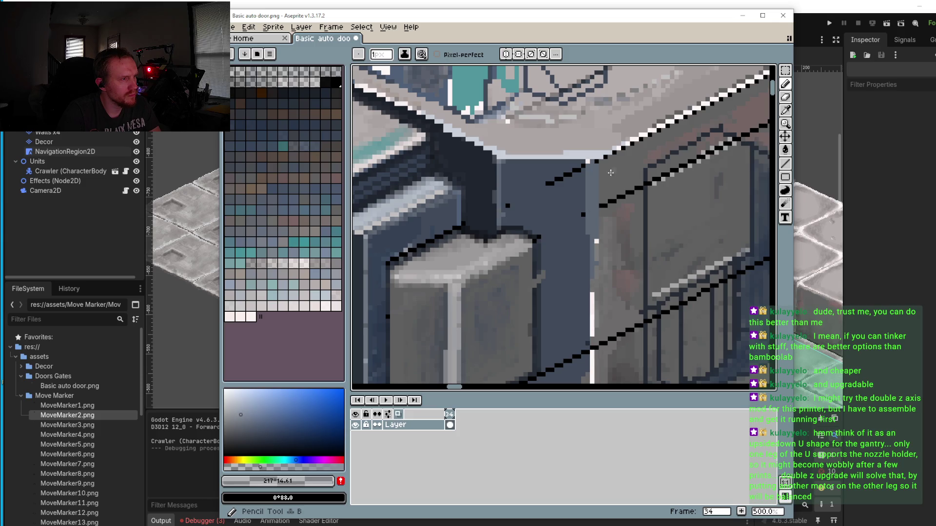
{"action": "scroll", "coordinate": [613, 171], "scroll_direction": "up", "scroll_amount": 4}
{"action": "mouse_move", "coordinate": [580, 151]}
{"action": "left_mouse_down"}
{"action": "mouse_move", "coordinate": [581, 181]}
{"action": "mouse_move", "coordinate": [581, 141]}
{"action": "mouse_move", "coordinate": [582, 228]}
{"action": "left_mouse_up"}
{"action": "scroll", "coordinate": [579, 268], "scroll_direction": "down", "scroll_amount": 5}
{"action": "mouse_move", "coordinate": [579, 152]}
{"action": "left_mouse_down"}
{"action": "mouse_move", "coordinate": [567, 288]}
{"action": "mouse_move", "coordinate": [589, 208]}
{"action": "mouse_move", "coordinate": [579, 351]}
{"action": "left_mouse_up"}
{"action": "scroll", "coordinate": [580, 293], "scroll_direction": "down", "scroll_amount": 6}
{"action": "key", "text": "ctrl+z"}
{"action": "key", "text": "ctrl+z"}
{"action": "key", "text": "ctrl+z"}
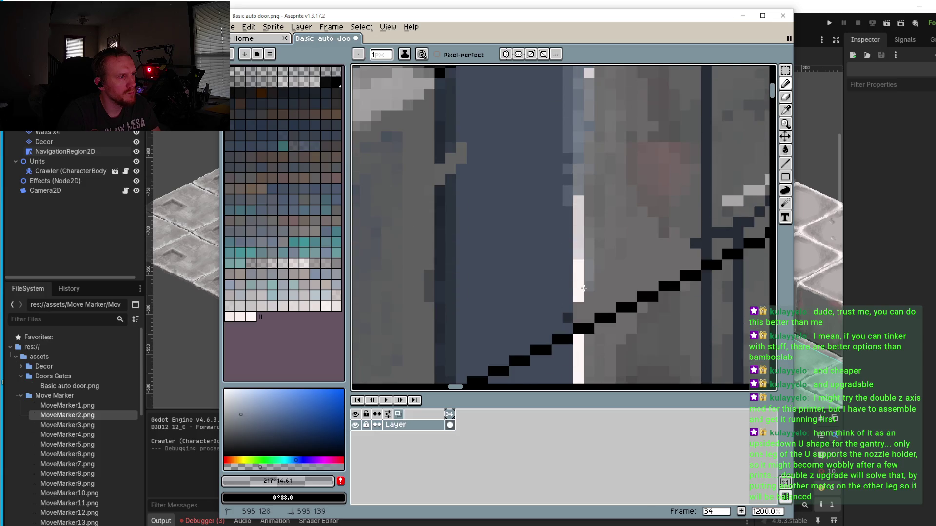
{"action": "key", "text": "ctrl+y"}
{"action": "key", "text": "ctrl+y"}
{"action": "key", "text": "ctrl+y"}
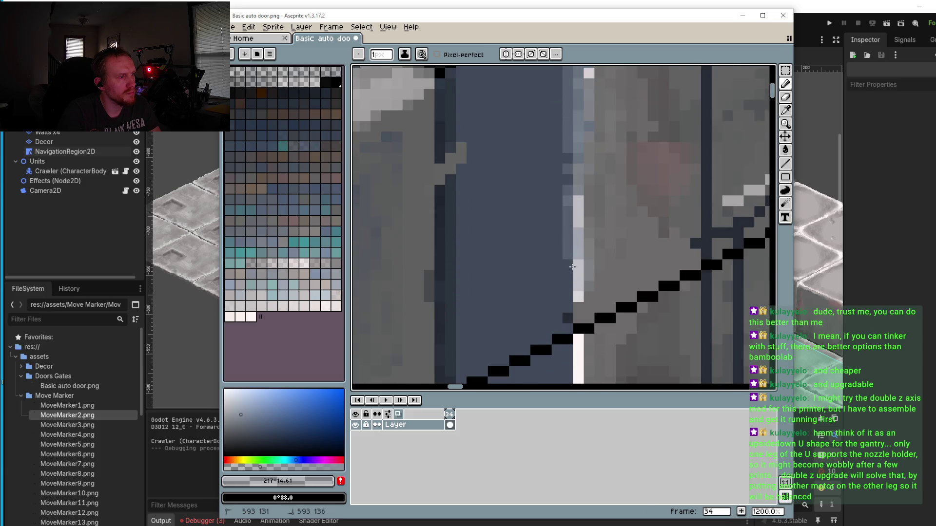
{"action": "key", "text": "ctrl+z"}
{"action": "key", "text": "ctrl+z"}
{"action": "key", "text": "ctrl+z"}
Step: Draw straight vertical lines down the door's edge with the Line tool, undoing the last stair pixels
{"action": "left_click", "coordinate": [785, 164]}
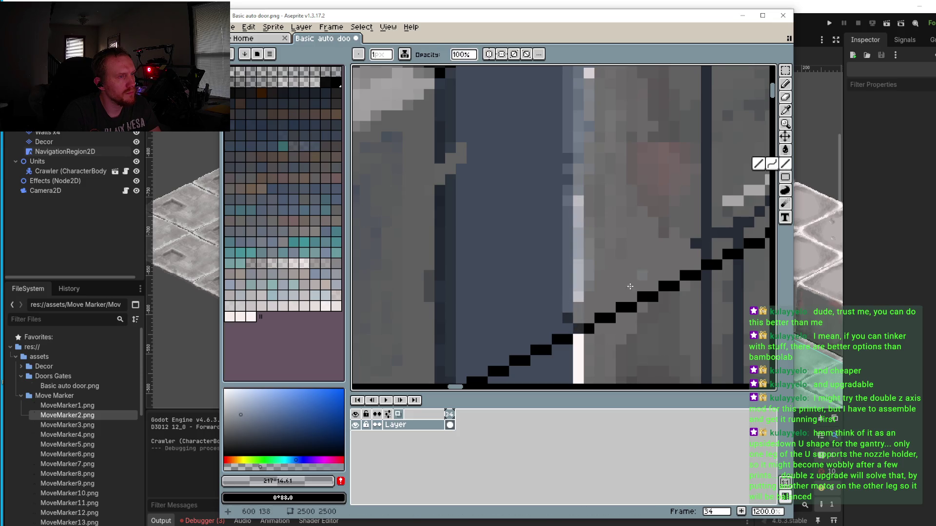
{"action": "scroll", "coordinate": [565, 210], "scroll_direction": "down", "scroll_amount": 6}
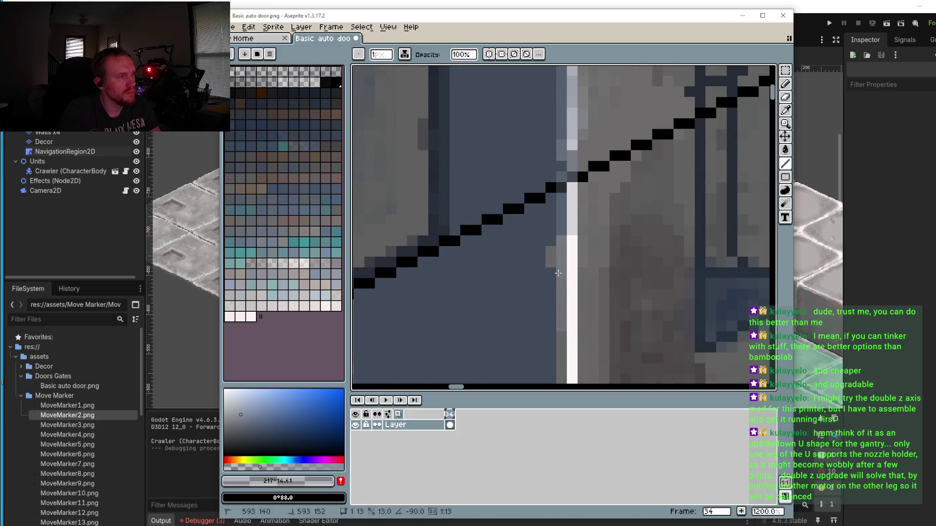
{"action": "mouse_move", "coordinate": [572, 82]}
{"action": "left_mouse_down"}
{"action": "mouse_move", "coordinate": [582, 356]}
{"action": "mouse_move", "coordinate": [579, 195]}
{"action": "mouse_move", "coordinate": [556, 303]}
{"action": "left_mouse_up"}
{"action": "scroll", "coordinate": [558, 224], "scroll_direction": "down", "scroll_amount": 3}
{"action": "mouse_move", "coordinate": [571, 173]}
{"action": "left_mouse_down"}
{"action": "mouse_move", "coordinate": [577, 292]}
{"action": "mouse_move", "coordinate": [569, 185]}
{"action": "left_mouse_up"}
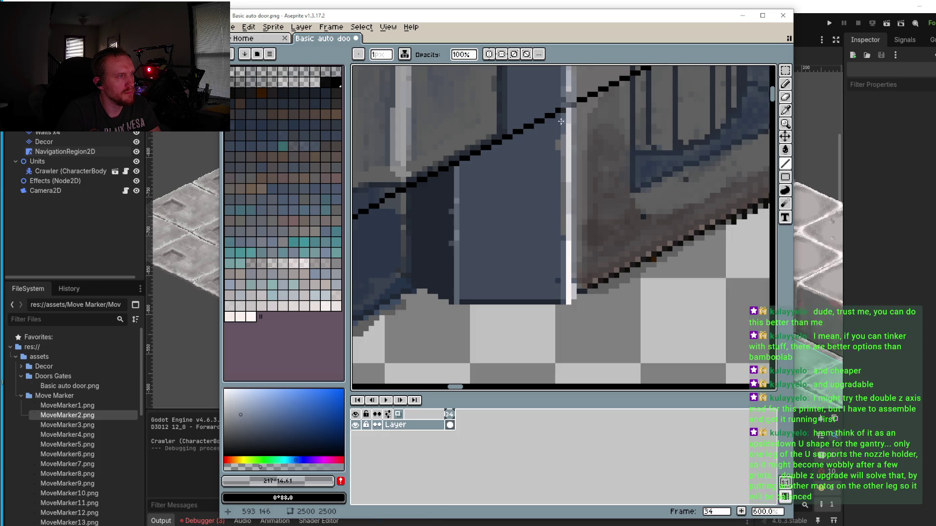
{"action": "scroll", "coordinate": [554, 217], "scroll_direction": "up", "scroll_amount": 3}
{"action": "key", "text": "b"}
{"action": "key", "text": "ctrl+z"}
{"action": "key", "text": "ctrl+z"}
{"action": "key", "text": "ctrl+z"}
{"action": "left_click_drag", "start_coordinate": [455, 306], "coordinate": [606, 196]}
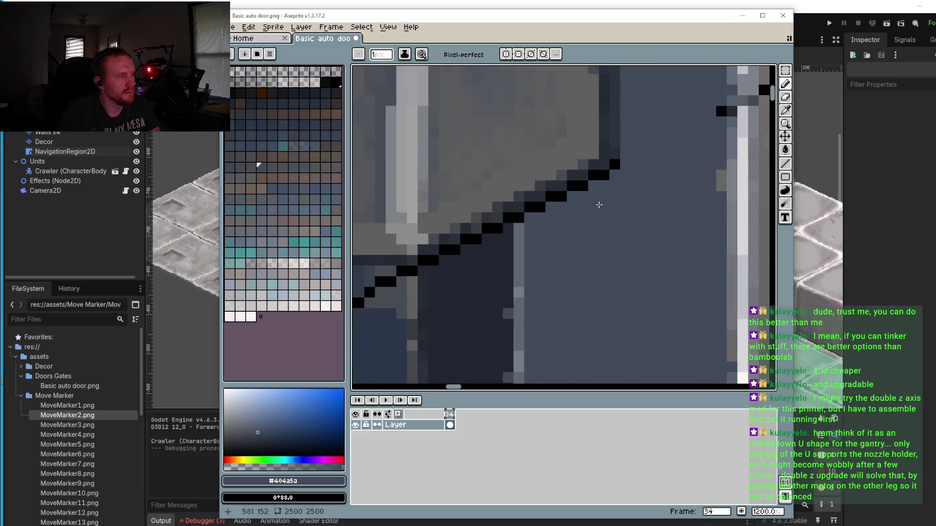
Step: Recolour the black stair pixels in dark blue-grey and the lower ones in wall grey
{"action": "scroll", "coordinate": [606, 196], "scroll_direction": "down", "scroll_amount": 2}
{"action": "scroll", "coordinate": [555, 214], "scroll_direction": "up", "scroll_amount": 2}
{"action": "left_click", "coordinate": [560, 211], "text": "alt"}
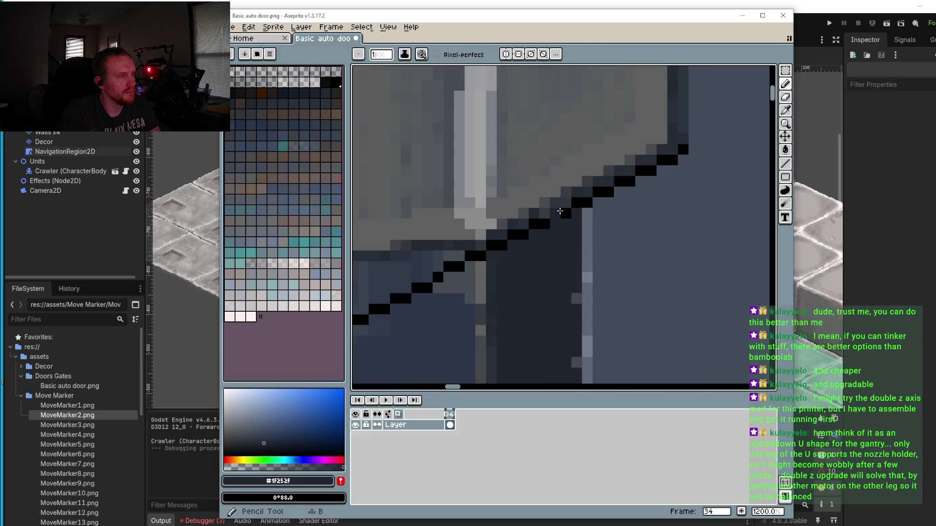
{"action": "left_click_drag", "start_coordinate": [544, 225], "coordinate": [508, 246]}
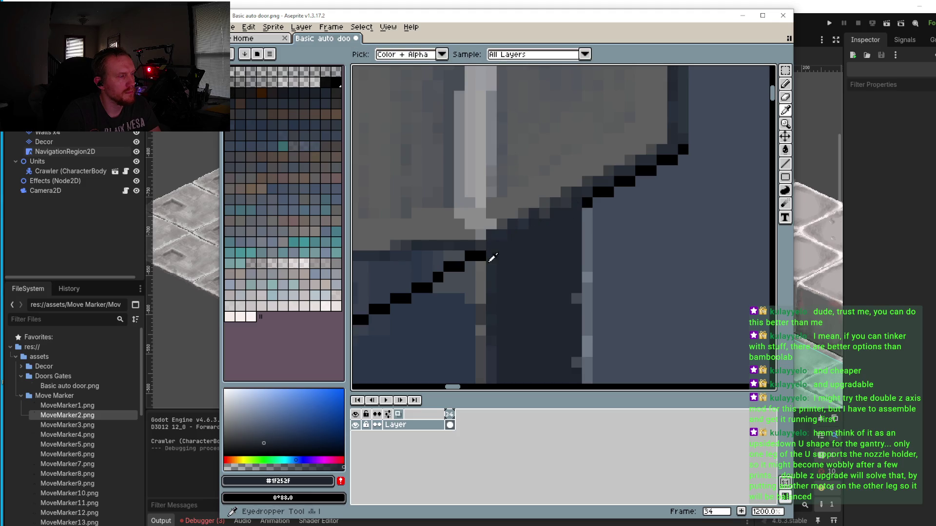
{"action": "left_click", "coordinate": [480, 263], "text": "alt"}
{"action": "left_click", "coordinate": [476, 256]}
{"action": "left_click", "coordinate": [468, 261], "text": "alt"}
{"action": "left_click_drag", "start_coordinate": [467, 261], "coordinate": [442, 276]}
{"action": "mouse_move", "coordinate": [423, 317]}
{"action": "left_mouse_down"}
{"action": "mouse_move", "coordinate": [502, 265]}
{"action": "mouse_move", "coordinate": [500, 239]}
{"action": "mouse_move", "coordinate": [482, 246]}
{"action": "left_mouse_up"}
Step: Darken pixels down the grey block's right edge with a sampled dark grey
{"action": "left_click", "coordinate": [507, 244], "text": "alt"}
{"action": "scroll", "coordinate": [513, 289], "scroll_direction": "down", "scroll_amount": 5}
{"action": "scroll", "coordinate": [512, 289], "scroll_direction": "up", "scroll_amount": 4}
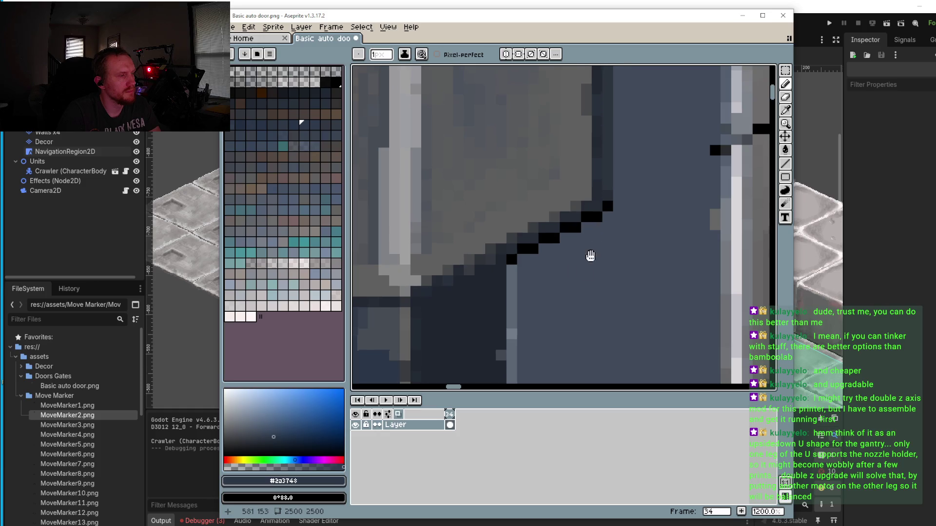
{"action": "scroll", "coordinate": [593, 249], "scroll_direction": "up", "scroll_amount": 1}
{"action": "left_click", "coordinate": [560, 239], "text": "alt"}
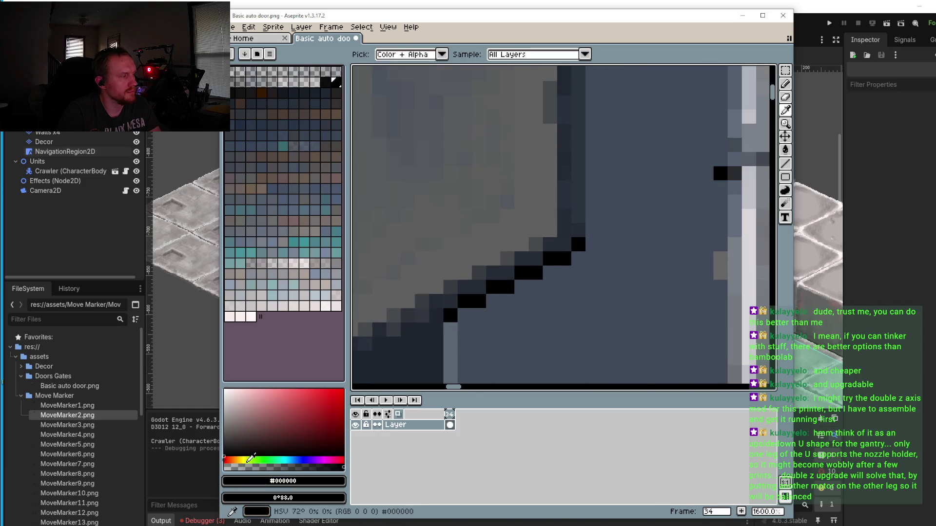
{"action": "left_click_drag", "start_coordinate": [519, 197], "coordinate": [507, 256]}
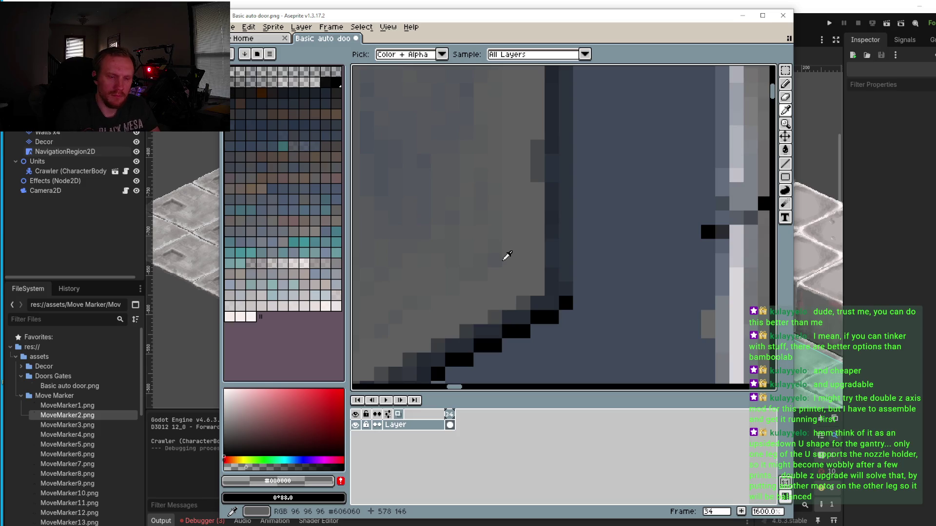
{"action": "scroll", "coordinate": [583, 229], "scroll_direction": "down", "scroll_amount": 3}
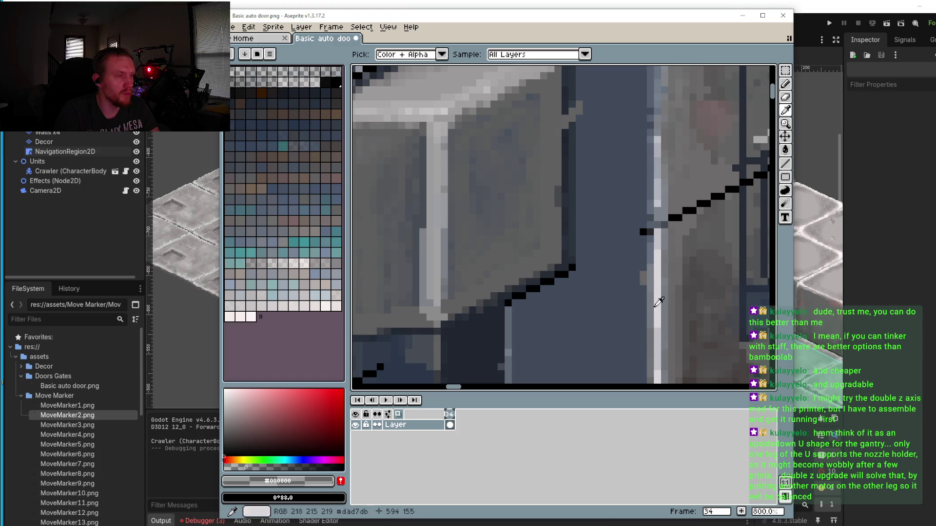
{"action": "scroll", "coordinate": [613, 169], "scroll_direction": "down", "scroll_amount": 3}
{"action": "scroll", "coordinate": [608, 155], "scroll_direction": "up", "scroll_amount": 2}
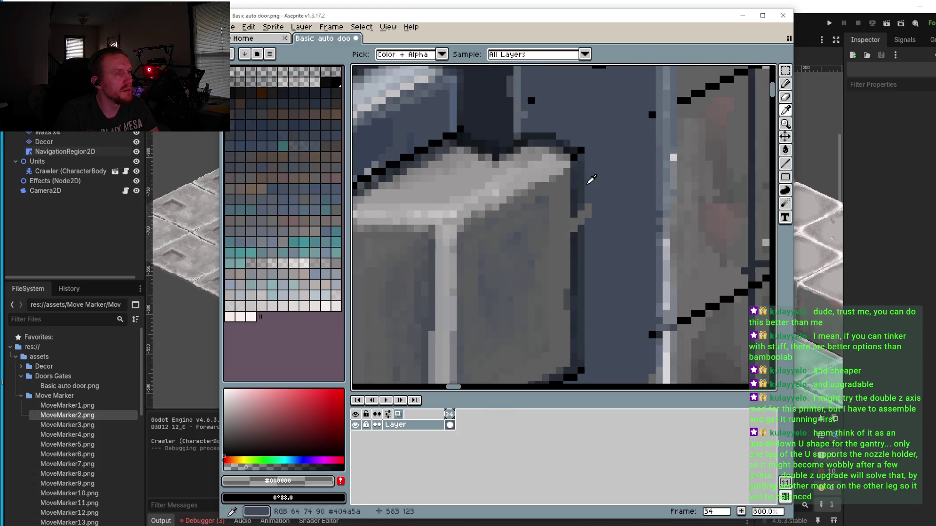
{"action": "left_click", "coordinate": [575, 208], "text": "alt"}
{"action": "left_click", "coordinate": [574, 224]}
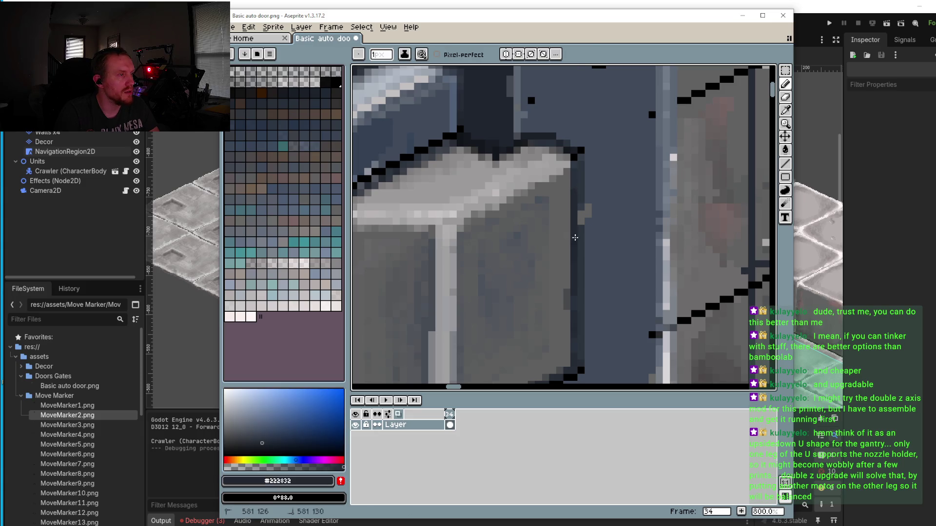
{"action": "left_click", "coordinate": [581, 215], "text": "alt"}
{"action": "left_click_drag", "start_coordinate": [580, 229], "coordinate": [581, 195]}
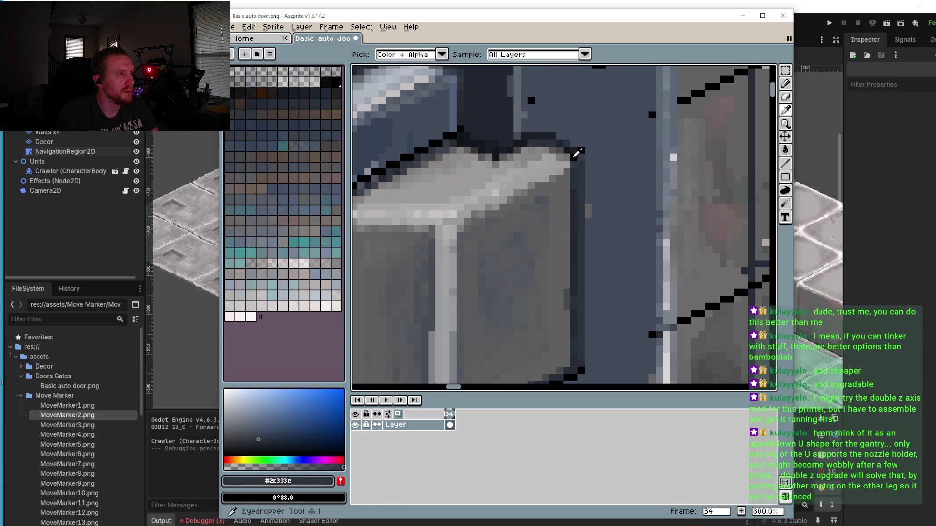
Step: Draw straight black vertical lines down the grey block's right edge with the Line tool
{"action": "left_click", "coordinate": [578, 151], "text": "alt"}
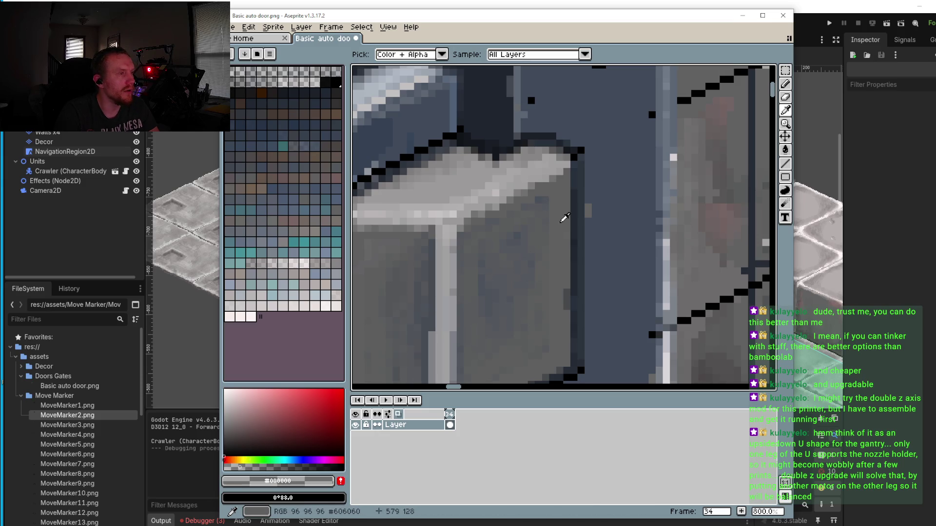
{"action": "key", "text": "l"}
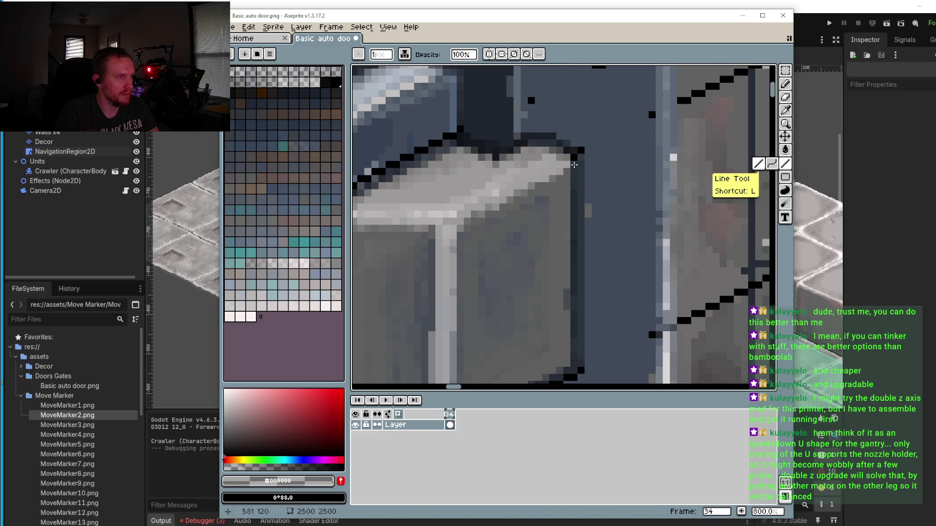
{"action": "mouse_move", "coordinate": [578, 315]}
{"action": "left_mouse_down"}
{"action": "mouse_move", "coordinate": [578, 366]}
{"action": "mouse_move", "coordinate": [579, 331]}
{"action": "left_mouse_up"}
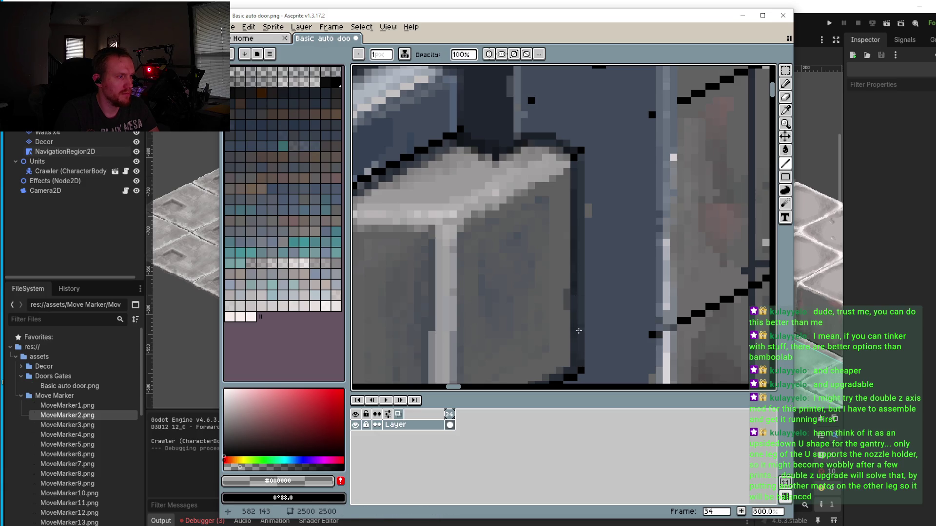
{"action": "left_click_drag", "start_coordinate": [575, 199], "coordinate": [575, 223]}
{"action": "scroll", "coordinate": [560, 163], "scroll_direction": "down", "scroll_amount": 3}
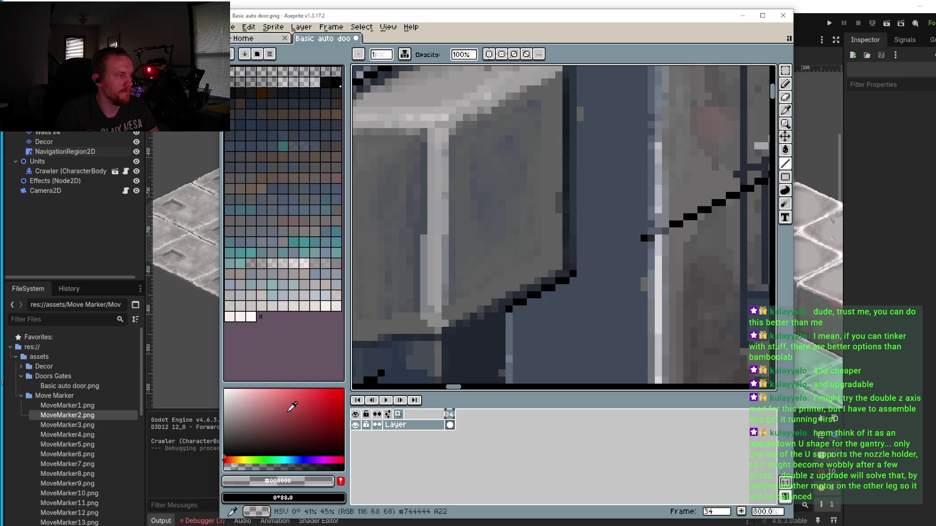
{"action": "scroll", "coordinate": [561, 119], "scroll_direction": "up", "scroll_amount": 2}
{"action": "left_click_drag", "start_coordinate": [574, 100], "coordinate": [573, 311]}
{"action": "left_click_drag", "start_coordinate": [577, 311], "coordinate": [579, 104]}
{"action": "scroll", "coordinate": [557, 158], "scroll_direction": "up", "scroll_amount": 3}
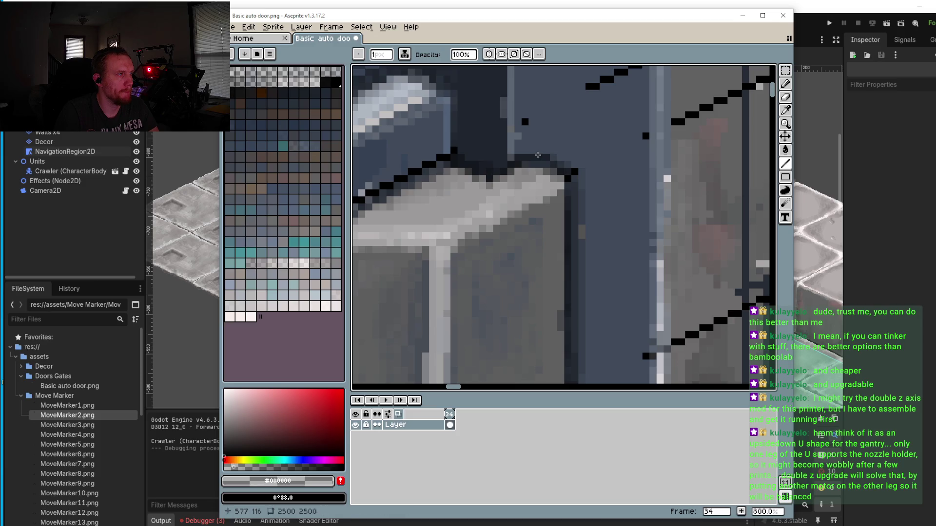
{"action": "scroll", "coordinate": [520, 150], "scroll_direction": "down", "scroll_amount": 3}
{"action": "scroll", "coordinate": [524, 182], "scroll_direction": "up", "scroll_amount": 5}
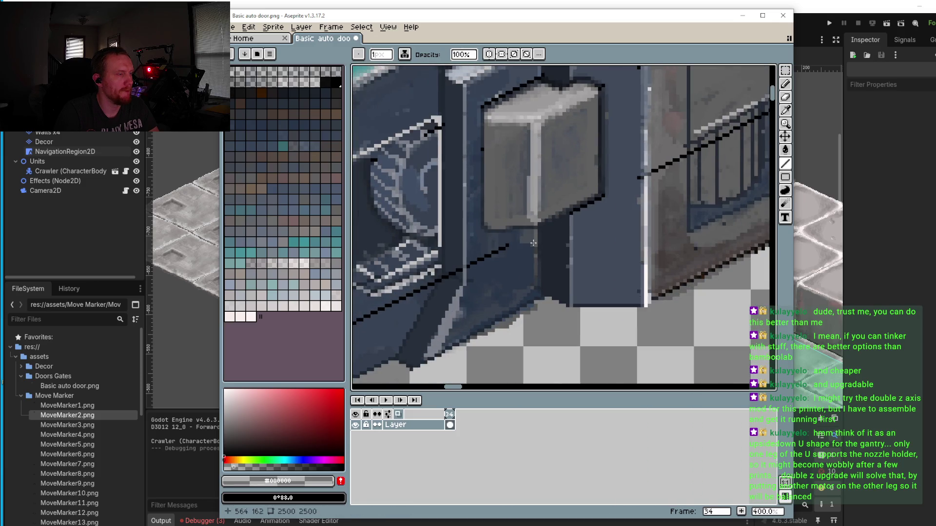
Step: Draw black vertical outline lines along the grey block's left edge
{"action": "left_click_drag", "start_coordinate": [525, 182], "coordinate": [487, 185]}
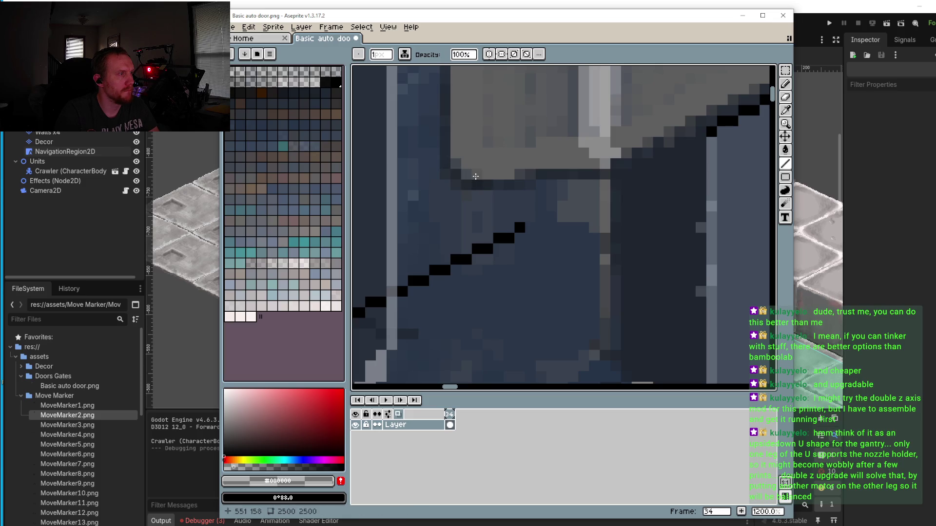
{"action": "mouse_move", "coordinate": [453, 154]}
{"action": "left_mouse_down"}
{"action": "mouse_move", "coordinate": [469, 194]}
{"action": "mouse_move", "coordinate": [471, 173]}
{"action": "left_mouse_up"}
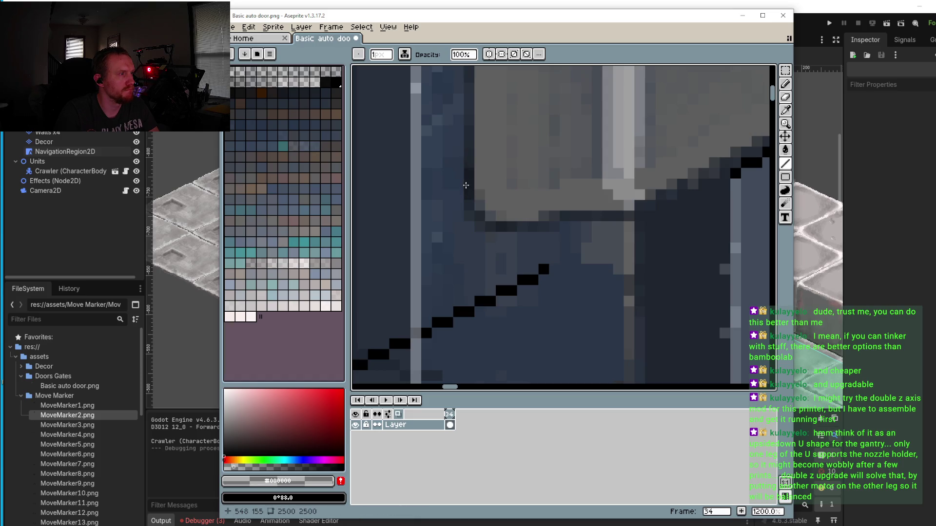
{"action": "left_click", "coordinate": [464, 86], "text": "shift"}
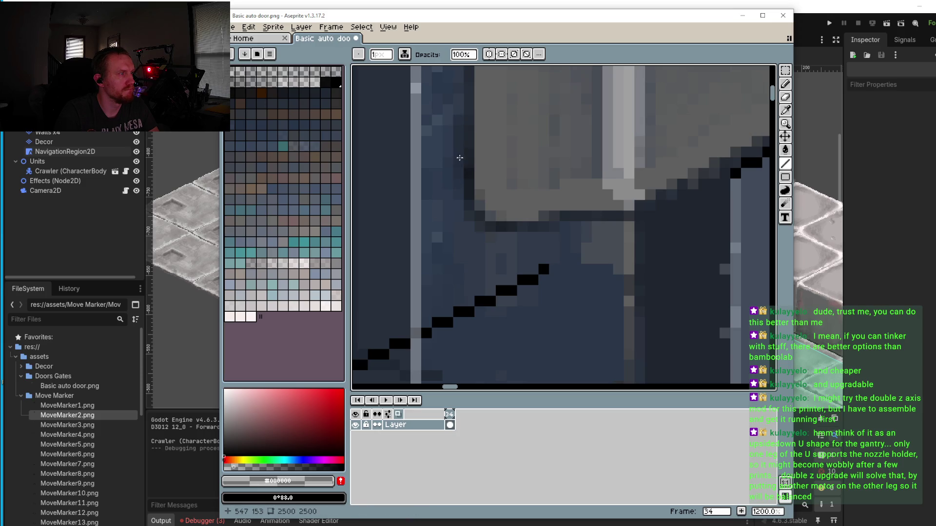
{"action": "scroll", "coordinate": [458, 161], "scroll_direction": "up", "scroll_amount": 1}
{"action": "left_click_drag", "start_coordinate": [491, 94], "coordinate": [496, 246]}
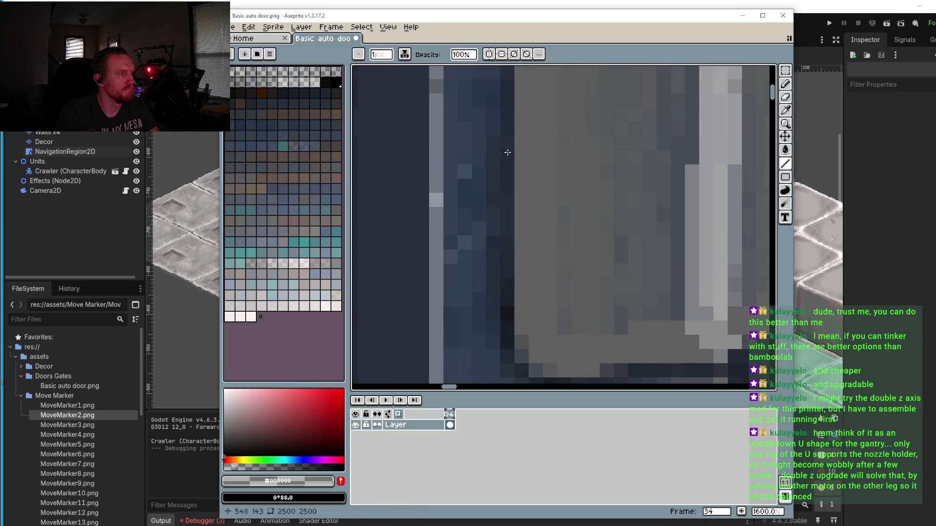
{"action": "scroll", "coordinate": [506, 186], "scroll_direction": "down", "scroll_amount": 3}
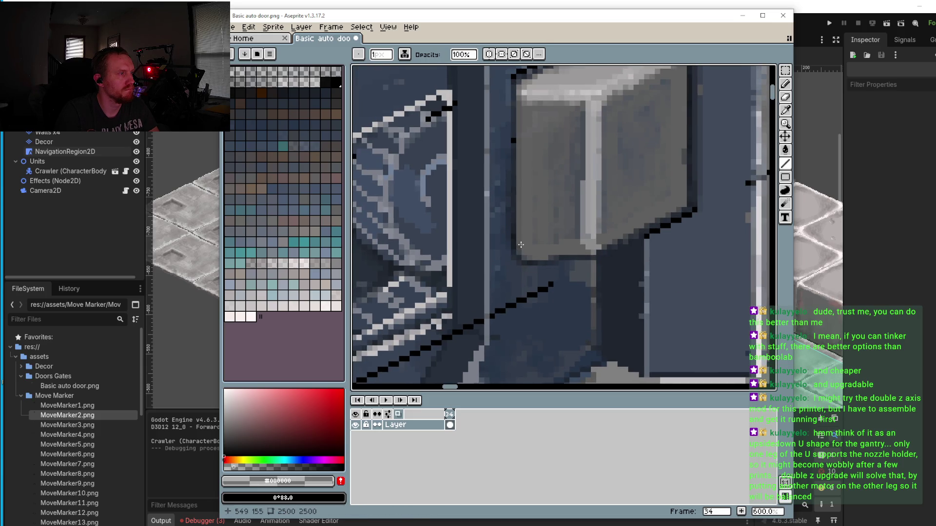
{"action": "left_click_drag", "start_coordinate": [520, 80], "coordinate": [526, 85]}
{"action": "left_click_drag", "start_coordinate": [521, 243], "coordinate": [518, 244]}
{"action": "left_click_drag", "start_coordinate": [519, 174], "coordinate": [516, 179]}
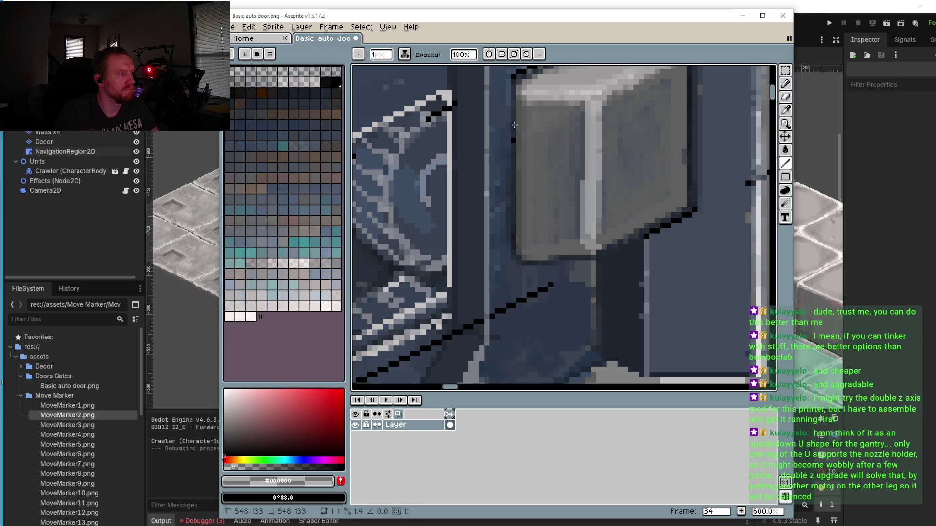
{"action": "mouse_move", "coordinate": [509, 83]}
{"action": "left_mouse_down"}
{"action": "mouse_move", "coordinate": [510, 183]}
{"action": "mouse_move", "coordinate": [510, 133]}
{"action": "mouse_move", "coordinate": [510, 170]}
{"action": "left_mouse_up"}
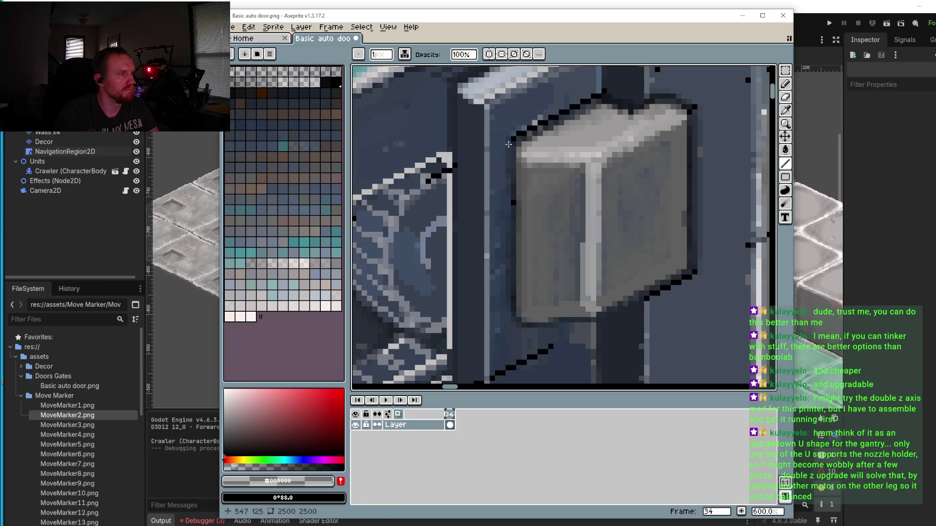
{"action": "scroll", "coordinate": [644, 129], "scroll_direction": "up", "scroll_amount": 4}
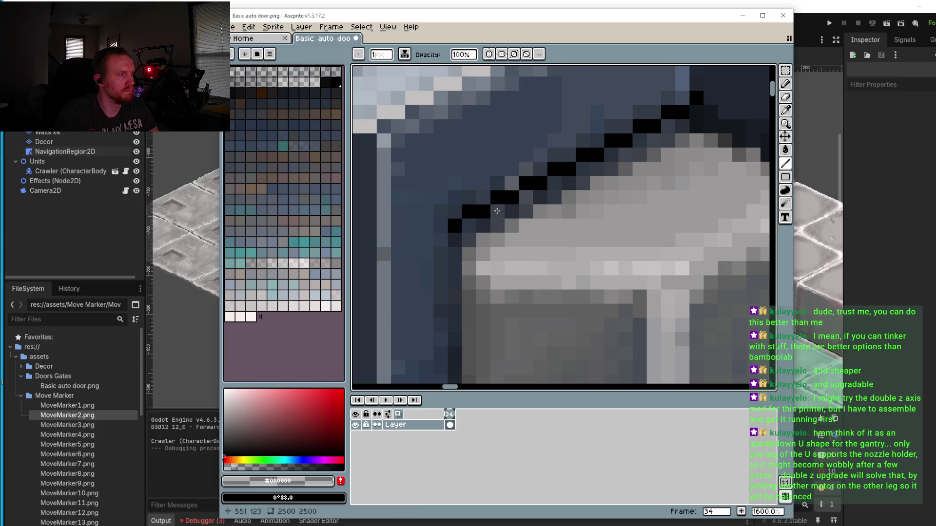
{"action": "scroll", "coordinate": [524, 243], "scroll_direction": "down", "scroll_amount": 2}
{"action": "scroll", "coordinate": [524, 242], "scroll_direction": "up", "scroll_amount": 1}
{"action": "scroll", "coordinate": [537, 229], "scroll_direction": "up", "scroll_amount": 4}
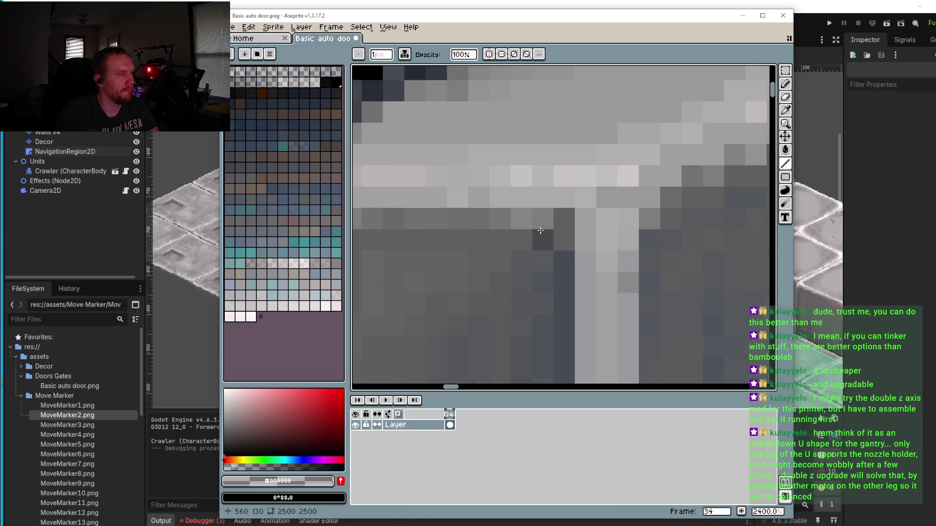
Step: Darken the light pixels beneath the block's top edge and along its border
{"action": "left_click", "coordinate": [522, 239]}
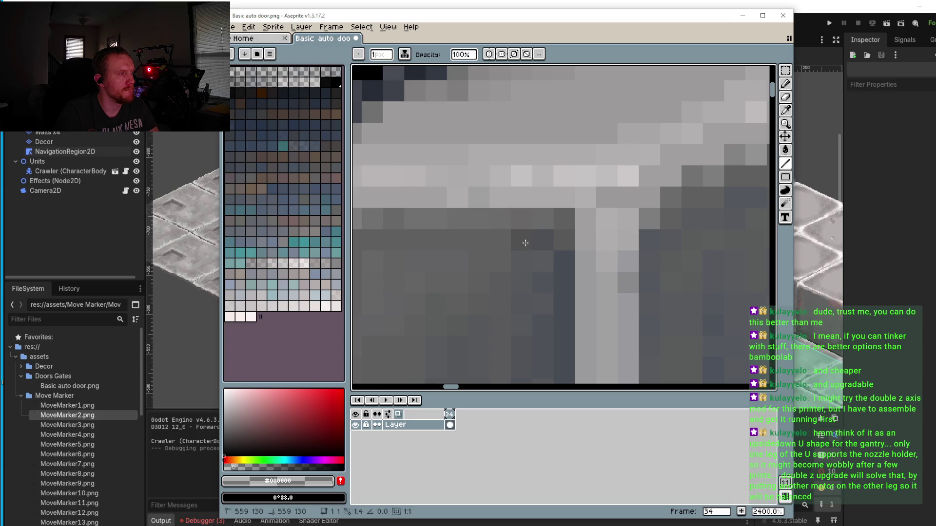
{"action": "left_click", "coordinate": [500, 240]}
{"action": "left_click", "coordinate": [504, 215]}
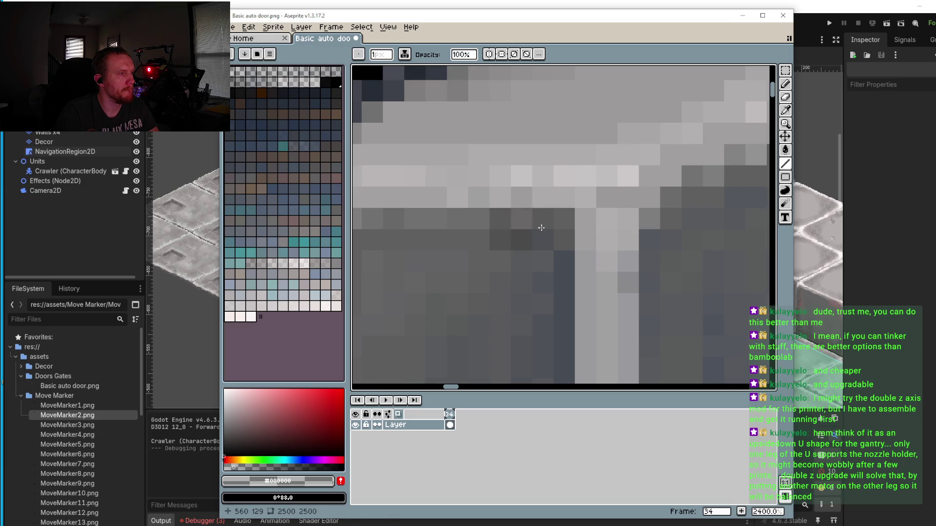
{"action": "scroll", "coordinate": [493, 220], "scroll_direction": "down", "scroll_amount": 4}
{"action": "scroll", "coordinate": [481, 227], "scroll_direction": "up", "scroll_amount": 1}
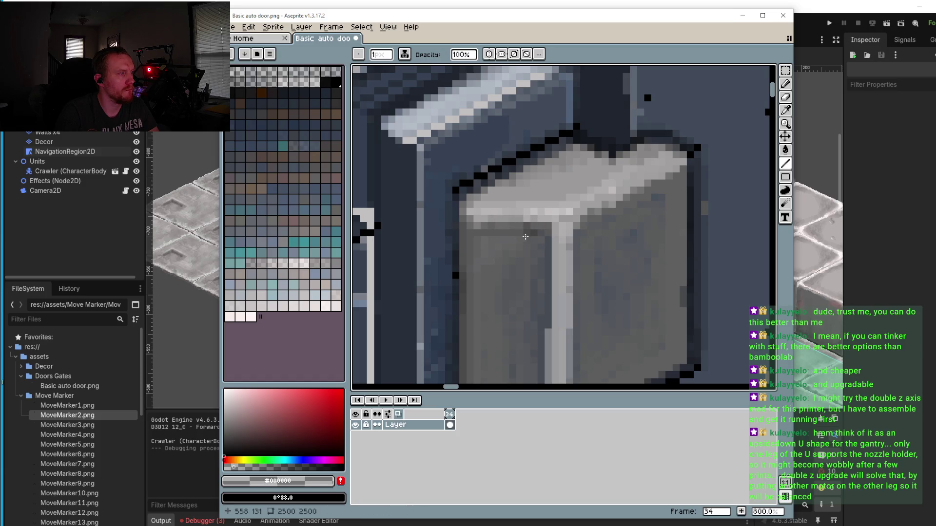
{"action": "scroll", "coordinate": [531, 244], "scroll_direction": "down", "scroll_amount": 4}
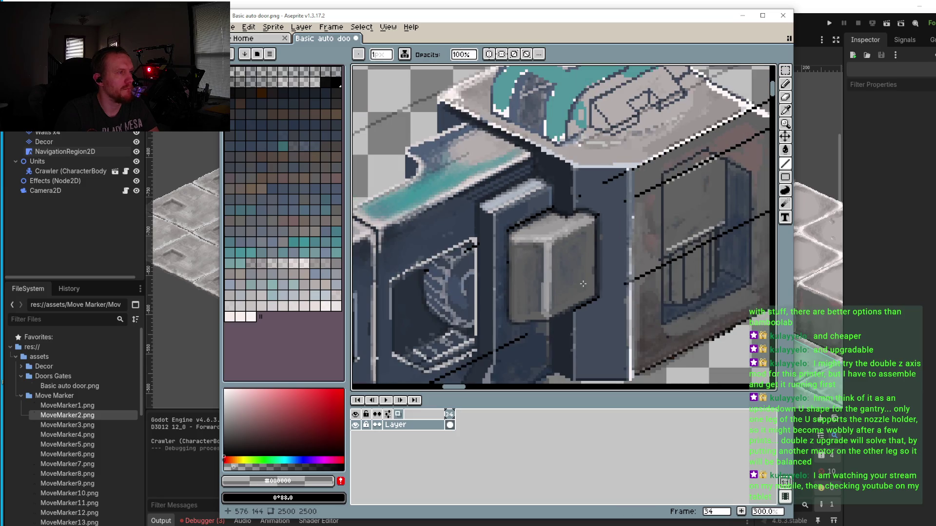
{"action": "scroll", "coordinate": [537, 254], "scroll_direction": "up", "scroll_amount": 6}
{"action": "scroll", "coordinate": [551, 176], "scroll_direction": "up", "scroll_amount": 1}
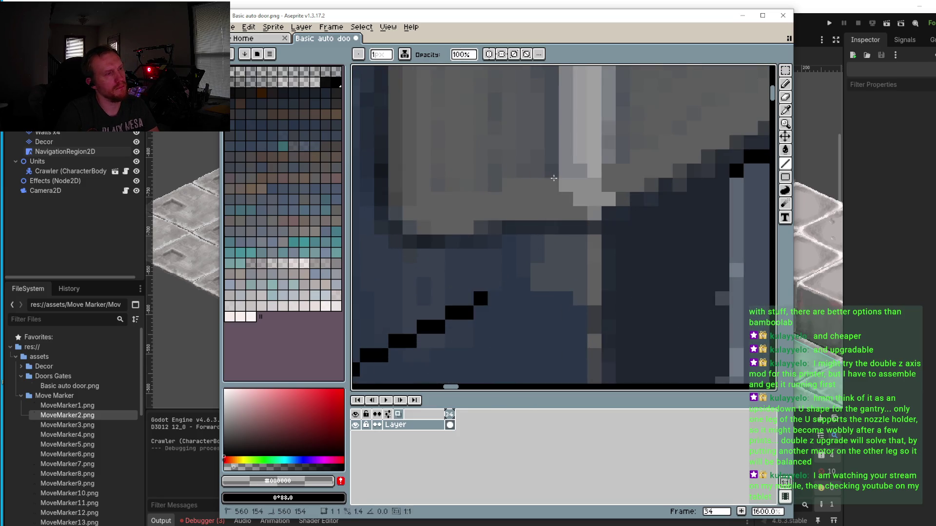
{"action": "mouse_move", "coordinate": [510, 190]}
{"action": "left_mouse_down"}
{"action": "mouse_move", "coordinate": [559, 202]}
{"action": "mouse_move", "coordinate": [552, 213]}
{"action": "left_mouse_up"}
{"action": "scroll", "coordinate": [491, 208], "scroll_direction": "down", "scroll_amount": 3}
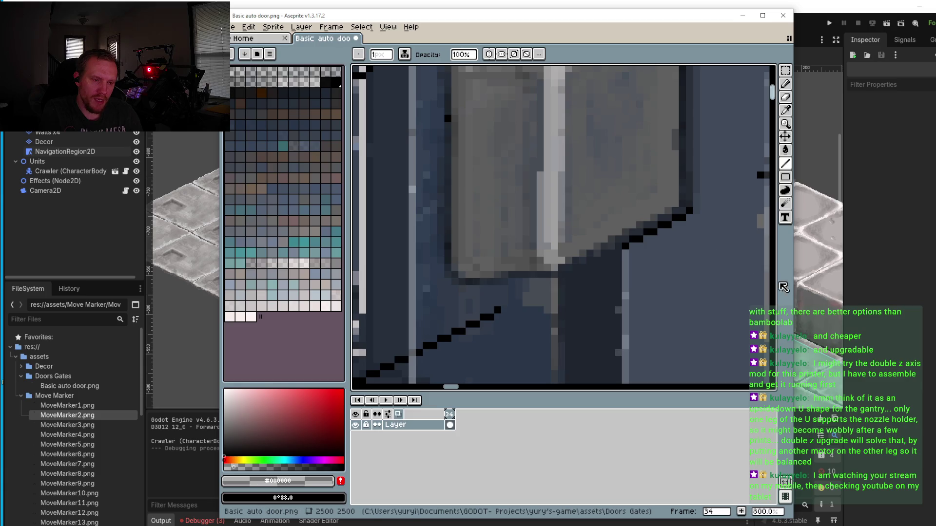
{"action": "scroll", "coordinate": [658, 263], "scroll_direction": "down", "scroll_amount": 3}
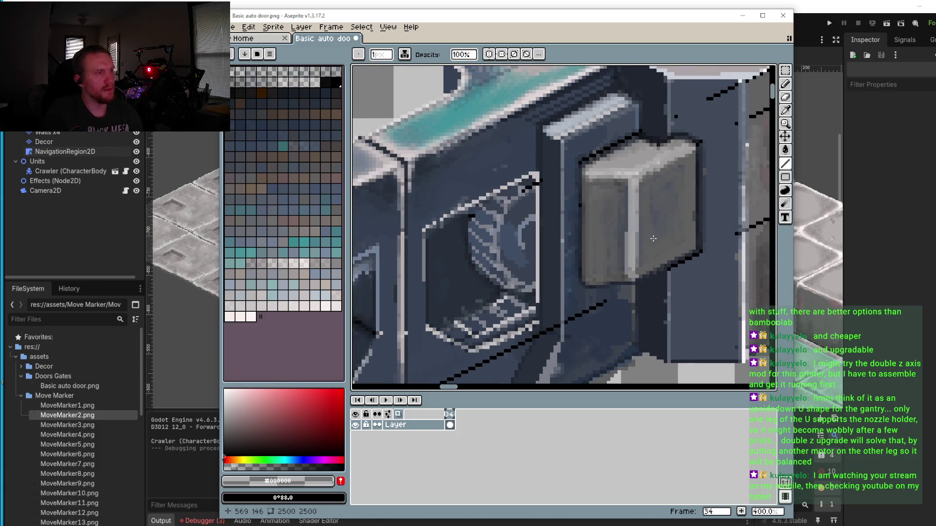
{"action": "scroll", "coordinate": [653, 241], "scroll_direction": "up", "scroll_amount": 6}
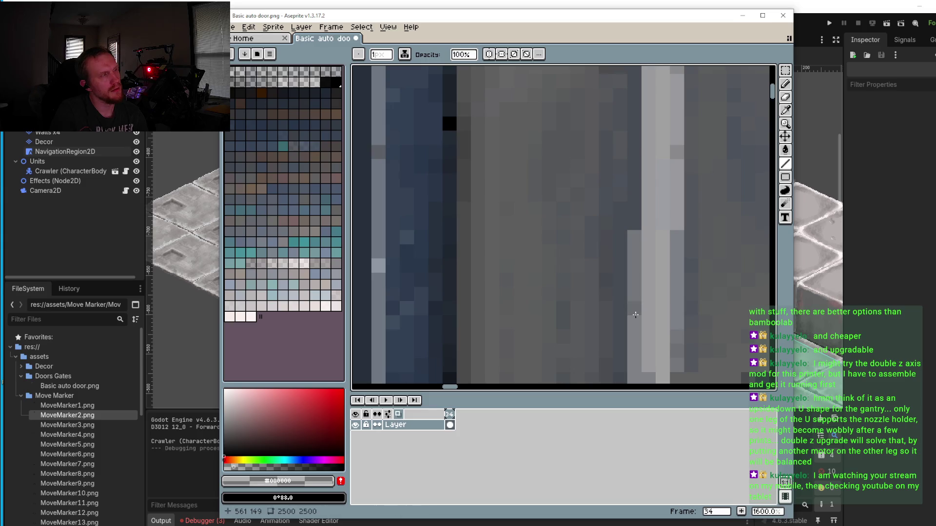
Step: Paint over the light vertical pixel columns on the grey block in black
{"action": "mouse_move", "coordinate": [636, 314]}
{"action": "left_mouse_down"}
{"action": "mouse_move", "coordinate": [635, 237]}
{"action": "mouse_move", "coordinate": [631, 349]}
{"action": "mouse_move", "coordinate": [648, 222]}
{"action": "mouse_move", "coordinate": [634, 307]}
{"action": "mouse_move", "coordinate": [634, 273]}
{"action": "mouse_move", "coordinate": [635, 290]}
{"action": "left_mouse_up"}
{"action": "scroll", "coordinate": [630, 228], "scroll_direction": "down", "scroll_amount": 3}
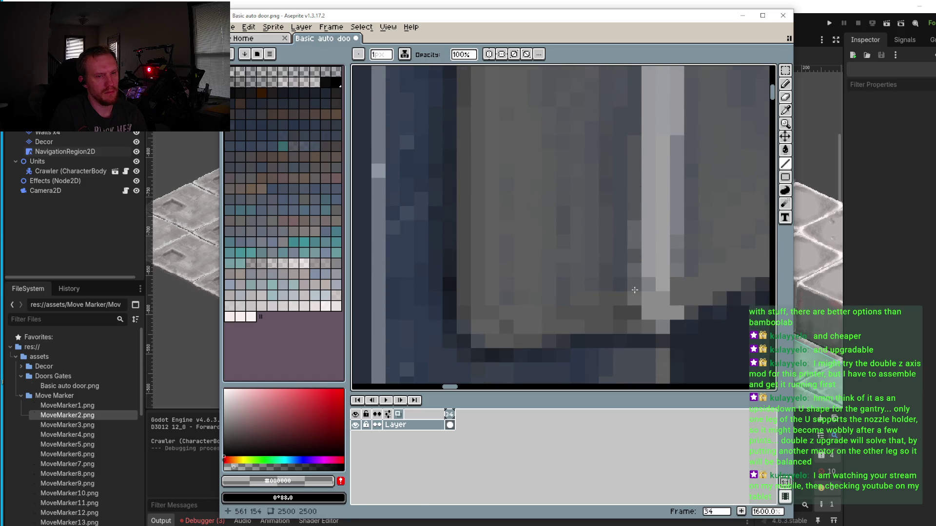
{"action": "scroll", "coordinate": [638, 282], "scroll_direction": "down", "scroll_amount": 4}
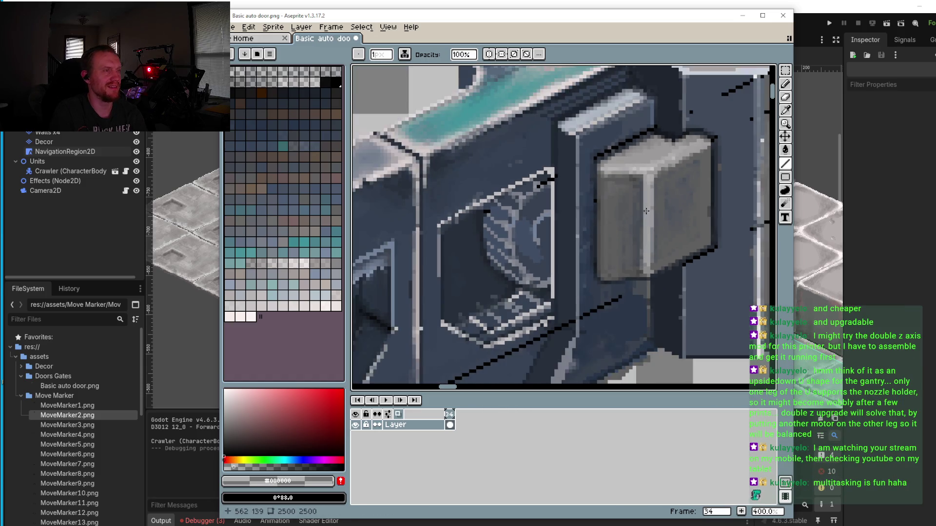
{"action": "scroll", "coordinate": [641, 134], "scroll_direction": "up", "scroll_amount": 3}
{"action": "left_click_drag", "start_coordinate": [639, 116], "coordinate": [639, 266]}
{"action": "left_click_drag", "start_coordinate": [661, 171], "coordinate": [662, 256]}
{"action": "scroll", "coordinate": [662, 256], "scroll_direction": "down", "scroll_amount": 3}
{"action": "scroll", "coordinate": [654, 254], "scroll_direction": "up", "scroll_amount": 3}
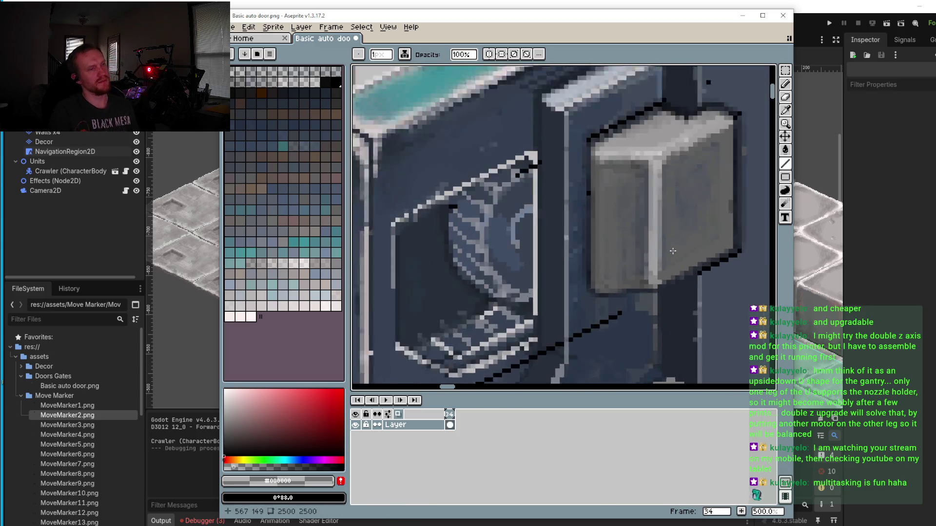
{"action": "mouse_move", "coordinate": [617, 195]}
{"action": "left_mouse_down"}
{"action": "mouse_move", "coordinate": [616, 182]}
{"action": "mouse_move", "coordinate": [617, 233]}
{"action": "mouse_move", "coordinate": [615, 121]}
{"action": "left_mouse_up"}
{"action": "scroll", "coordinate": [620, 282], "scroll_direction": "down", "scroll_amount": 6}
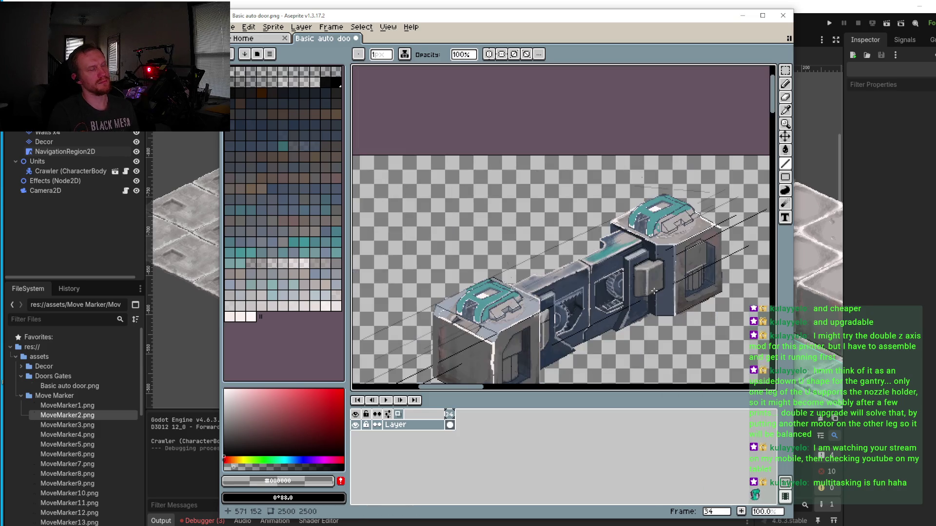
Step: Draw black outline lines along the grey box's right and lower edges
{"action": "scroll", "coordinate": [655, 282], "scroll_direction": "up", "scroll_amount": 6}
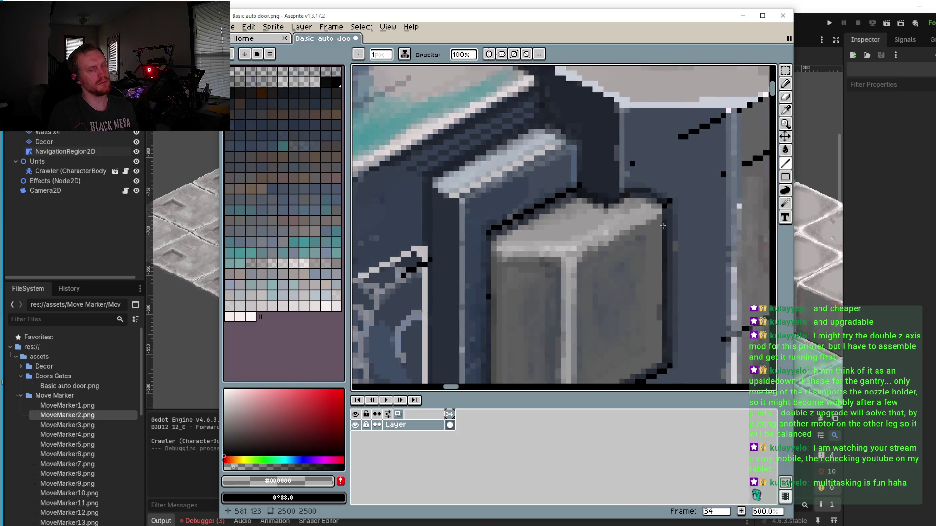
{"action": "left_click_drag", "start_coordinate": [660, 203], "coordinate": [656, 316]}
{"action": "scroll", "coordinate": [656, 316], "scroll_direction": "down", "scroll_amount": 3}
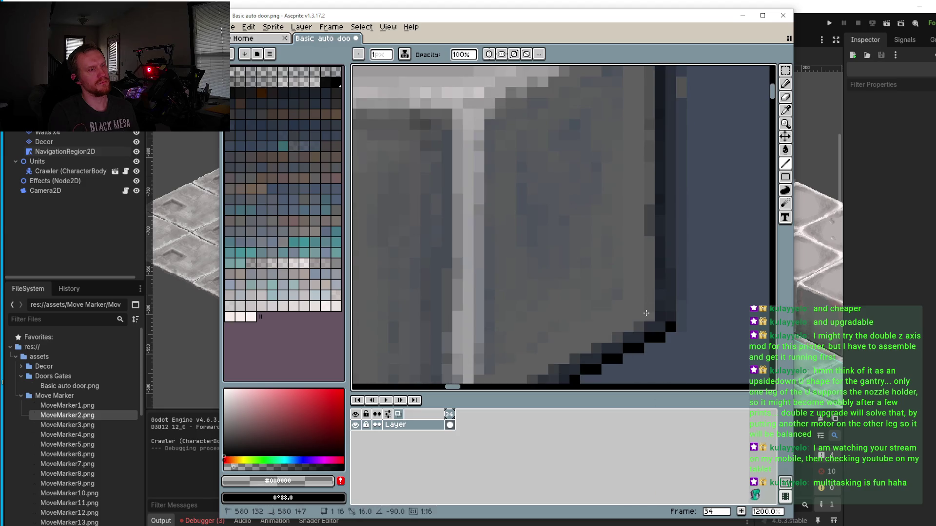
{"action": "left_click_drag", "start_coordinate": [646, 327], "coordinate": [649, 311]}
{"action": "scroll", "coordinate": [636, 135], "scroll_direction": "down", "scroll_amount": 4}
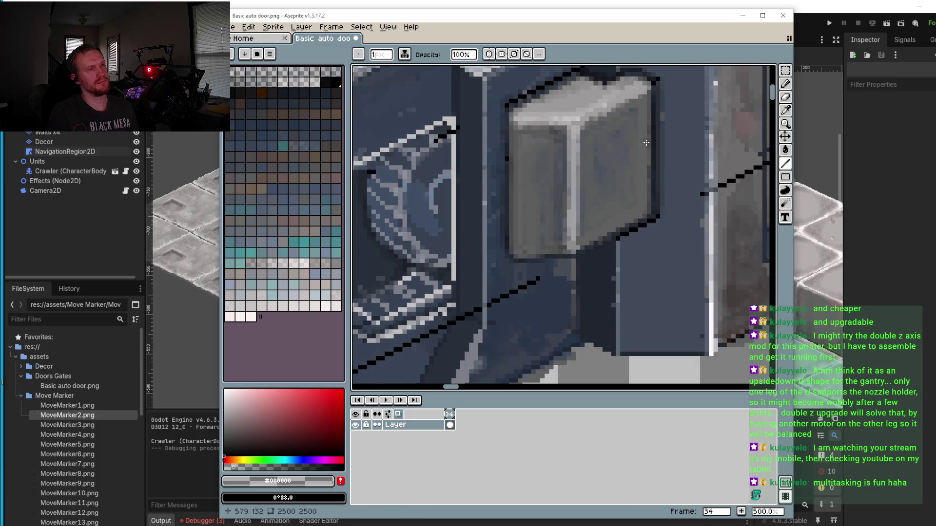
{"action": "scroll", "coordinate": [636, 135], "scroll_direction": "up", "scroll_amount": 2}
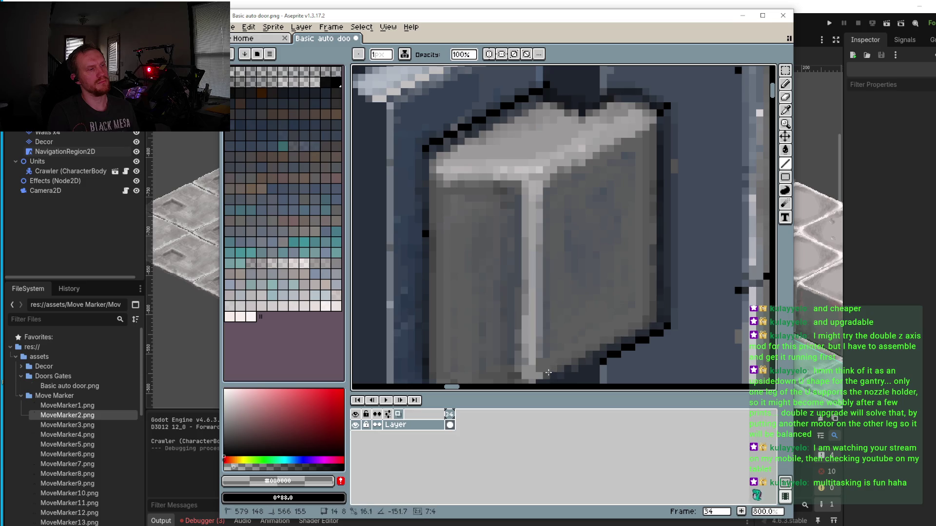
{"action": "scroll", "coordinate": [589, 244], "scroll_direction": "down", "scroll_amount": 3}
{"action": "left_click", "coordinate": [624, 241]}
{"action": "left_click", "coordinate": [566, 266], "text": "shift"}
{"action": "left_click", "coordinate": [644, 233], "text": "shift"}
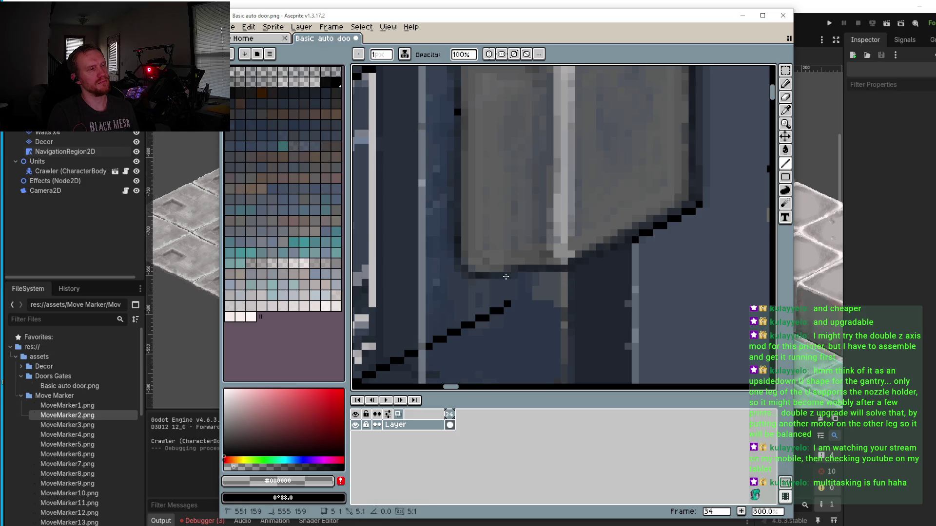
Step: Redraw the grey box's top corner so its top and right outlines join, then zoom out
{"action": "scroll", "coordinate": [507, 273], "scroll_direction": "down", "scroll_amount": 3}
{"action": "scroll", "coordinate": [536, 166], "scroll_direction": "up", "scroll_amount": 2}
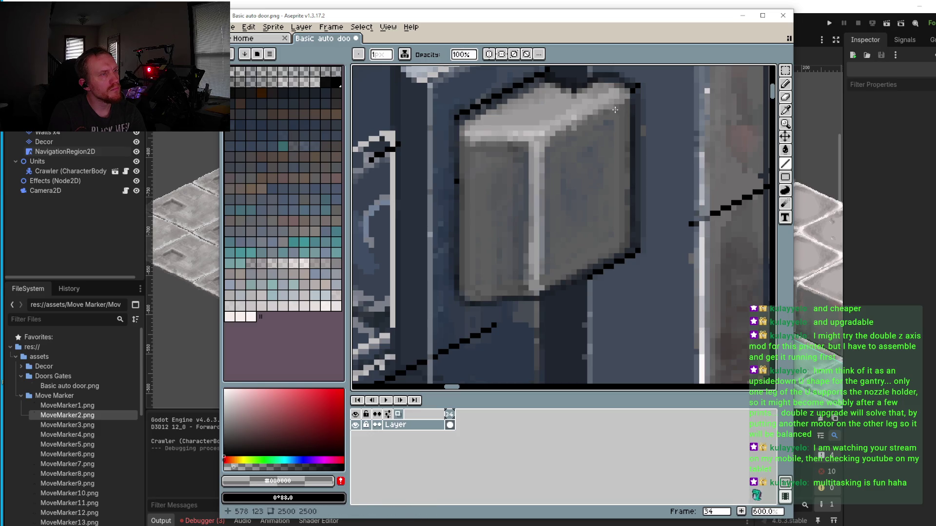
{"action": "scroll", "coordinate": [615, 109], "scroll_direction": "down", "scroll_amount": 2}
{"action": "scroll", "coordinate": [624, 187], "scroll_direction": "up", "scroll_amount": 2}
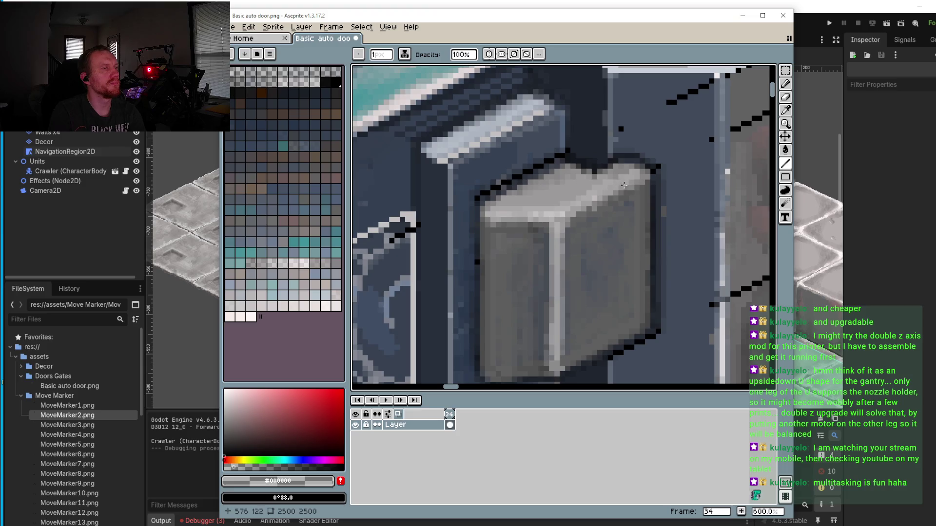
{"action": "left_click_drag", "start_coordinate": [627, 171], "coordinate": [570, 199]}
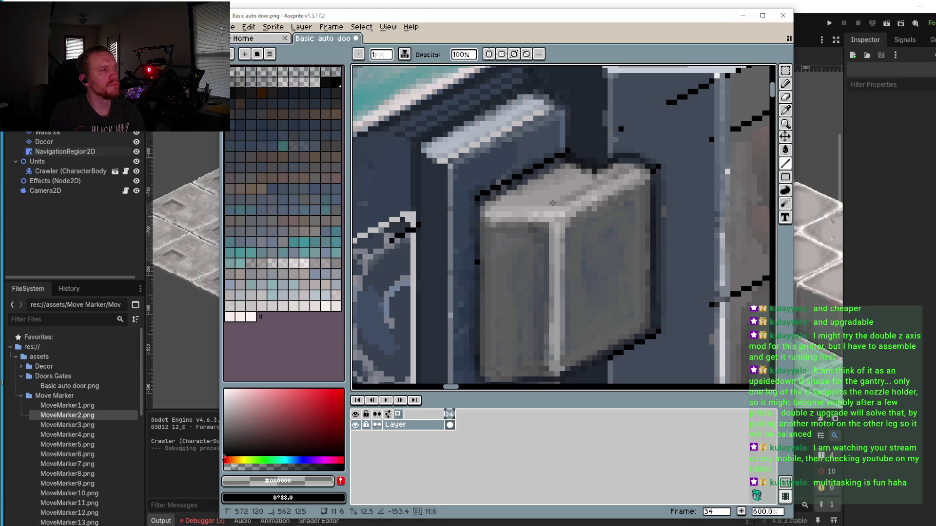
{"action": "scroll", "coordinate": [688, 236], "scroll_direction": "down", "scroll_amount": 5}
{"action": "scroll", "coordinate": [687, 235], "scroll_direction": "right", "scroll_amount": 1}
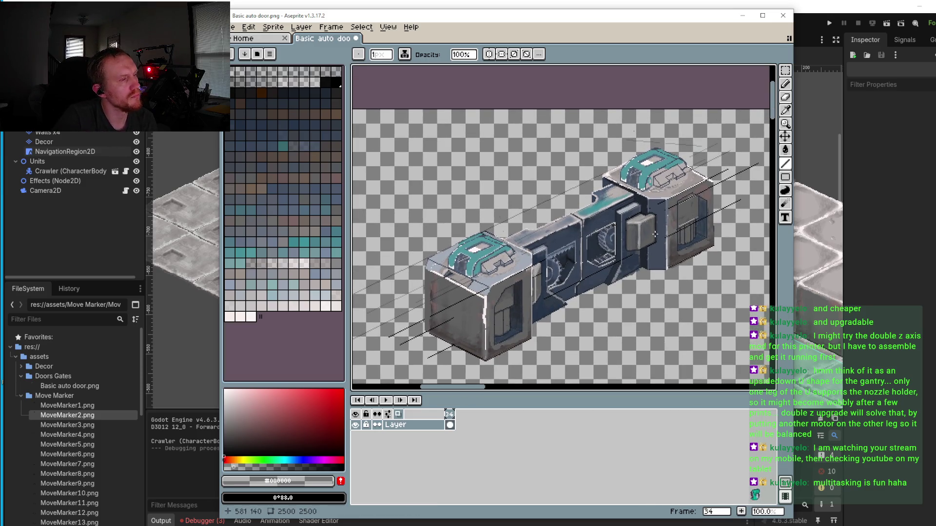
Step: Recolour a few stray pixels on the door's inner frame with the Pencil
{"action": "scroll", "coordinate": [543, 191], "scroll_direction": "up", "scroll_amount": 5}
{"action": "scroll", "coordinate": [543, 192], "scroll_direction": "up", "scroll_amount": 3}
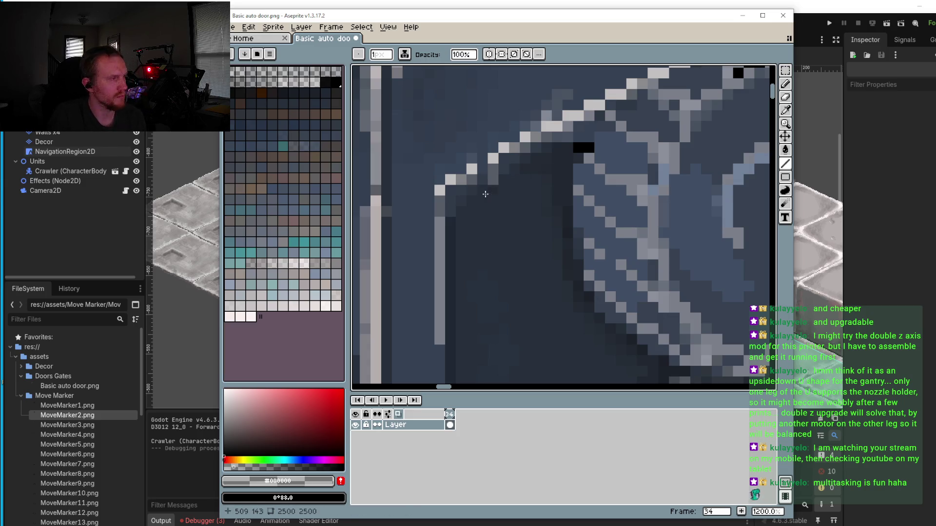
{"action": "scroll", "coordinate": [454, 207], "scroll_direction": "up", "scroll_amount": 1}
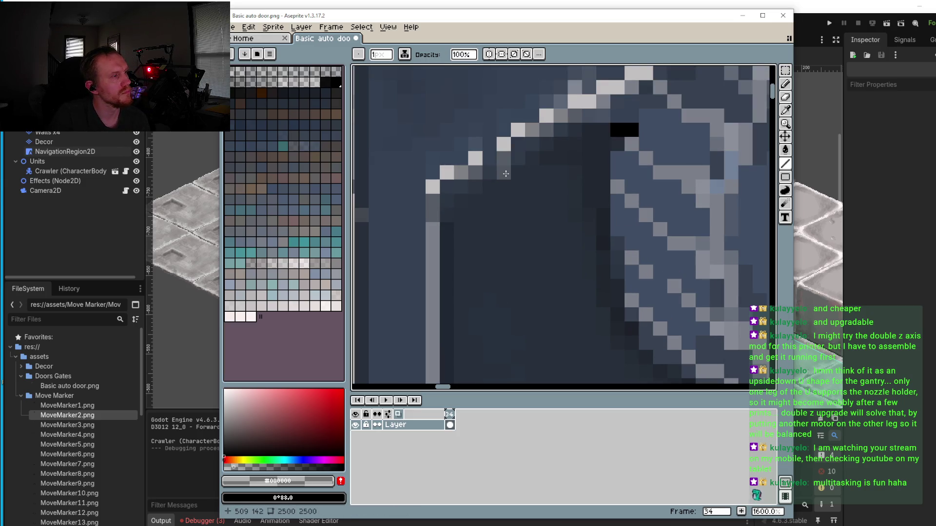
{"action": "left_click", "coordinate": [474, 184]}
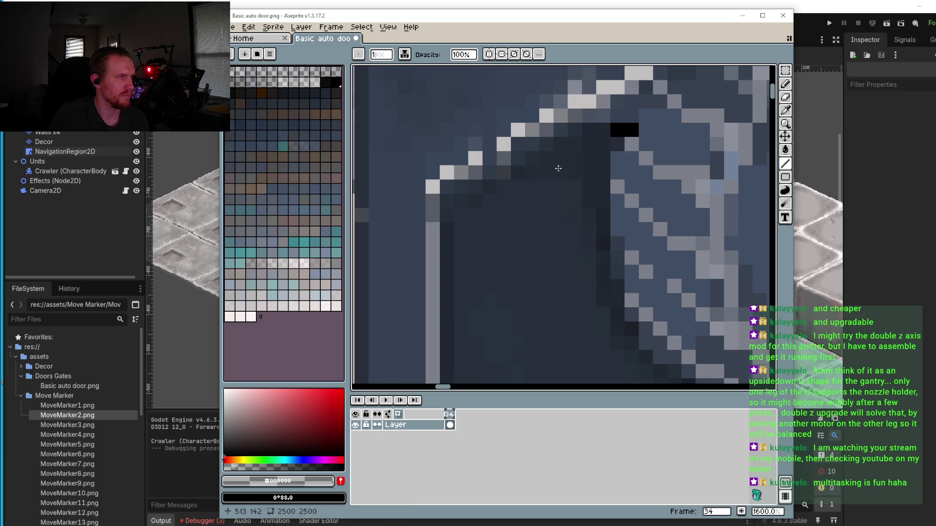
{"action": "left_click", "coordinate": [458, 196]}
{"action": "left_click", "coordinate": [516, 162]}
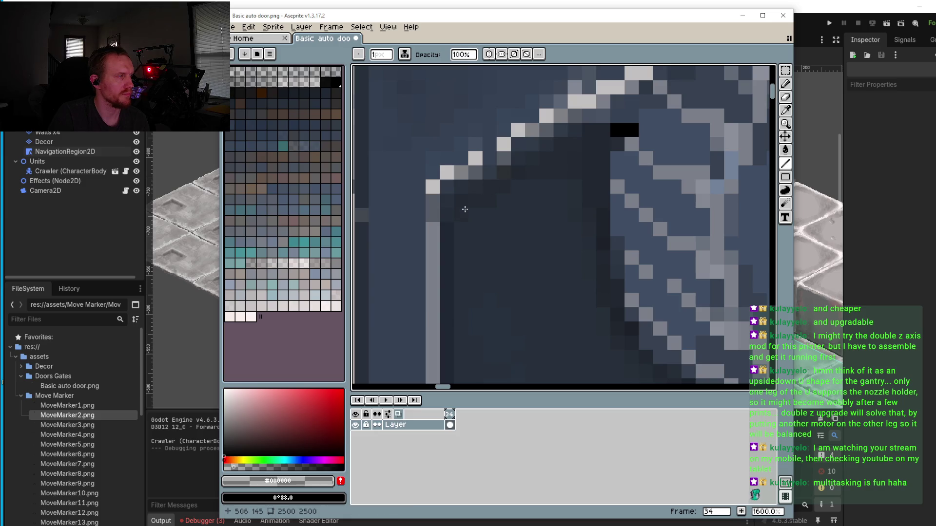
{"action": "scroll", "coordinate": [464, 217], "scroll_direction": "down", "scroll_amount": 1}
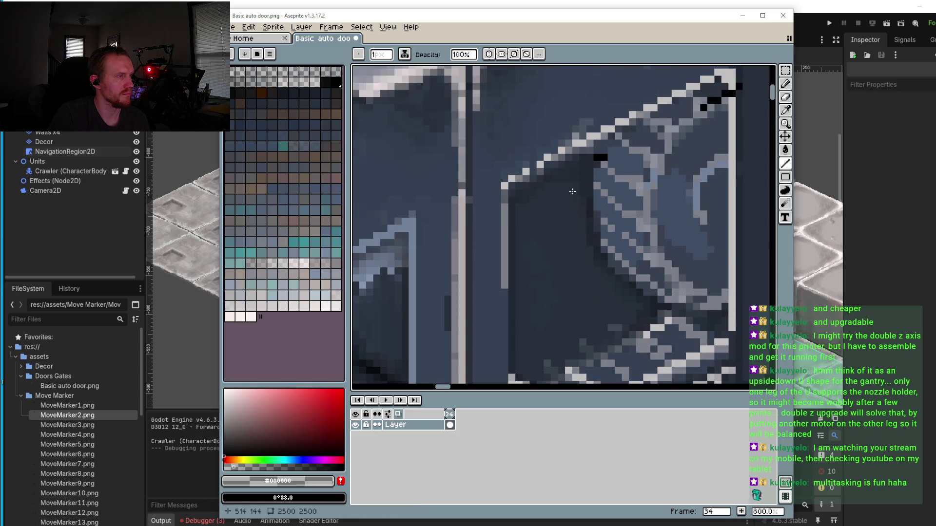
{"action": "scroll", "coordinate": [522, 177], "scroll_direction": "up", "scroll_amount": 1}
{"action": "scroll", "coordinate": [575, 201], "scroll_direction": "up", "scroll_amount": 4}
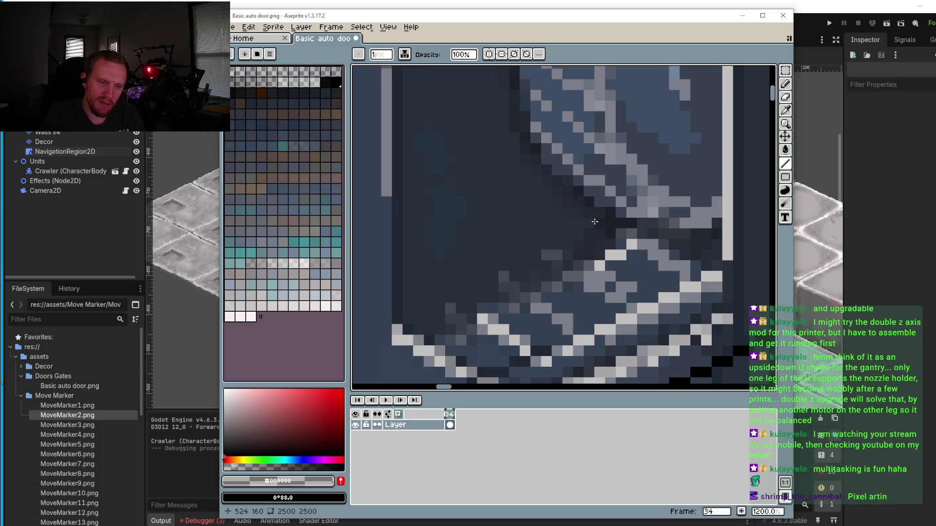
{"action": "scroll", "coordinate": [595, 222], "scroll_direction": "down", "scroll_amount": 3}
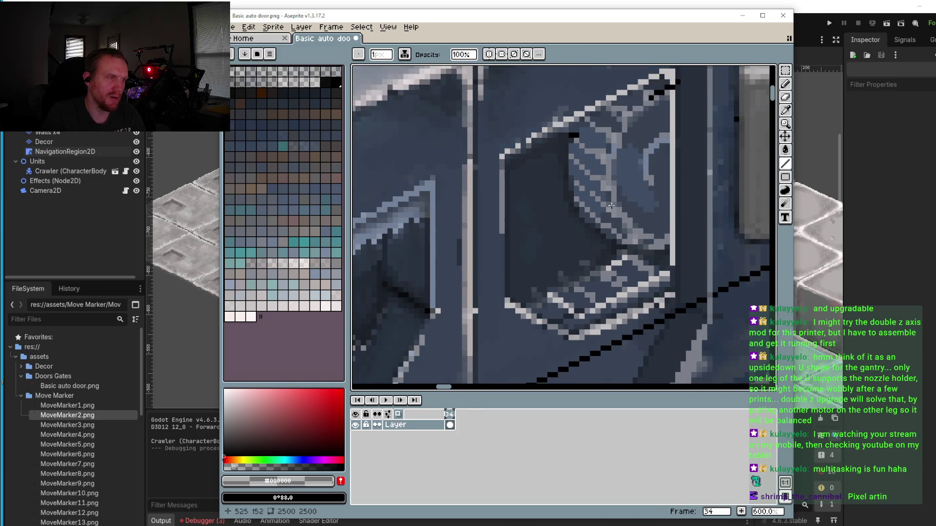
{"action": "scroll", "coordinate": [615, 209], "scroll_direction": "down", "scroll_amount": 5}
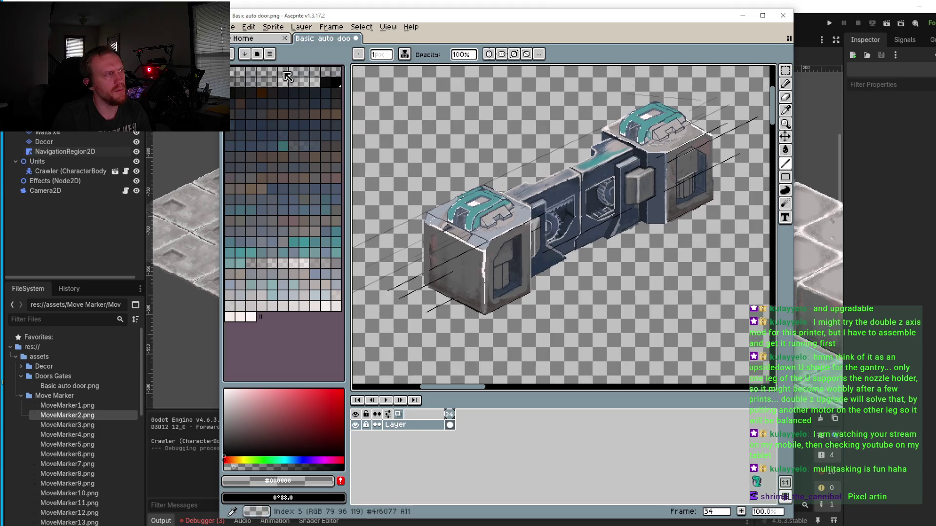
Step: Save Basic auto door.png and switch back to Godot
{"action": "left_click", "coordinate": [232, 26]}
{"action": "left_click", "coordinate": [247, 74]}
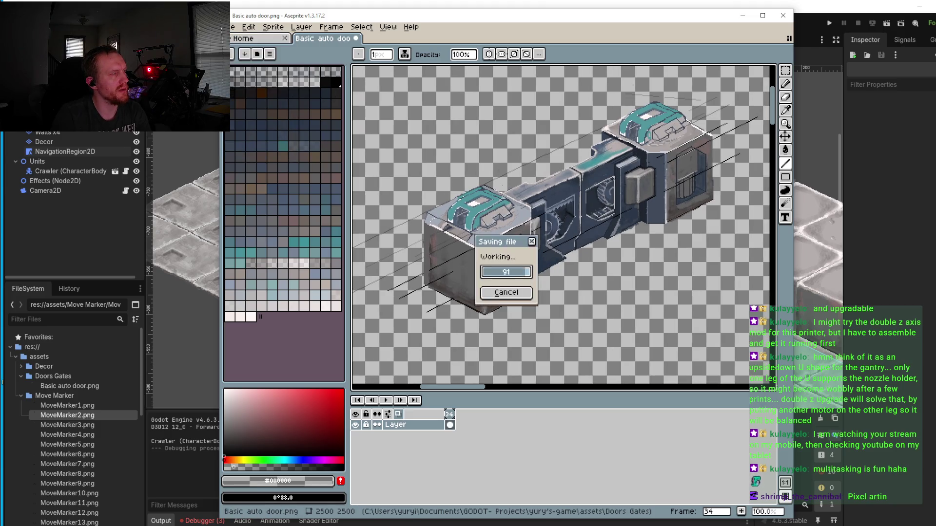
{"action": "key", "text": "alt+Tab"}
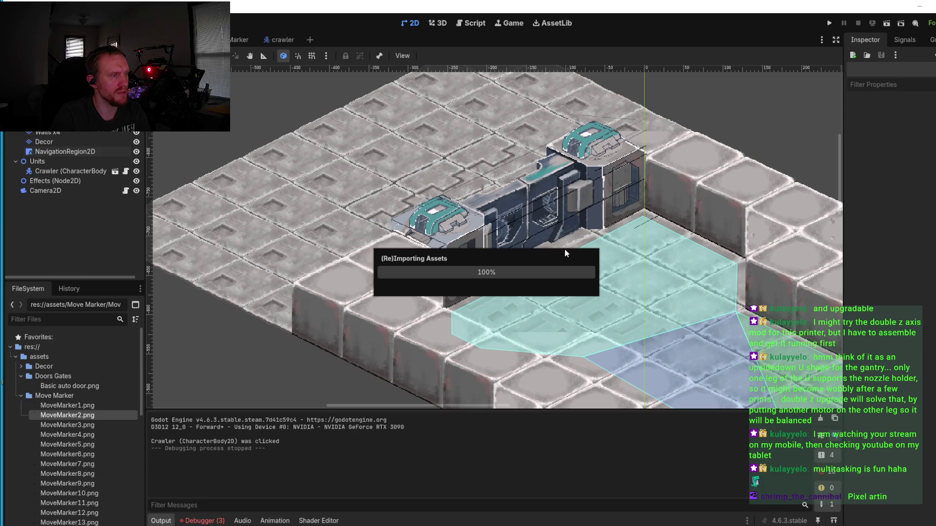
Step: Run the project and move the game window over the editor
{"action": "left_click", "coordinate": [830, 23]}
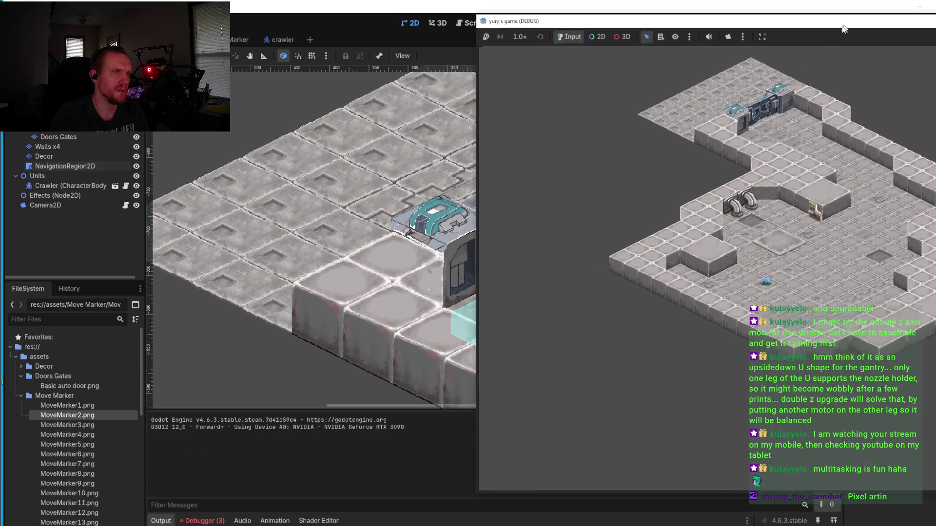
{"action": "left_click_drag", "start_coordinate": [844, 28], "coordinate": [606, 26]}
{"action": "scroll", "coordinate": [551, 205], "scroll_direction": "up", "scroll_amount": 3}
Step: Select the crawler, walk it across the floor, and pan the camera onto the auto door
{"action": "left_click", "coordinate": [446, 291]}
{"action": "right_click", "coordinate": [539, 266]}
{"action": "key", "text": "w"}
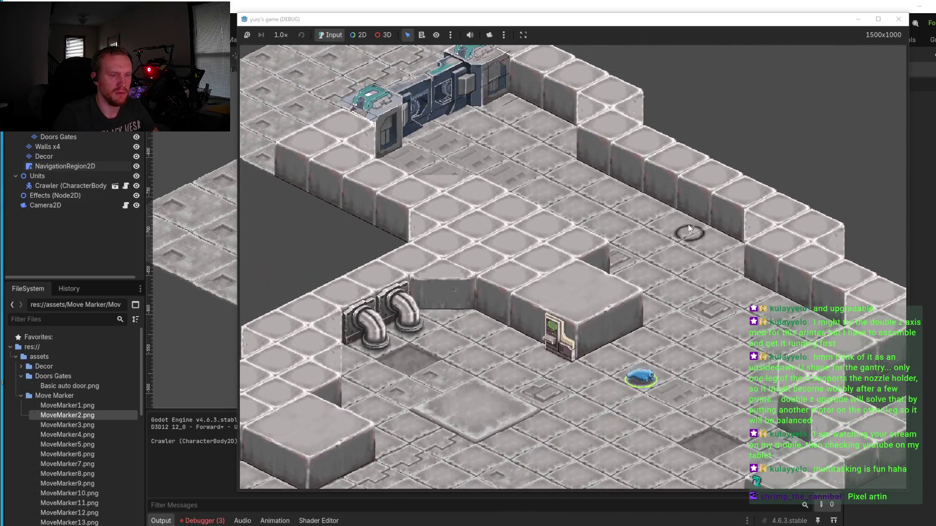
{"action": "key", "text": "w"}
{"action": "key", "text": "a"}
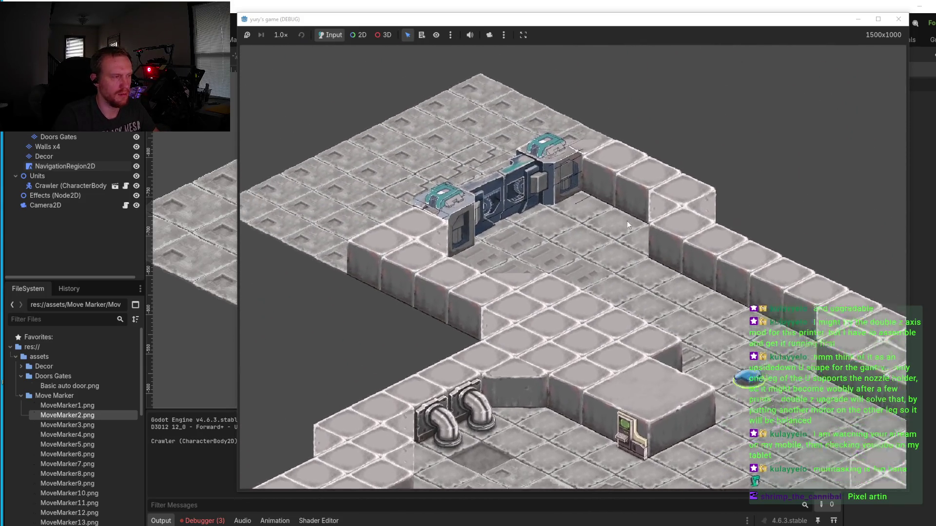
{"action": "scroll", "coordinate": [586, 244], "scroll_direction": "up", "scroll_amount": 5}
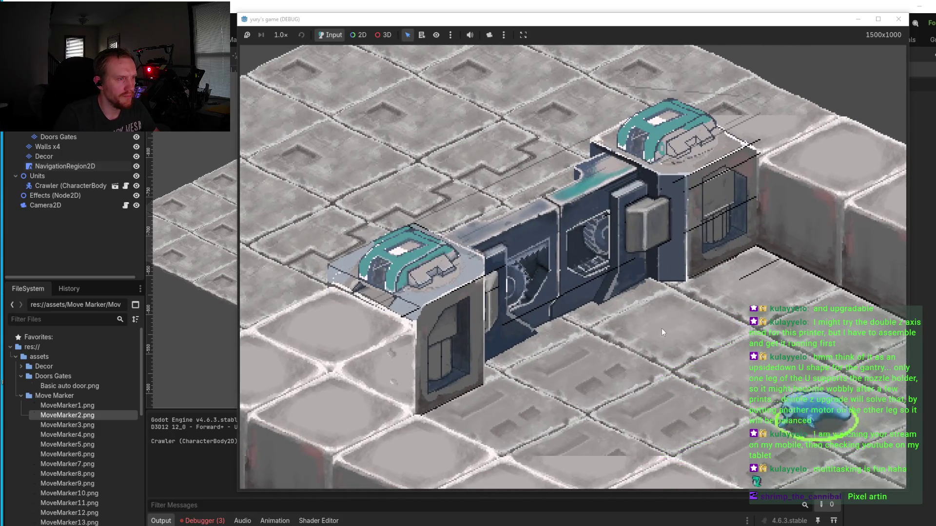
{"action": "left_click", "coordinate": [603, 339]}
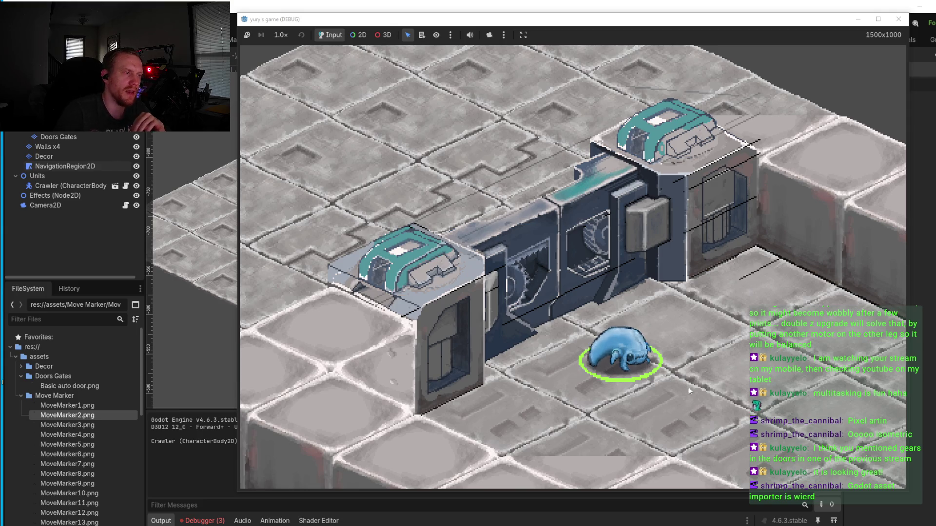
Step: Send the crawler to about a dozen floor spots around the front of the auto door
{"action": "left_click", "coordinate": [695, 438]}
{"action": "left_click", "coordinate": [578, 330]}
{"action": "left_click", "coordinate": [549, 414]}
{"action": "left_click", "coordinate": [739, 337]}
{"action": "left_click", "coordinate": [826, 418]}
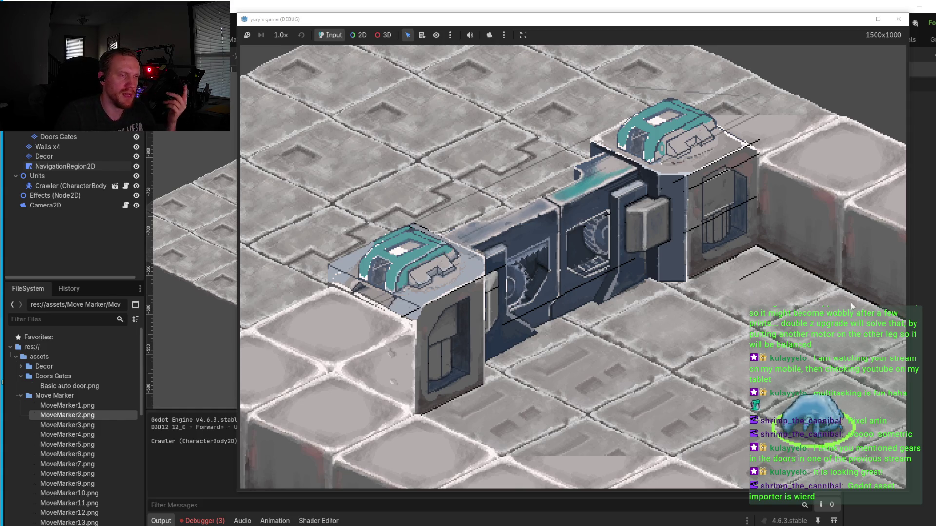
{"action": "left_click", "coordinate": [840, 314]}
{"action": "left_click", "coordinate": [553, 392]}
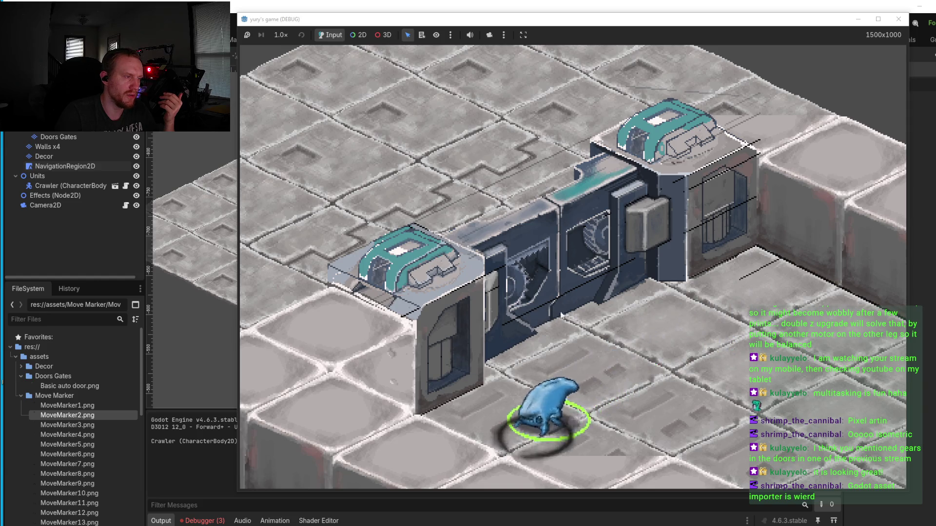
{"action": "left_click", "coordinate": [461, 315]}
{"action": "left_click", "coordinate": [856, 414]}
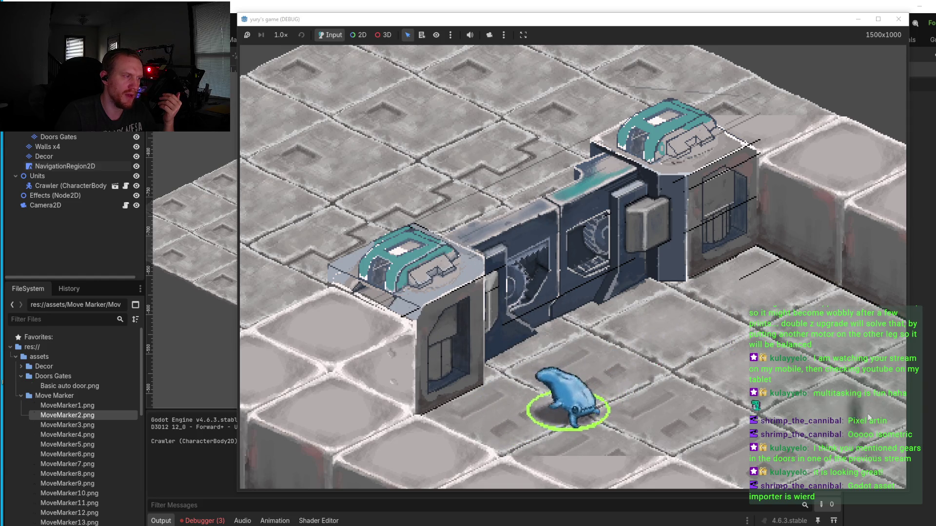
{"action": "left_click", "coordinate": [549, 220]}
{"action": "left_click", "coordinate": [564, 322]}
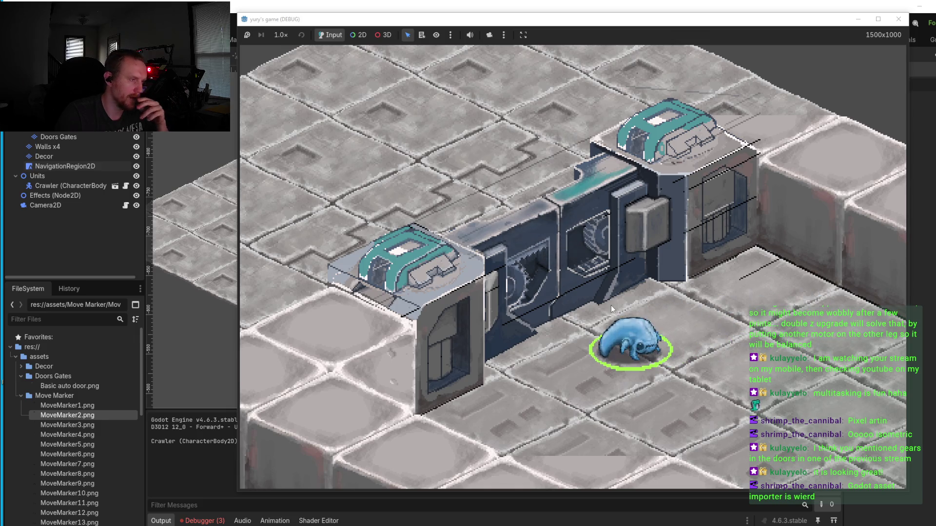
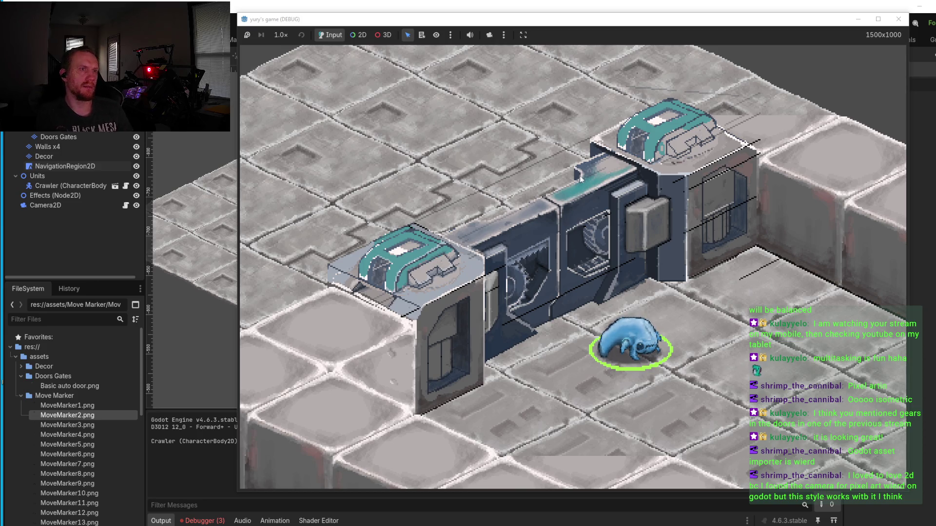
Step: Stop the running game, narrow the editor window slightly, and select the Ground TileMapLayer
{"action": "left_click", "coordinate": [898, 19]}
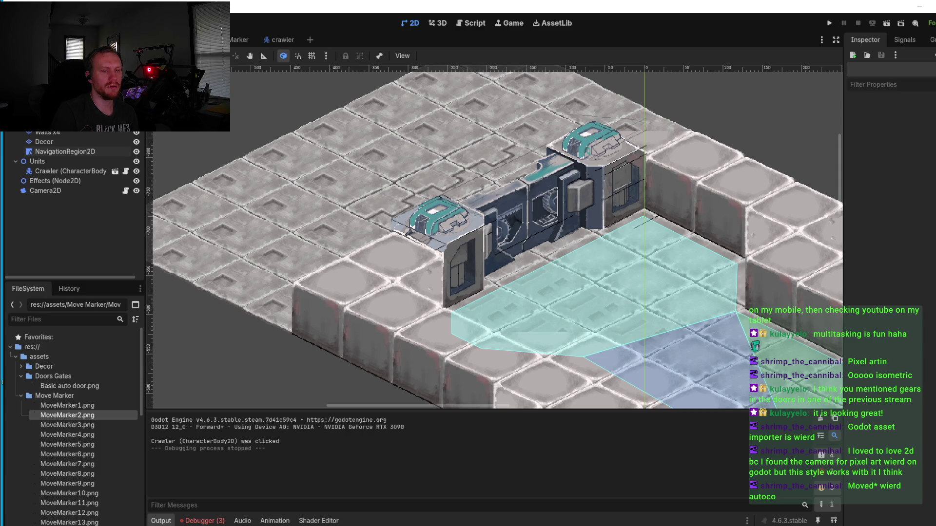
{"action": "left_click_drag", "start_coordinate": [935, 338], "coordinate": [925, 334]}
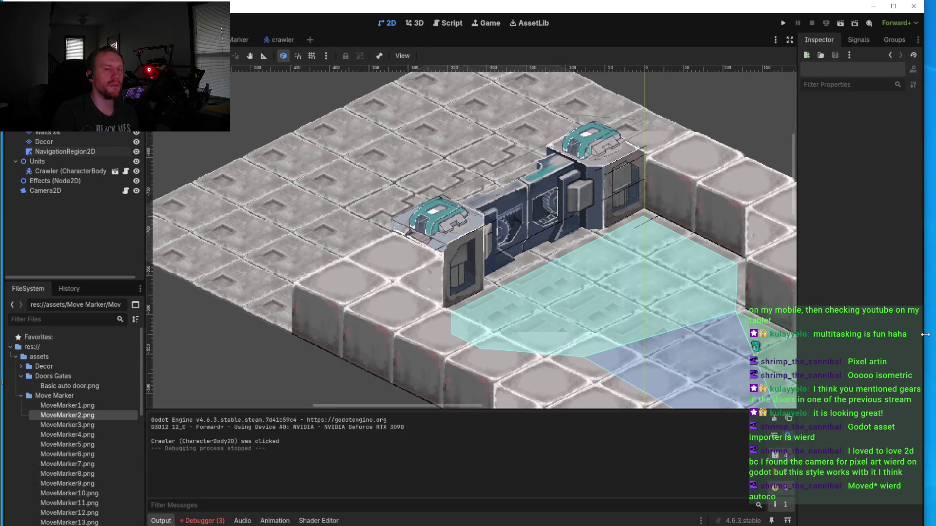
{"action": "left_click_drag", "start_coordinate": [925, 334], "coordinate": [921, 334]}
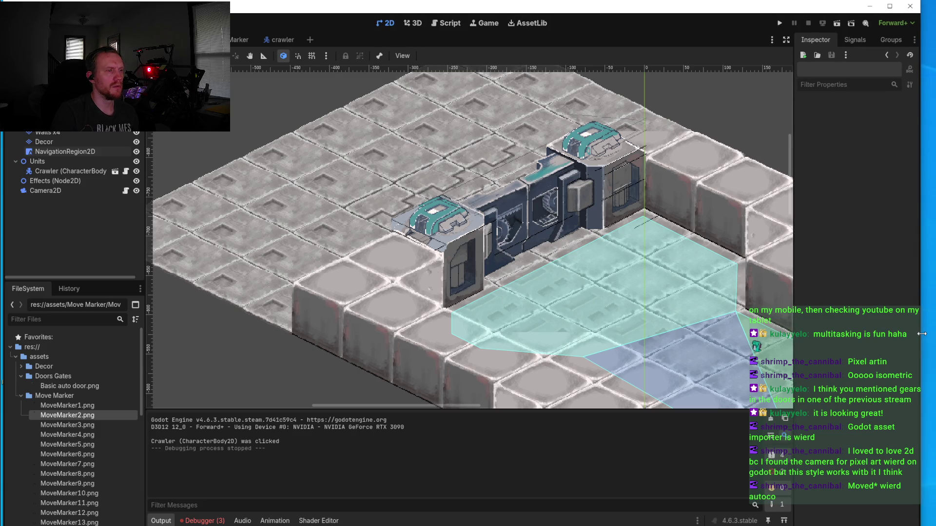
{"action": "left_click", "coordinate": [664, 252]}
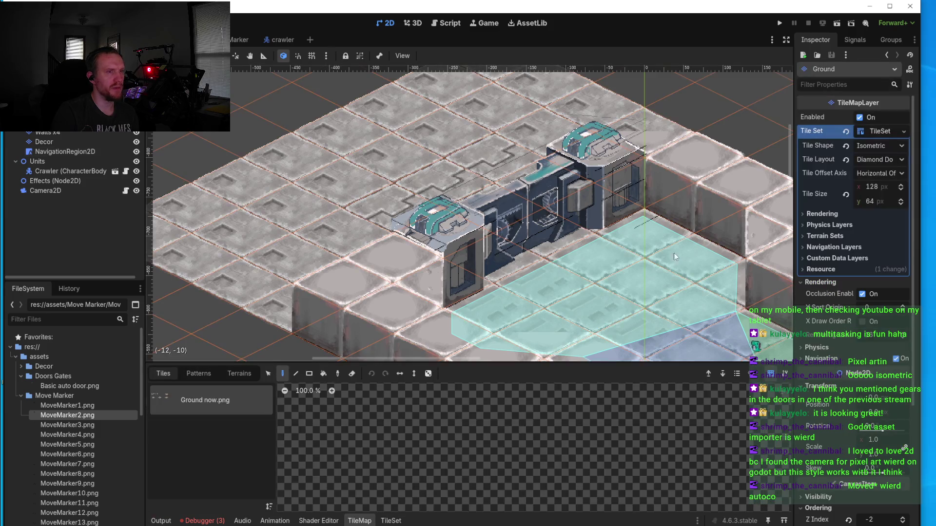
Step: Pick the ground tile in the TileMap panel and switch to editing the TileSet
{"action": "scroll", "coordinate": [481, 426], "scroll_direction": "down", "scroll_amount": 5}
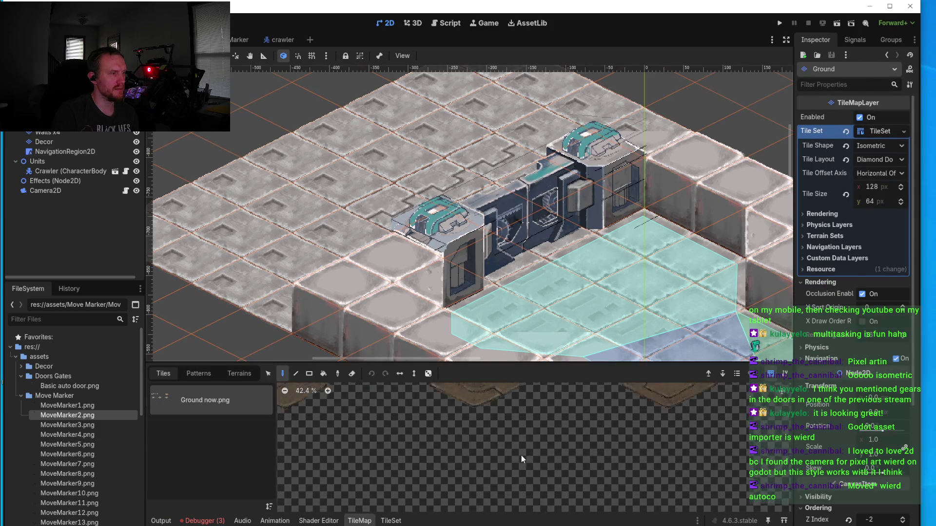
{"action": "scroll", "coordinate": [439, 429], "scroll_direction": "up", "scroll_amount": 8}
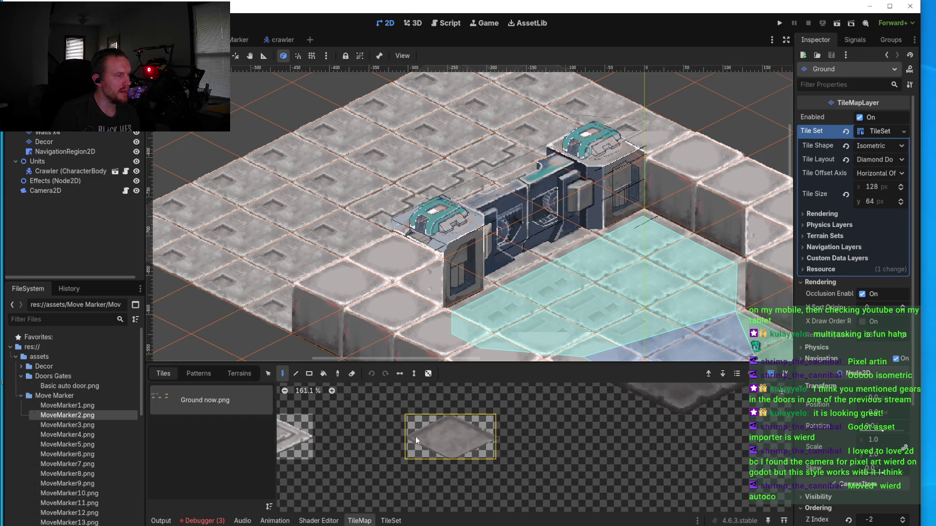
{"action": "left_click", "coordinate": [438, 440]}
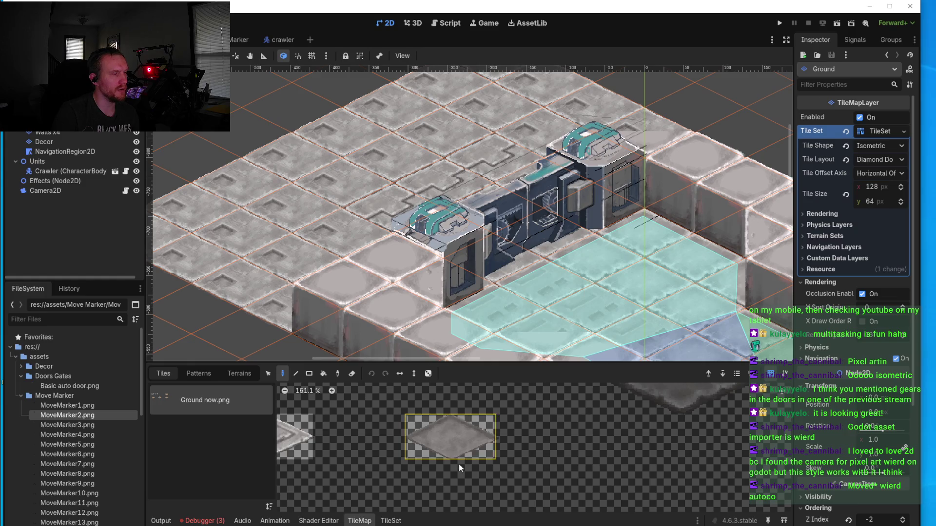
{"action": "left_click", "coordinate": [391, 521]}
Step: Select the ground tile in the Ground now.png atlas, pan to show the room, then return to Aseprite
{"action": "scroll", "coordinate": [437, 394], "scroll_direction": "up", "scroll_amount": 5}
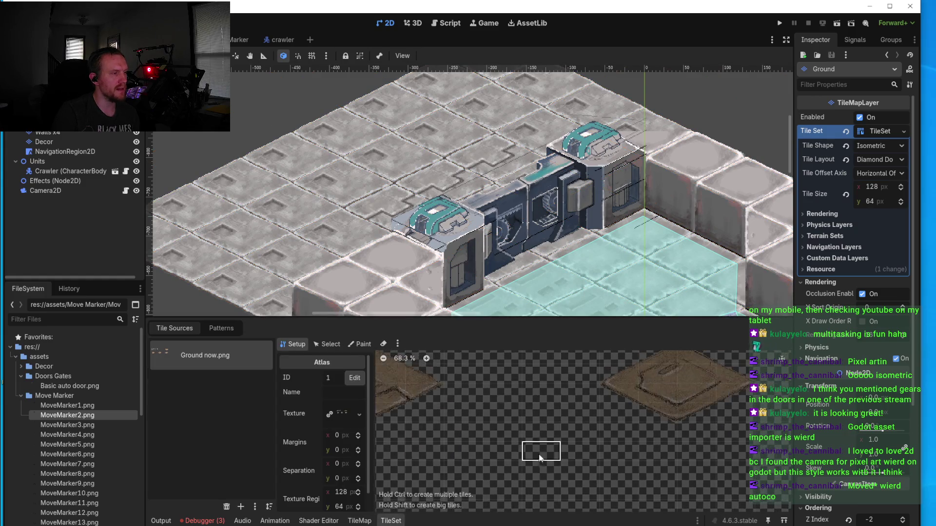
{"action": "scroll", "coordinate": [526, 411], "scroll_direction": "down", "scroll_amount": 1}
{"action": "left_click", "coordinate": [526, 410]}
{"action": "scroll", "coordinate": [527, 411], "scroll_direction": "up", "scroll_amount": 10}
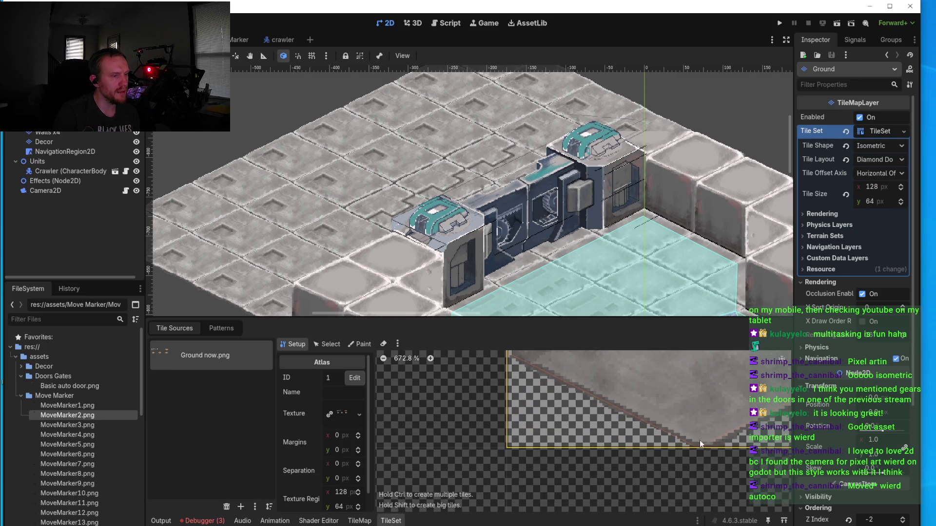
{"action": "scroll", "coordinate": [700, 440], "scroll_direction": "down", "scroll_amount": 1}
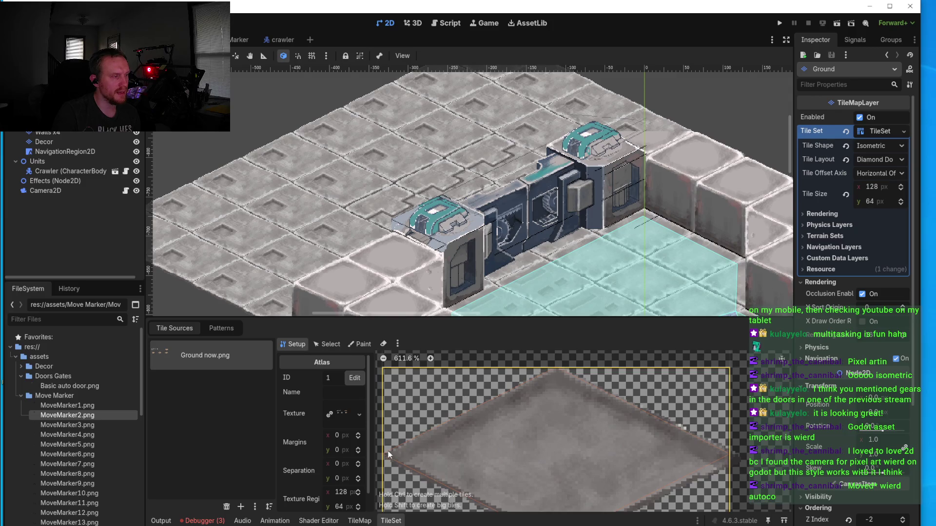
{"action": "left_click_drag", "start_coordinate": [718, 463], "coordinate": [730, 368]}
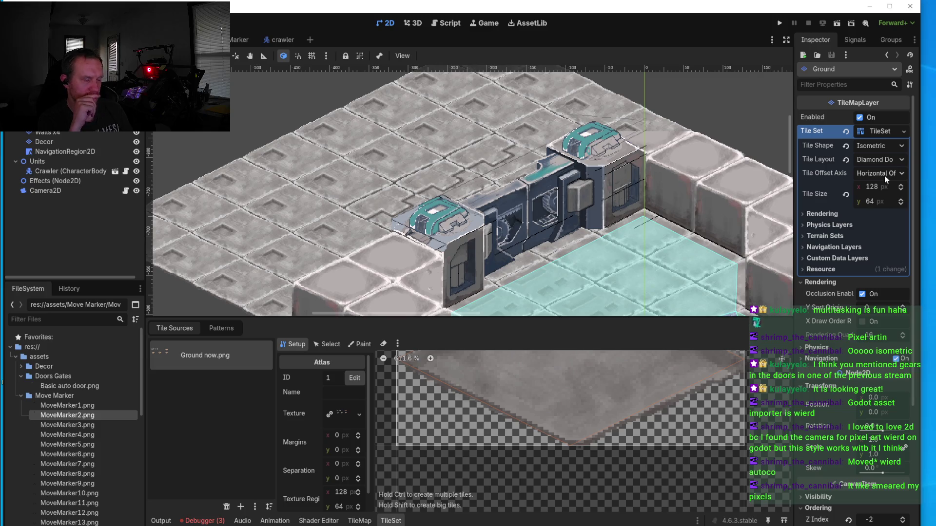
{"action": "mouse_move", "coordinate": [697, 288]}
{"action": "left_mouse_down"}
{"action": "mouse_move", "coordinate": [501, 183]}
{"action": "mouse_move", "coordinate": [505, 246]}
{"action": "left_mouse_up"}
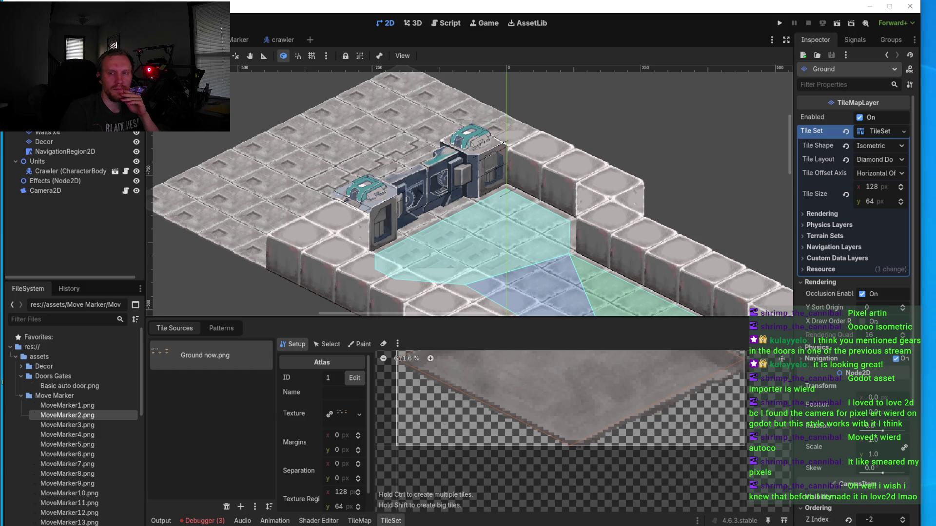
{"action": "key", "text": "alt+Tab"}
Step: Paint a stray edge pixel dark and add one pixel of highlight colour #d1cbcc
{"action": "scroll", "coordinate": [558, 207], "scroll_direction": "up", "scroll_amount": 3}
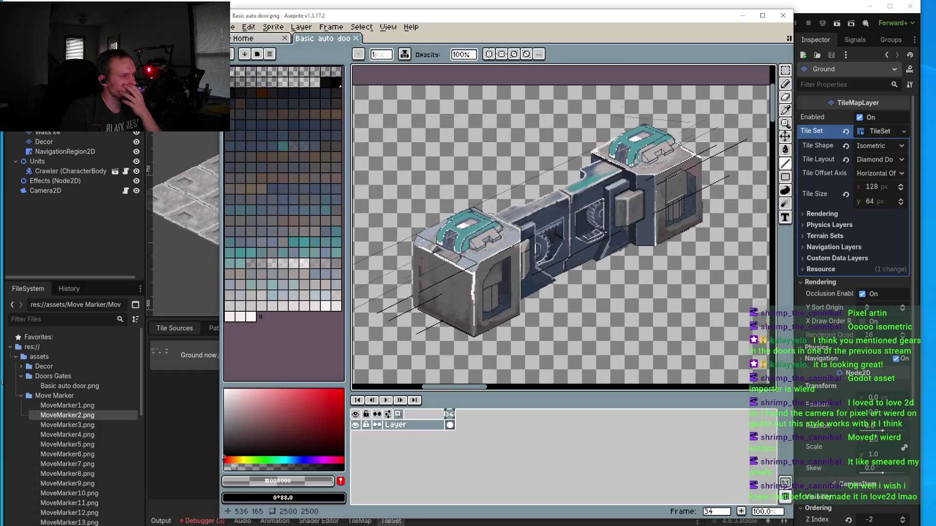
{"action": "scroll", "coordinate": [558, 207], "scroll_direction": "up", "scroll_amount": 2}
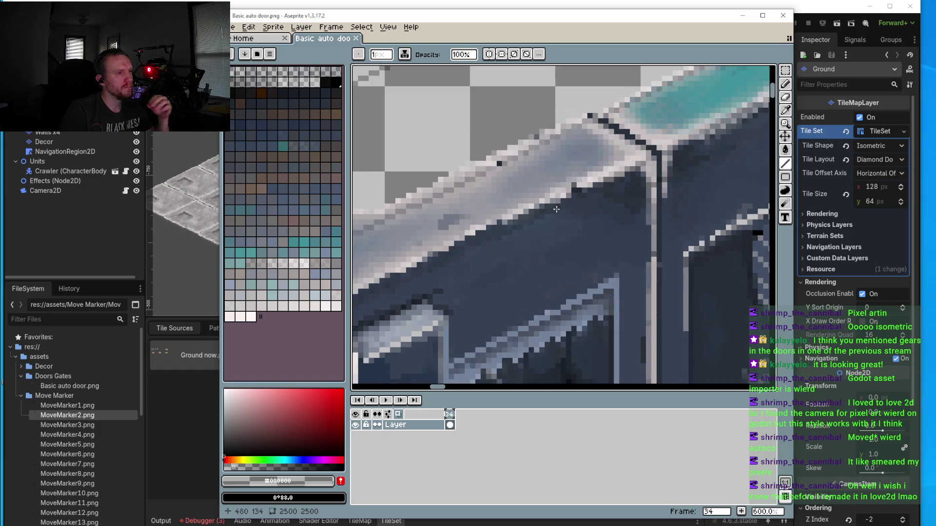
{"action": "scroll", "coordinate": [533, 233], "scroll_direction": "down", "scroll_amount": 3}
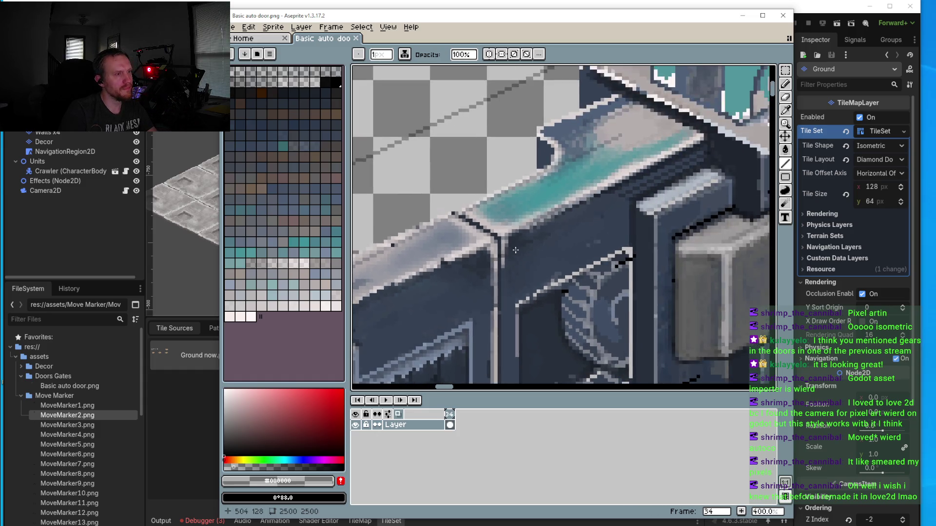
{"action": "scroll", "coordinate": [615, 244], "scroll_direction": "up", "scroll_amount": 3}
{"action": "scroll", "coordinate": [615, 244], "scroll_direction": "up", "scroll_amount": 4}
{"action": "key", "text": "b"}
{"action": "left_click", "coordinate": [610, 278], "text": "alt"}
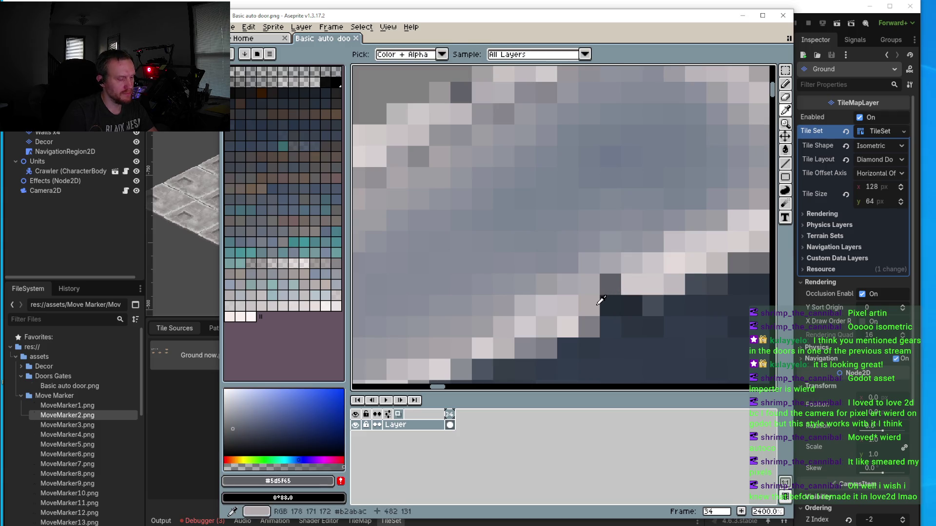
{"action": "left_click", "coordinate": [590, 306]}
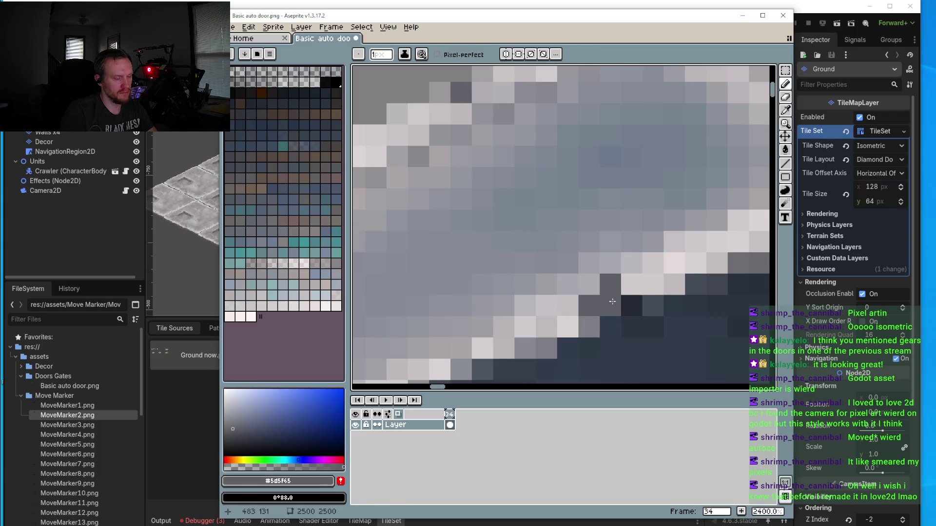
{"action": "key", "text": "i"}
{"action": "left_click", "coordinate": [634, 276]}
{"action": "key", "text": "b"}
{"action": "left_click", "coordinate": [609, 265]}
Step: Sample the dark body shades #344152, #2c384a and #364152 along the door's top edge
{"action": "scroll", "coordinate": [625, 318], "scroll_direction": "down", "scroll_amount": 7}
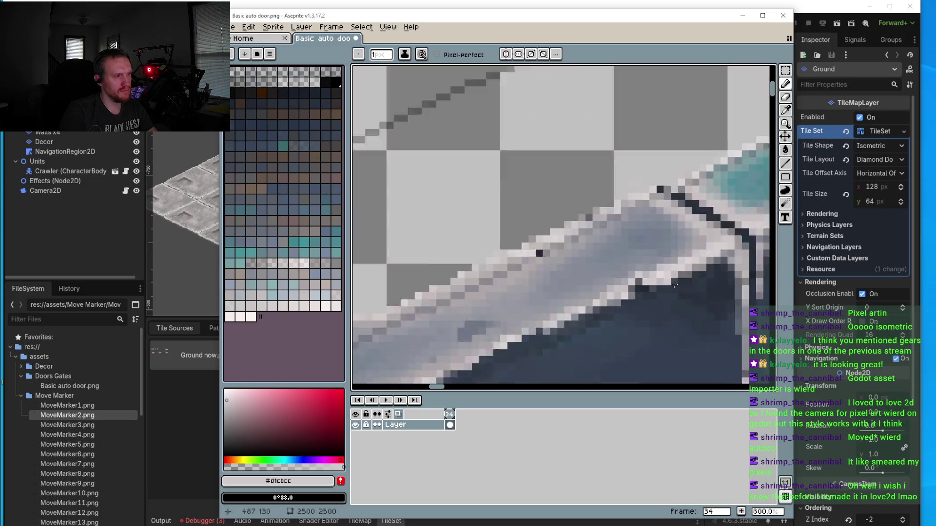
{"action": "left_click_drag", "start_coordinate": [625, 317], "coordinate": [585, 288]}
{"action": "scroll", "coordinate": [561, 290], "scroll_direction": "down", "scroll_amount": 2}
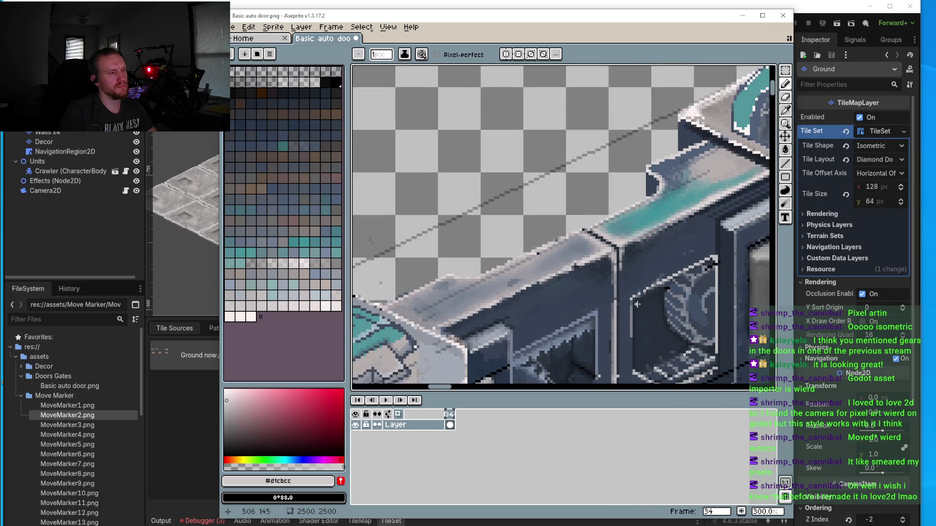
{"action": "scroll", "coordinate": [555, 273], "scroll_direction": "right", "scroll_amount": 2}
{"action": "scroll", "coordinate": [525, 207], "scroll_direction": "up", "scroll_amount": 4}
{"action": "left_click", "coordinate": [524, 207], "text": "alt"}
{"action": "scroll", "coordinate": [523, 185], "scroll_direction": "up", "scroll_amount": 5}
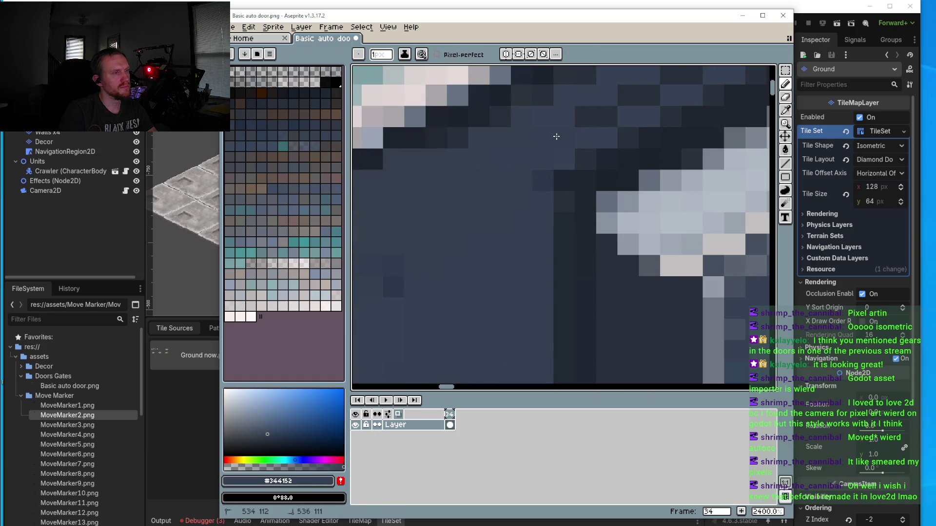
{"action": "left_click", "coordinate": [521, 118], "text": "alt"}
{"action": "scroll", "coordinate": [521, 117], "scroll_direction": "up", "scroll_amount": 2}
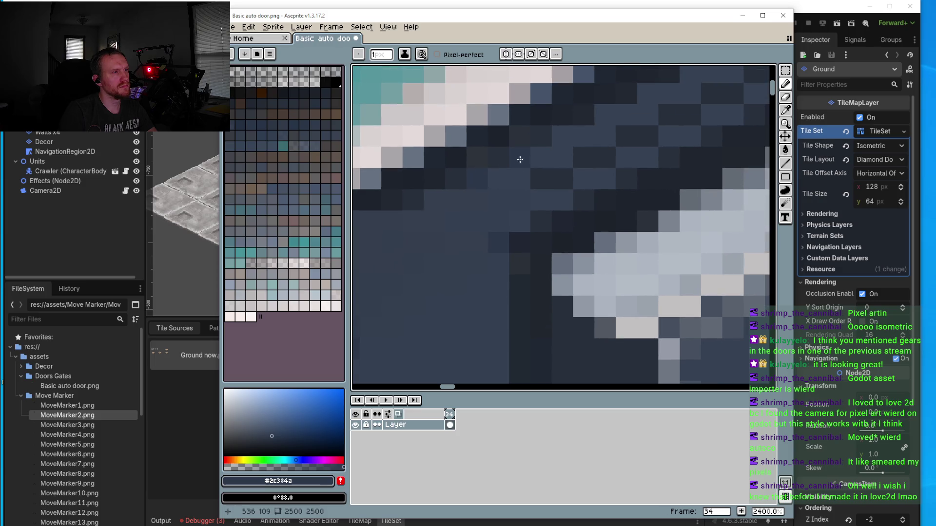
{"action": "left_click", "coordinate": [542, 169], "text": "alt"}
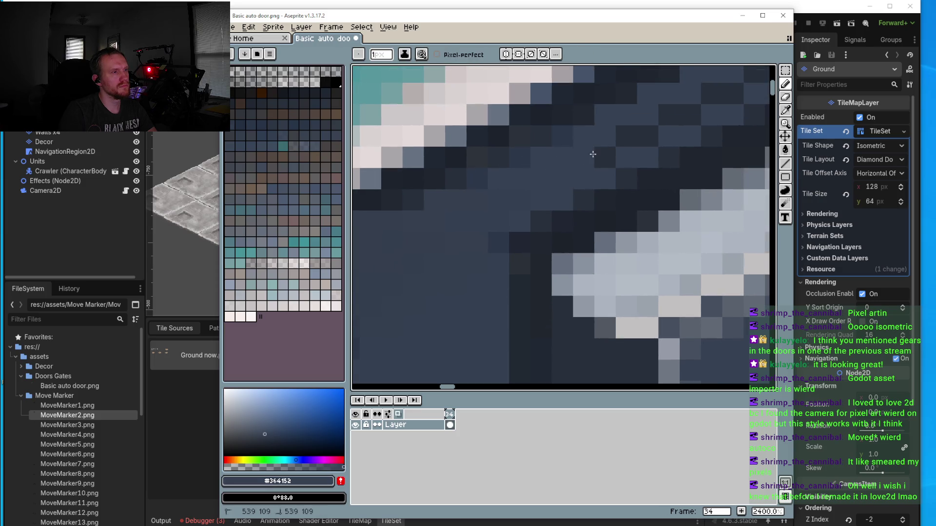
Step: Paint dark pixels in a row beneath the light highlight line
{"action": "scroll", "coordinate": [643, 146], "scroll_direction": "up", "scroll_amount": 2}
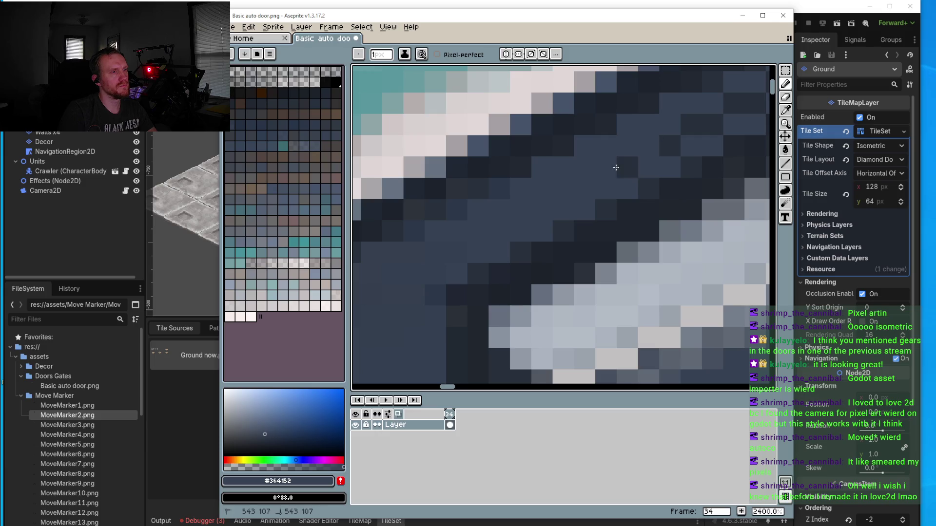
{"action": "scroll", "coordinate": [653, 156], "scroll_direction": "up", "scroll_amount": 2}
{"action": "scroll", "coordinate": [657, 164], "scroll_direction": "up", "scroll_amount": 2}
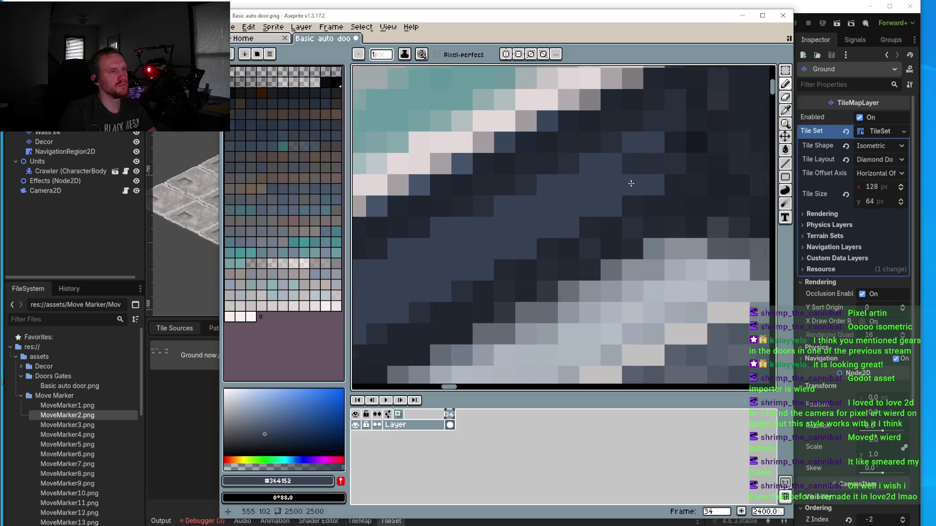
{"action": "scroll", "coordinate": [622, 179], "scroll_direction": "down", "scroll_amount": 5}
{"action": "scroll", "coordinate": [622, 179], "scroll_direction": "up", "scroll_amount": 4}
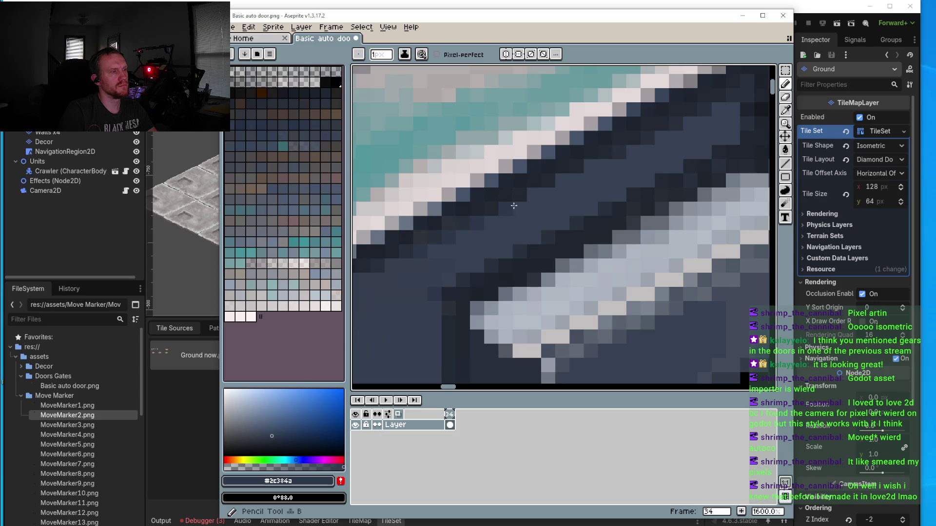
{"action": "left_click", "coordinate": [608, 164]}
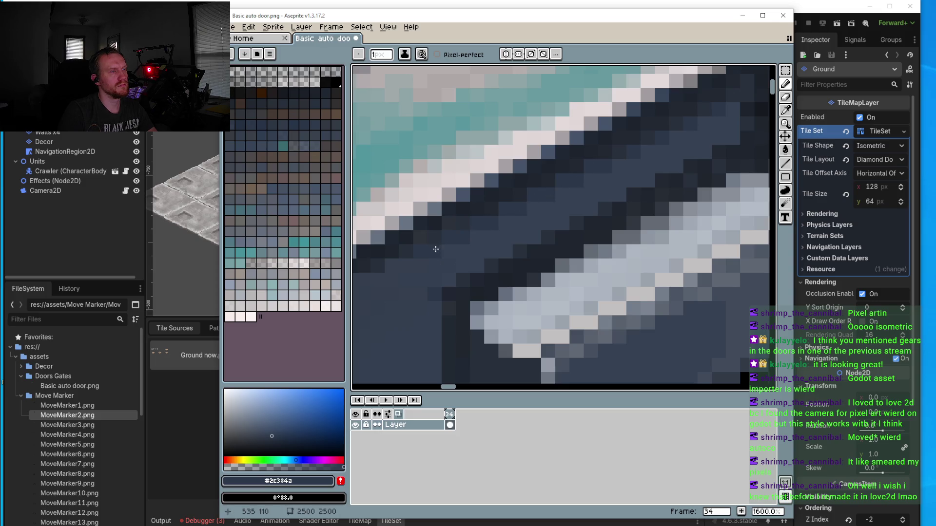
{"action": "scroll", "coordinate": [439, 244], "scroll_direction": "left", "scroll_amount": 3}
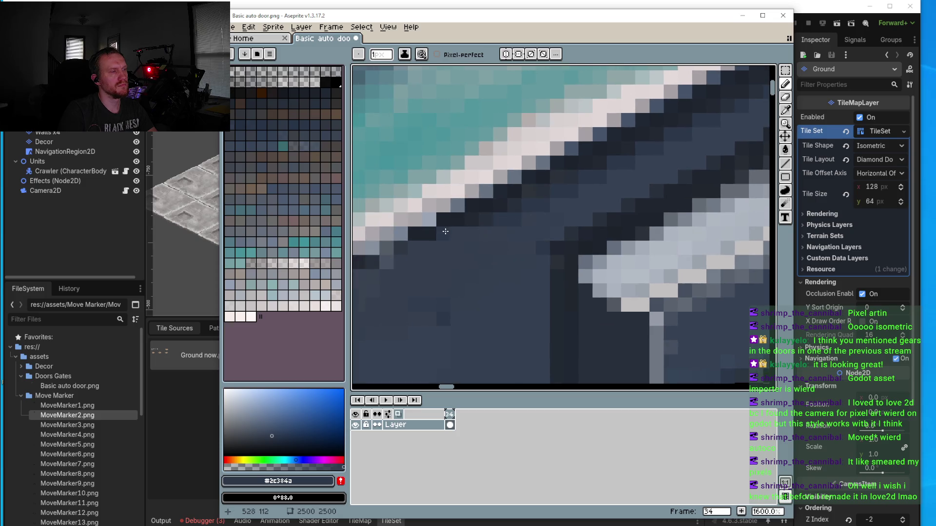
{"action": "scroll", "coordinate": [458, 238], "scroll_direction": "left", "scroll_amount": 2}
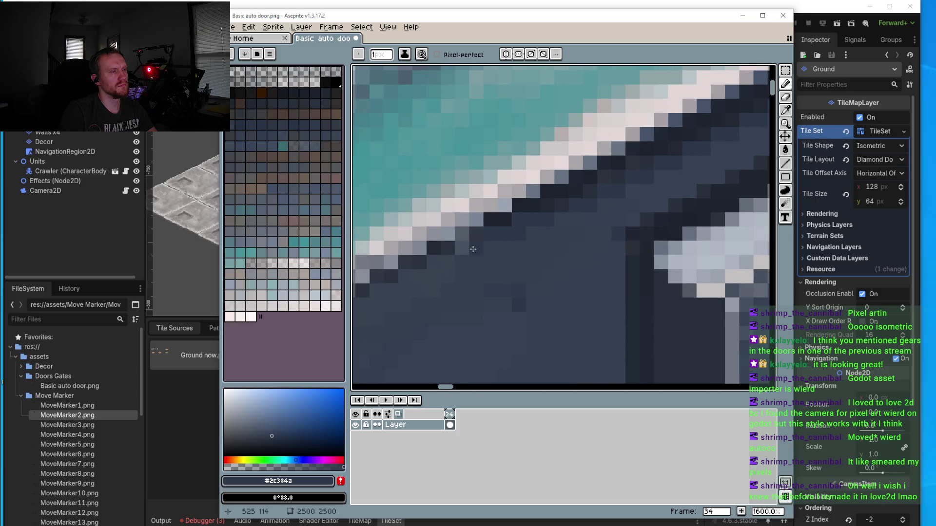
{"action": "left_click_drag", "start_coordinate": [465, 262], "coordinate": [437, 259]}
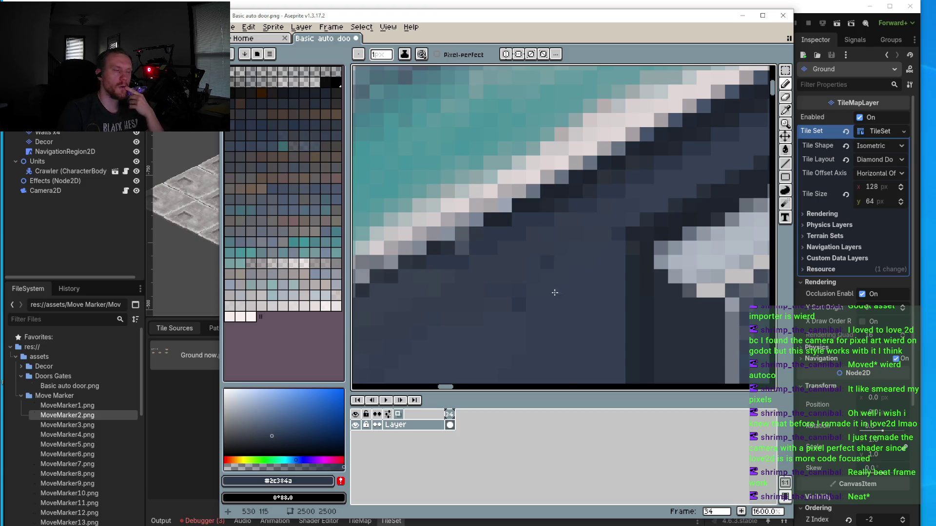
{"action": "scroll", "coordinate": [516, 306], "scroll_direction": "down", "scroll_amount": 4}
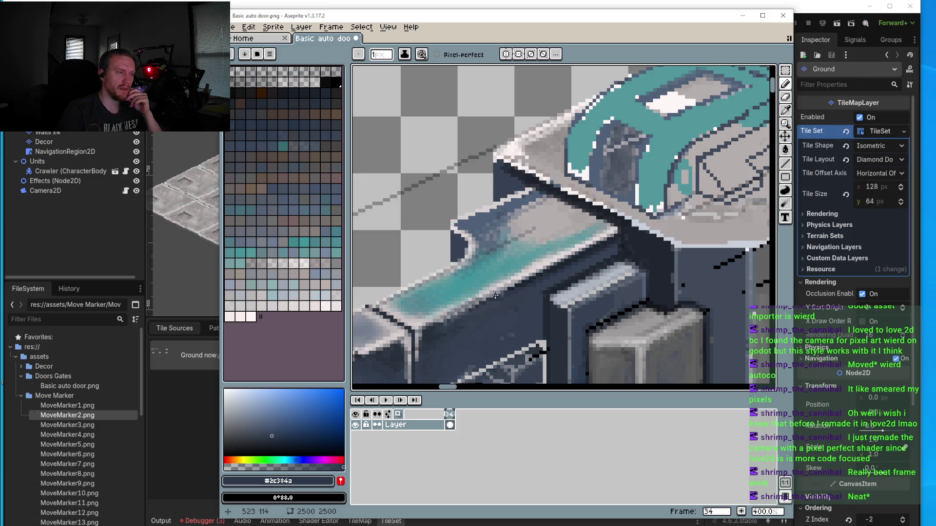
Step: Zoom to 2400% on the shadow area and eyedrop the dark shadow colour
{"action": "scroll", "coordinate": [521, 290], "scroll_direction": "up", "scroll_amount": 3}
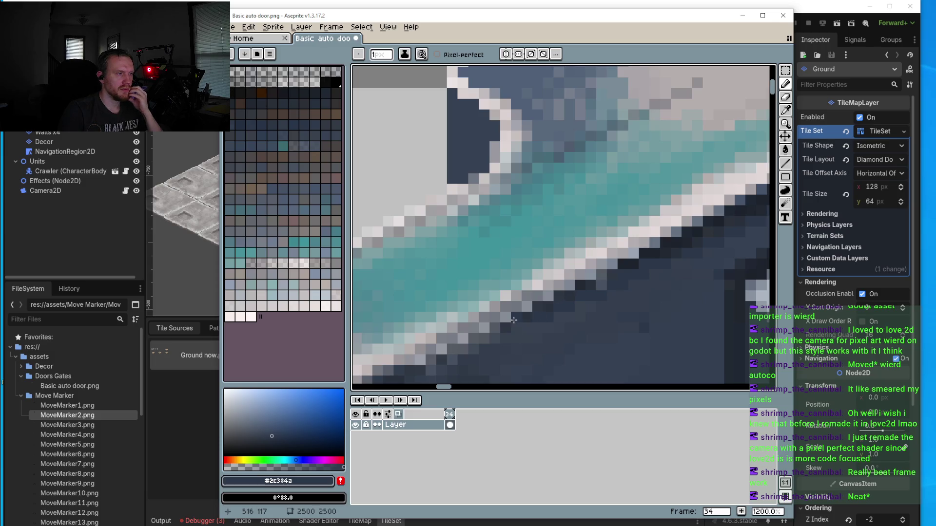
{"action": "mouse_move", "coordinate": [505, 338]}
{"action": "left_mouse_down"}
{"action": "mouse_move", "coordinate": [541, 303]}
{"action": "mouse_move", "coordinate": [544, 288]}
{"action": "left_mouse_up"}
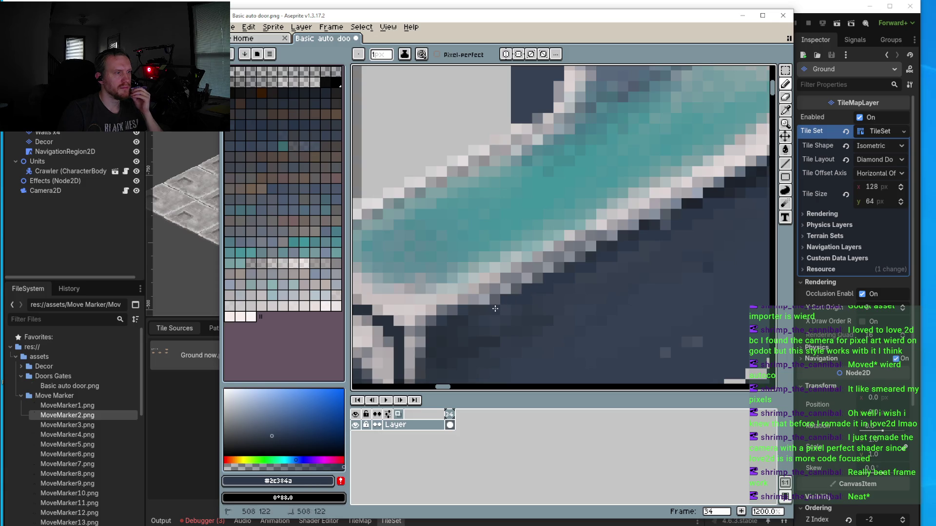
{"action": "scroll", "coordinate": [506, 322], "scroll_direction": "down", "scroll_amount": 2}
{"action": "scroll", "coordinate": [601, 259], "scroll_direction": "down", "scroll_amount": 1}
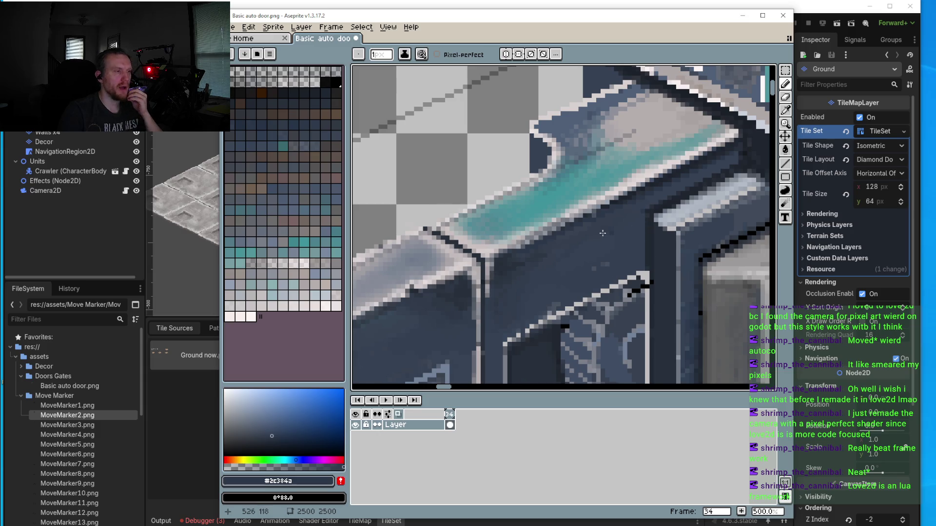
{"action": "scroll", "coordinate": [608, 251], "scroll_direction": "down", "scroll_amount": 1}
{"action": "scroll", "coordinate": [515, 280], "scroll_direction": "up", "scroll_amount": 6}
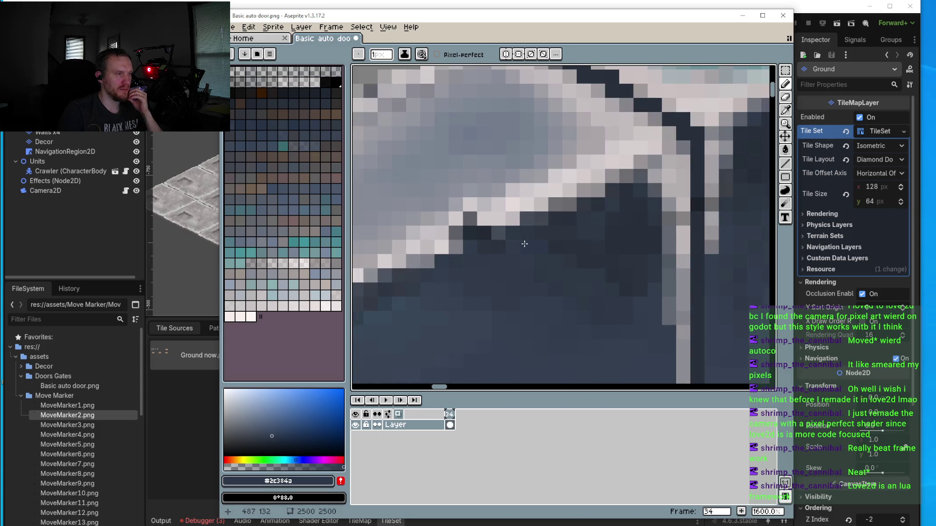
{"action": "scroll", "coordinate": [497, 259], "scroll_direction": "down", "scroll_amount": 1}
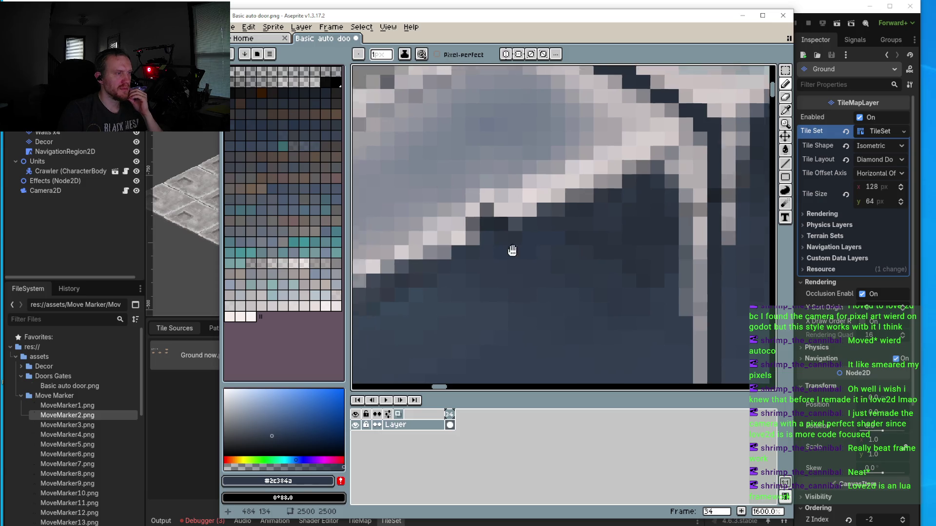
{"action": "scroll", "coordinate": [517, 219], "scroll_direction": "up", "scroll_amount": 2}
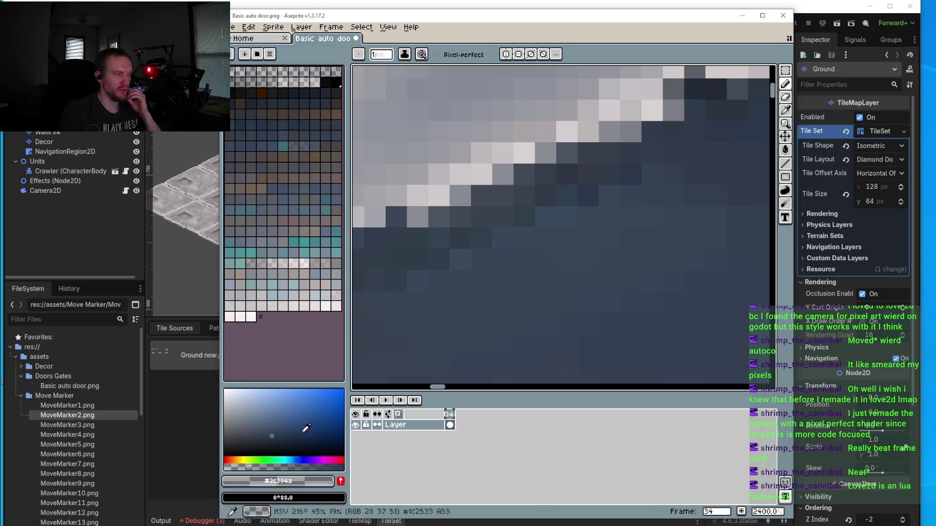
{"action": "left_click_drag", "start_coordinate": [589, 281], "coordinate": [573, 285]}
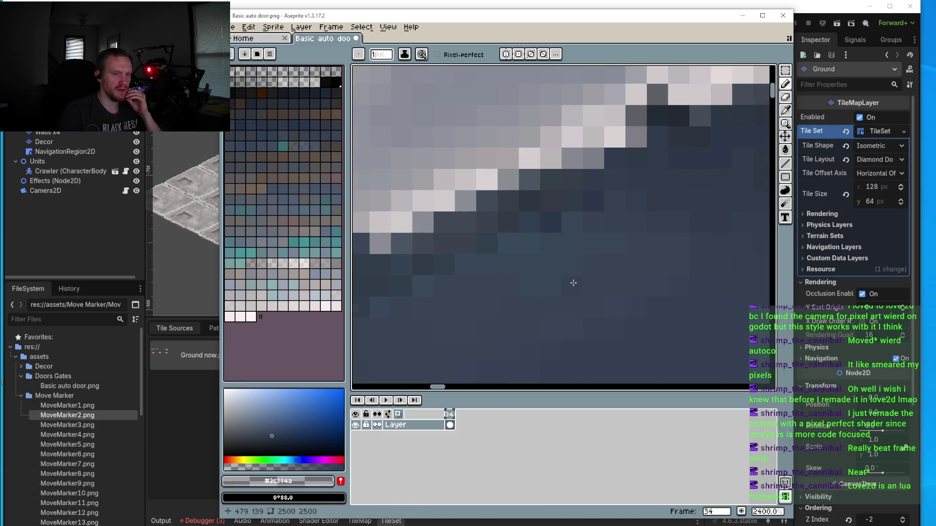
{"action": "scroll", "coordinate": [573, 282], "scroll_direction": "down", "scroll_amount": 2}
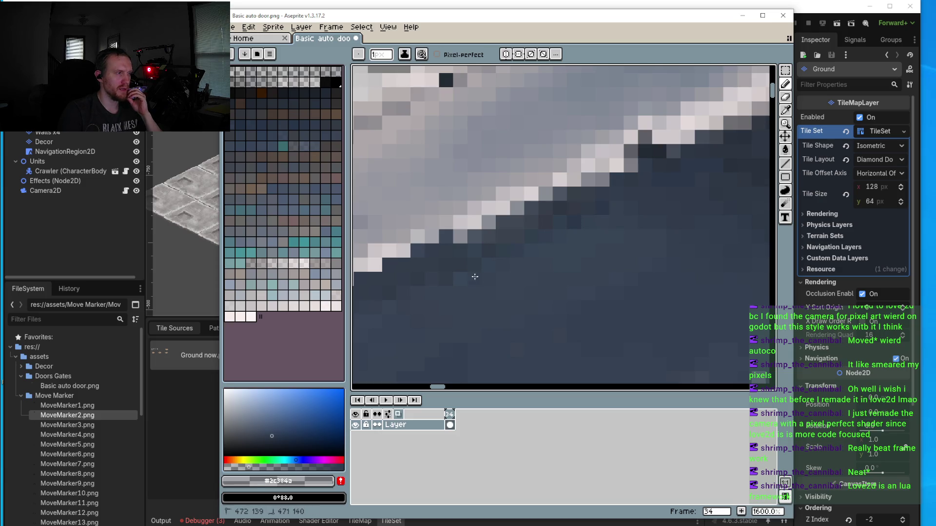
{"action": "left_click_drag", "start_coordinate": [476, 277], "coordinate": [550, 202]}
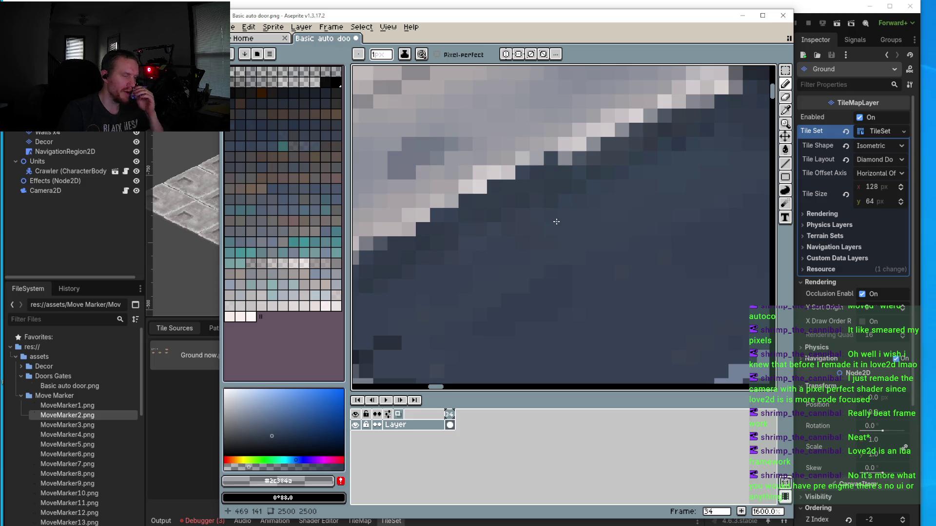
{"action": "scroll", "coordinate": [556, 221], "scroll_direction": "down", "scroll_amount": 3}
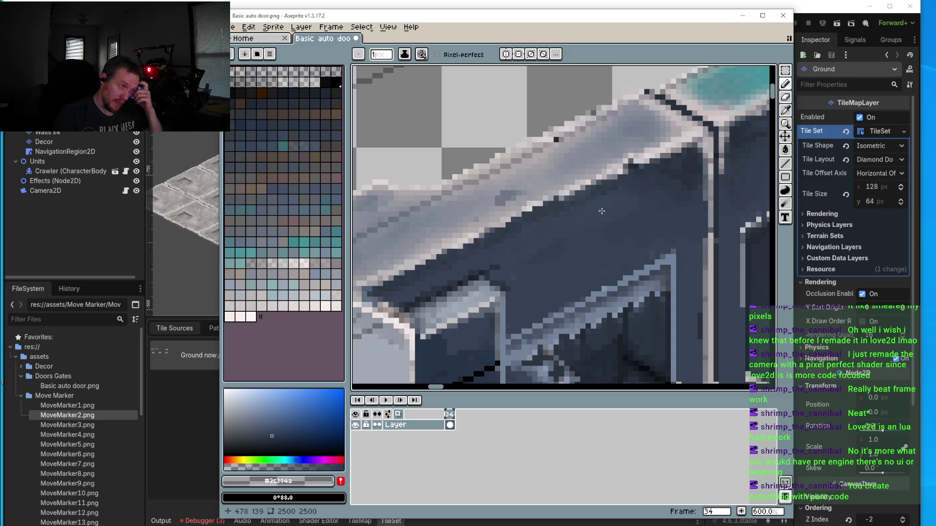
{"action": "scroll", "coordinate": [602, 211], "scroll_direction": "up", "scroll_amount": 6}
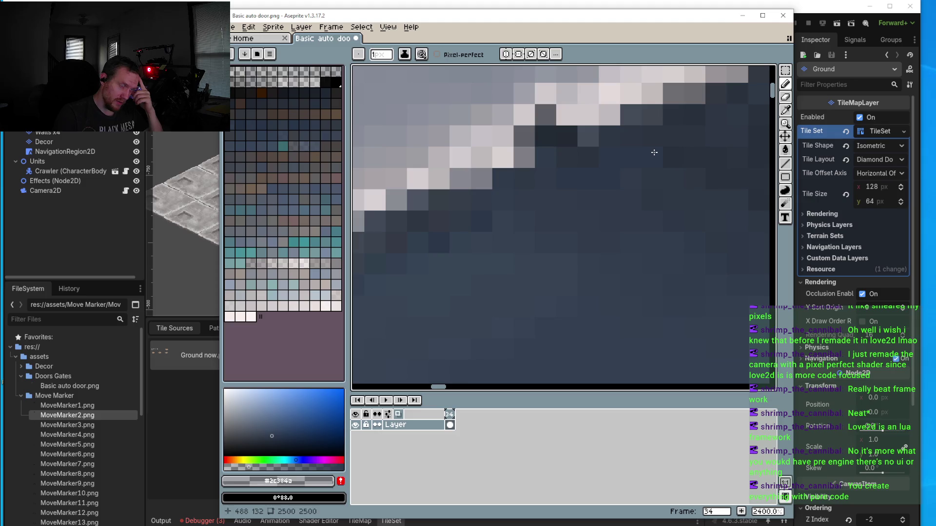
{"action": "left_click", "coordinate": [674, 153], "text": "alt"}
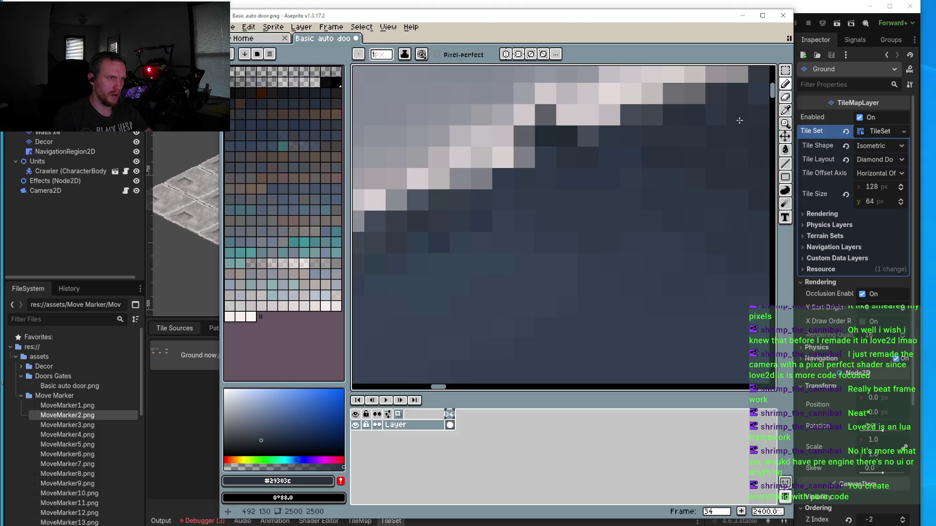
Step: Paint two stray pixels with the shadow colour, then sample and adjust a second shade to #161b22
{"action": "left_click_drag", "start_coordinate": [739, 120], "coordinate": [713, 175]}
{"action": "left_click_drag", "start_coordinate": [738, 132], "coordinate": [588, 179]}
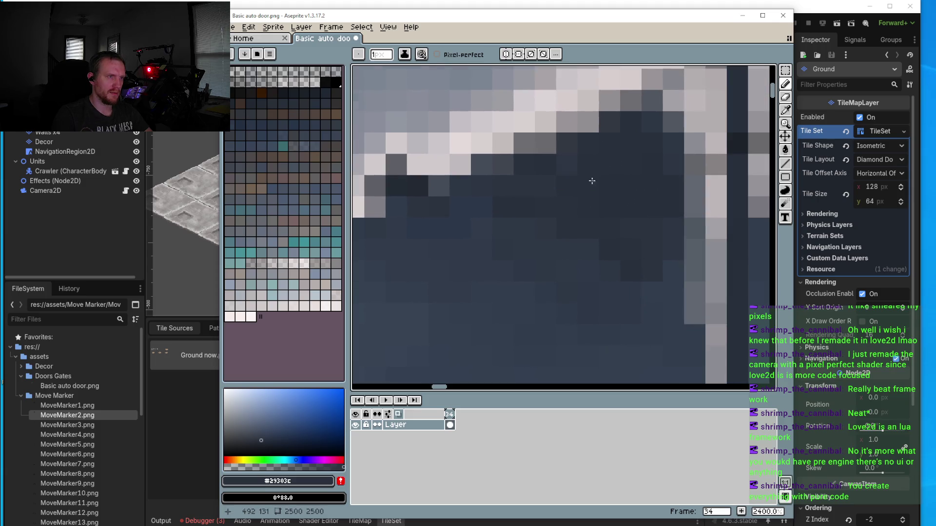
{"action": "left_click_drag", "start_coordinate": [656, 274], "coordinate": [677, 287]}
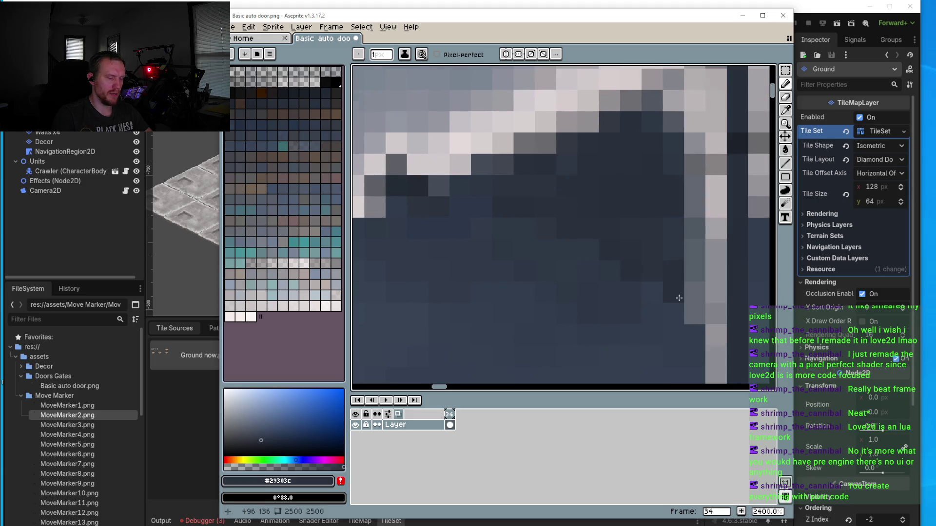
{"action": "left_click", "coordinate": [679, 253], "text": "alt"}
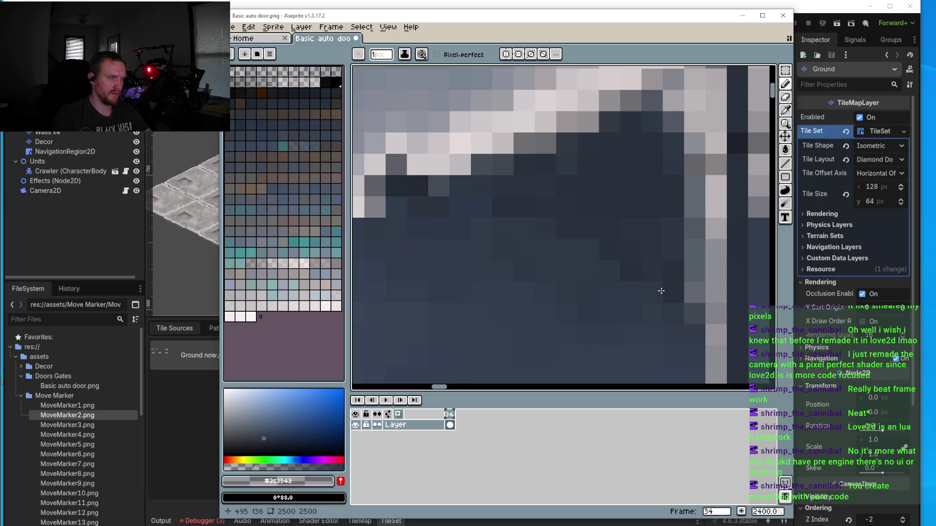
{"action": "left_click", "coordinate": [265, 439]}
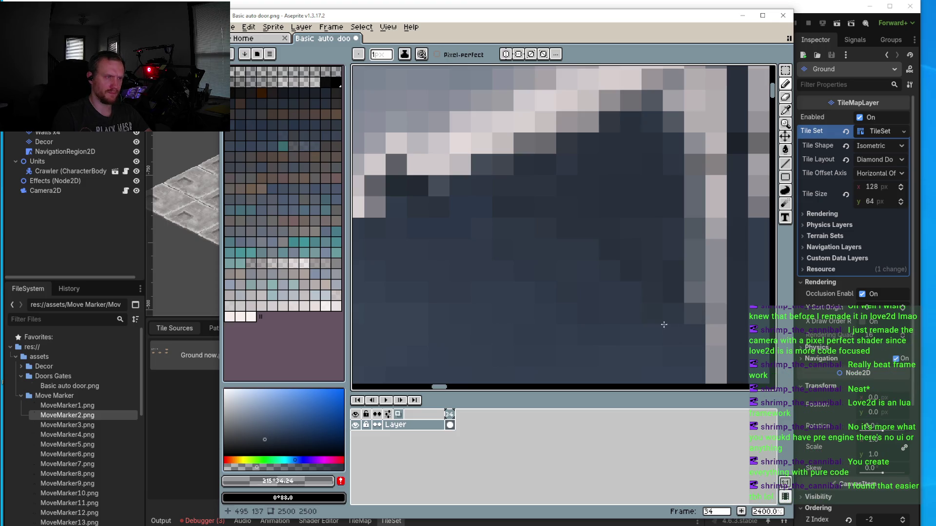
{"action": "scroll", "coordinate": [658, 312], "scroll_direction": "down", "scroll_amount": 5}
{"action": "scroll", "coordinate": [661, 222], "scroll_direction": "up", "scroll_amount": 1}
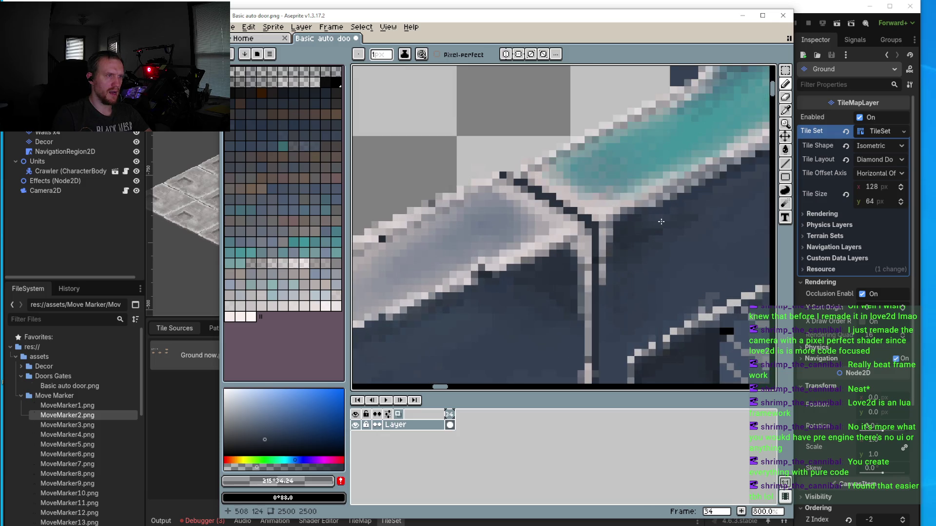
Step: Sample the pale blue-grey, darken it slightly, and pencil one more pixel onto the diagonal edge line
{"action": "scroll", "coordinate": [661, 222], "scroll_direction": "up", "scroll_amount": 3}
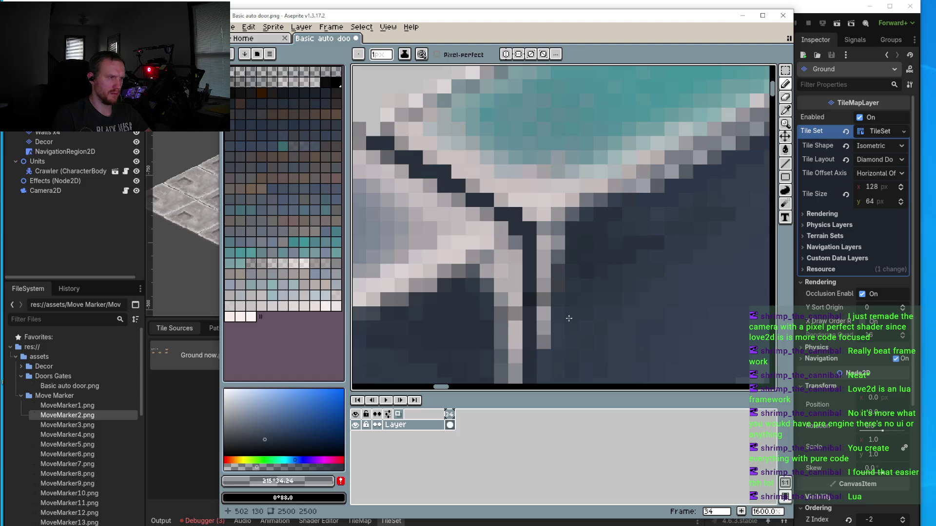
{"action": "scroll", "coordinate": [559, 353], "scroll_direction": "down", "scroll_amount": 2}
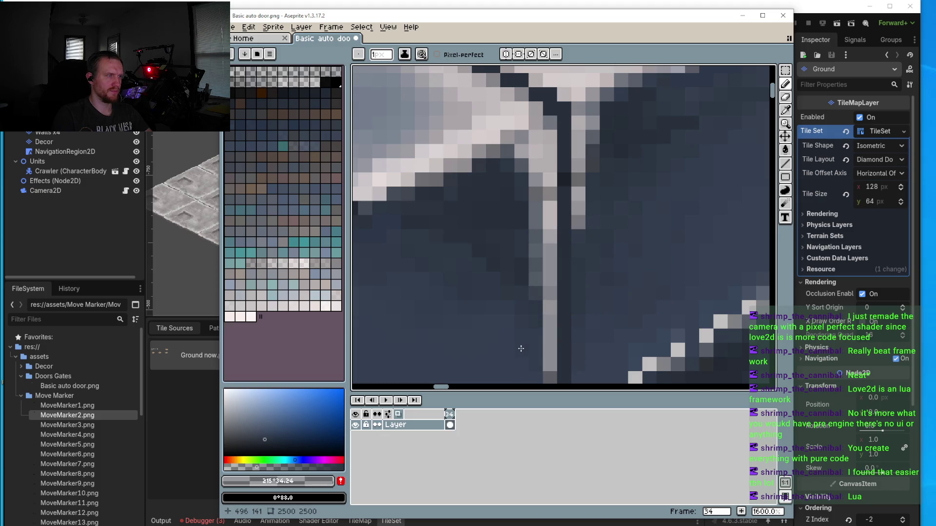
{"action": "scroll", "coordinate": [536, 324], "scroll_direction": "down", "scroll_amount": 3}
{"action": "scroll", "coordinate": [537, 326], "scroll_direction": "down", "scroll_amount": 4}
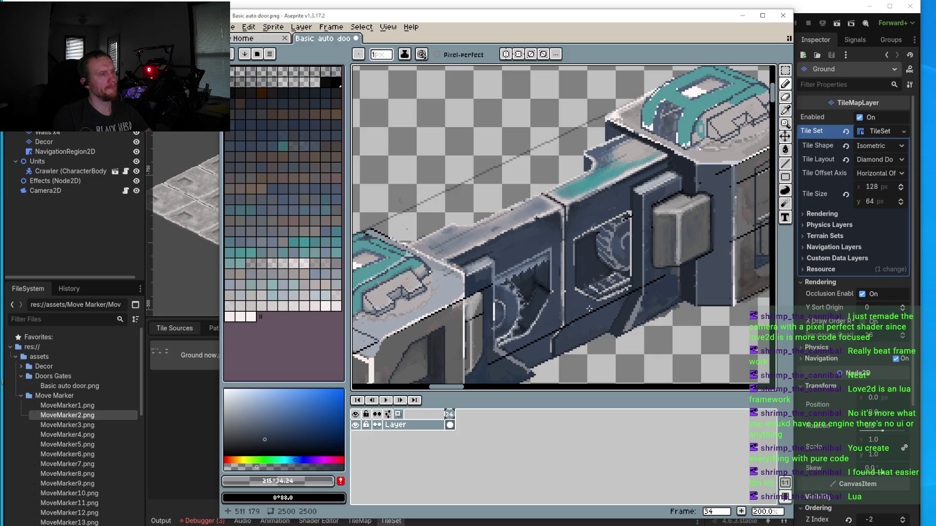
{"action": "scroll", "coordinate": [518, 260], "scroll_direction": "up", "scroll_amount": 3}
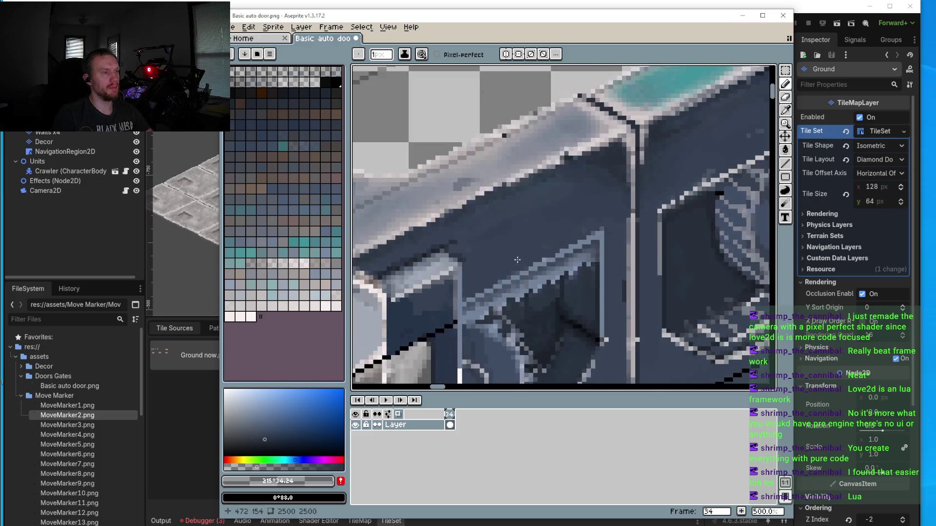
{"action": "scroll", "coordinate": [603, 246], "scroll_direction": "up", "scroll_amount": 2}
{"action": "scroll", "coordinate": [603, 246], "scroll_direction": "up", "scroll_amount": 3}
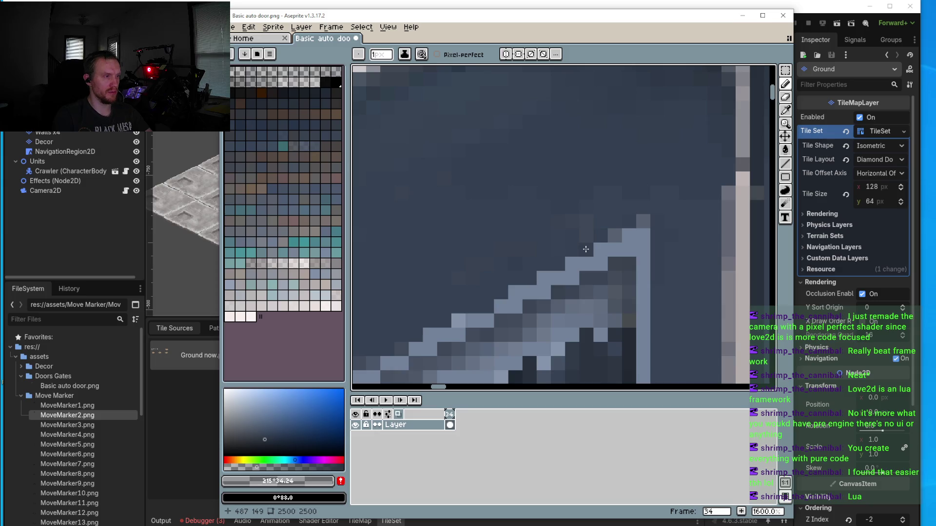
{"action": "left_click_drag", "start_coordinate": [533, 282], "coordinate": [565, 244]}
{"action": "key", "text": "i"}
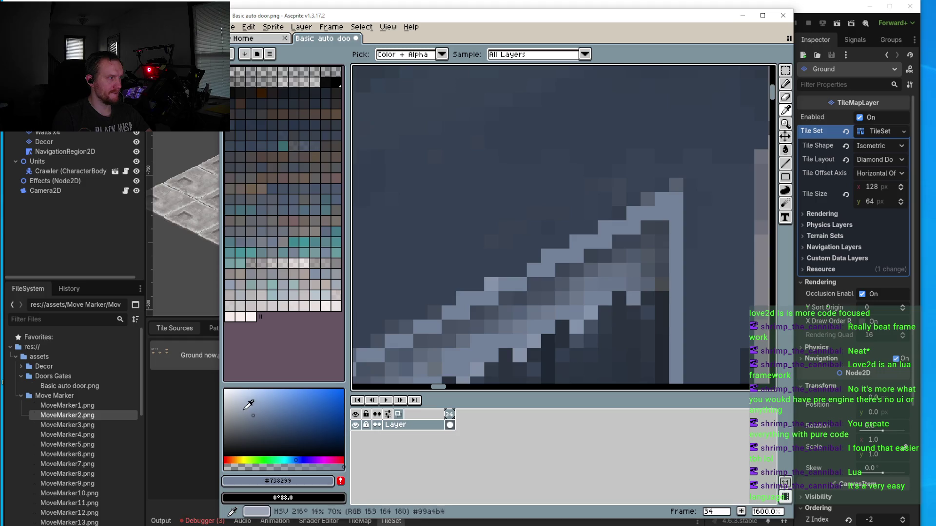
{"action": "left_click", "coordinate": [247, 401]}
{"action": "left_click", "coordinate": [241, 407]}
{"action": "key", "text": "b"}
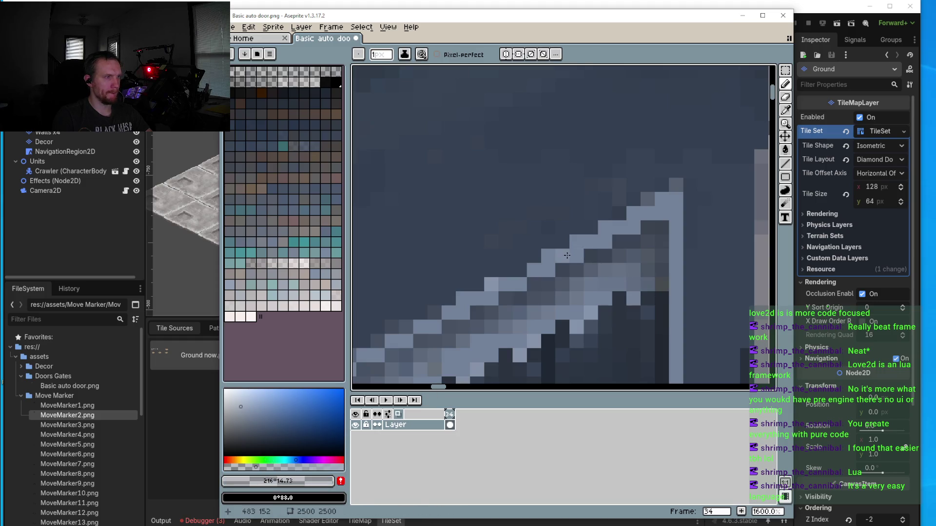
{"action": "left_click_drag", "start_coordinate": [575, 254], "coordinate": [633, 227]}
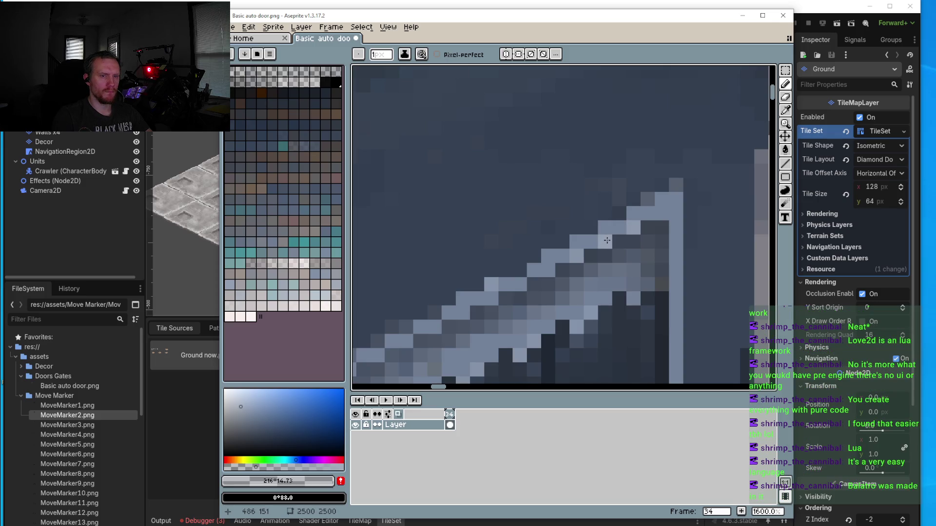
{"action": "left_click", "coordinate": [609, 222]}
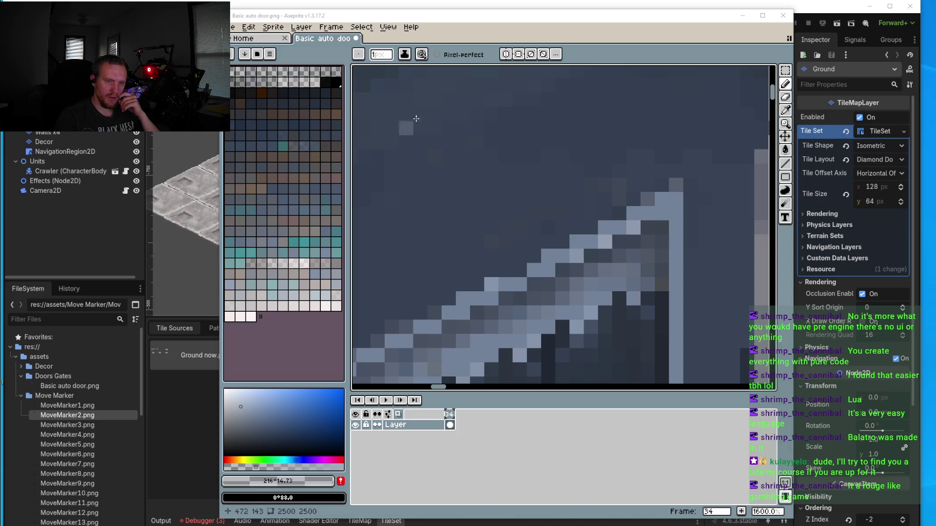
Step: Lighten three pixels along the door's diagonal edge
{"action": "scroll", "coordinate": [449, 256], "scroll_direction": "up", "scroll_amount": 5}
{"action": "left_click", "coordinate": [513, 289]}
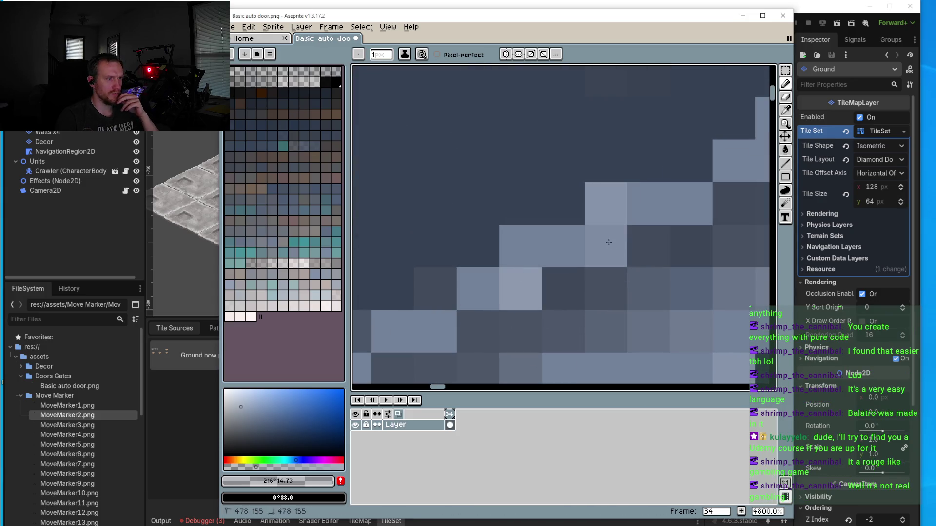
{"action": "left_click", "coordinate": [606, 247]}
{"action": "left_click", "coordinate": [691, 214]}
Step: Turn the dark pixel column beside the gear opening's frame grey
{"action": "scroll", "coordinate": [690, 213], "scroll_direction": "down", "scroll_amount": 4}
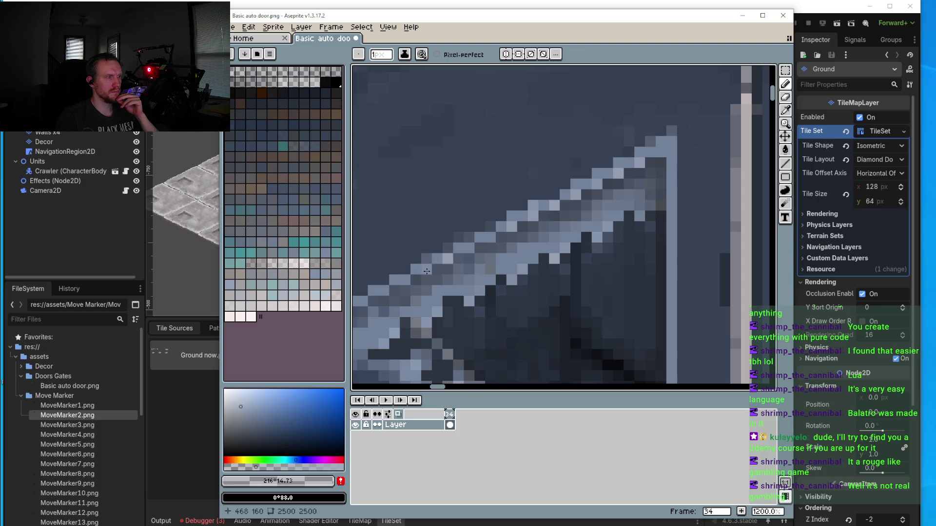
{"action": "left_click_drag", "start_coordinate": [428, 271], "coordinate": [540, 204]}
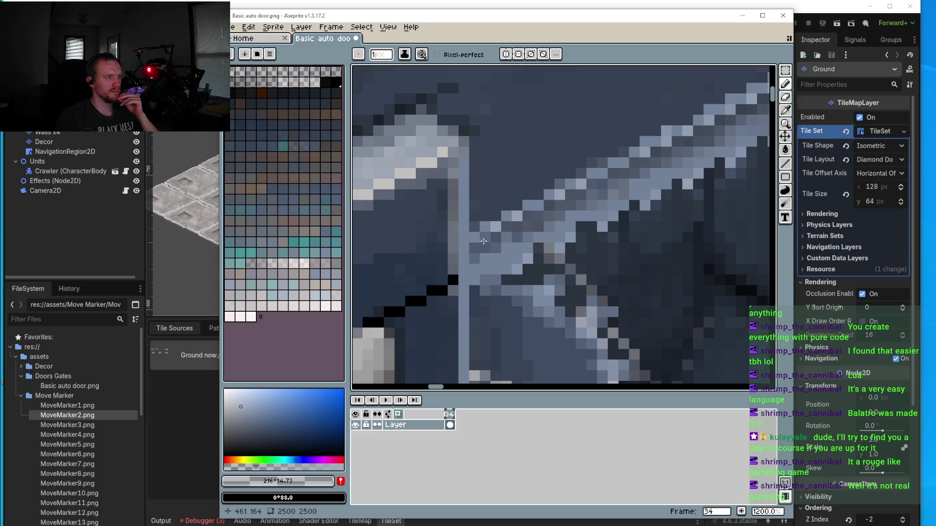
{"action": "scroll", "coordinate": [506, 251], "scroll_direction": "down", "scroll_amount": 6}
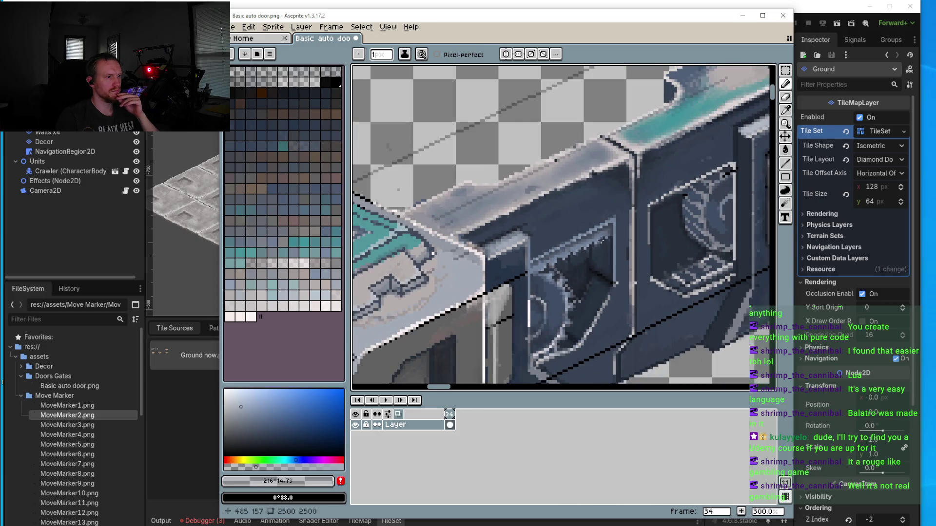
{"action": "left_click_drag", "start_coordinate": [653, 215], "coordinate": [586, 243]}
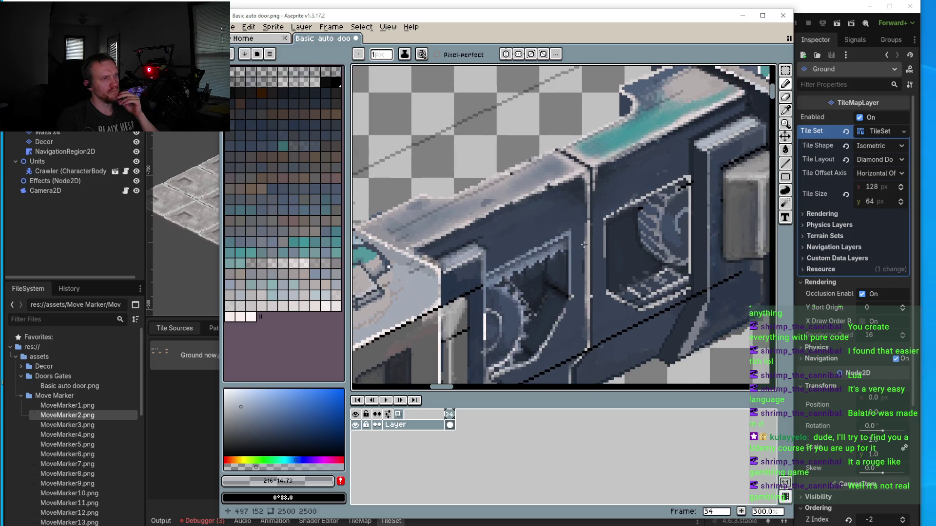
{"action": "scroll", "coordinate": [572, 268], "scroll_direction": "up", "scroll_amount": 4}
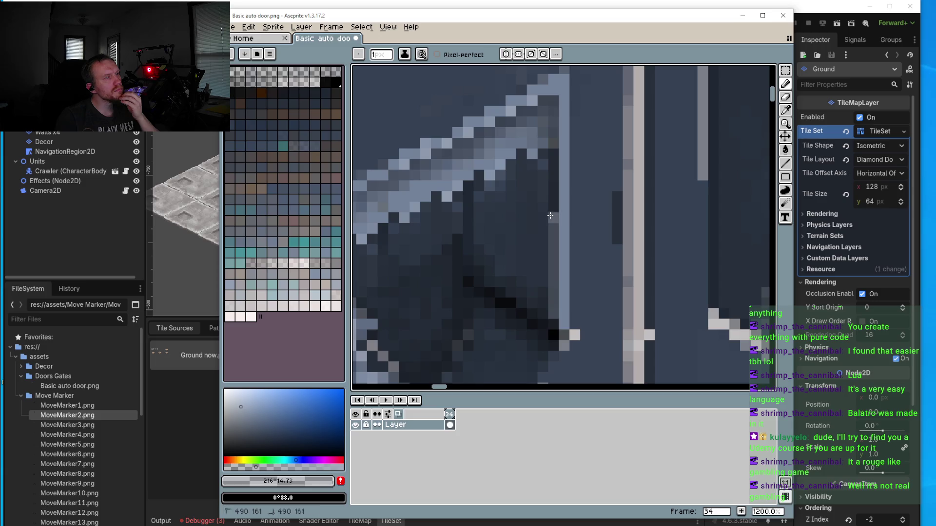
{"action": "left_click_drag", "start_coordinate": [551, 203], "coordinate": [555, 162]}
Step: Sample light blue-grey #738299 and draw vertical and diagonal highlights along the inner frame
{"action": "scroll", "coordinate": [555, 161], "scroll_direction": "down", "scroll_amount": 6}
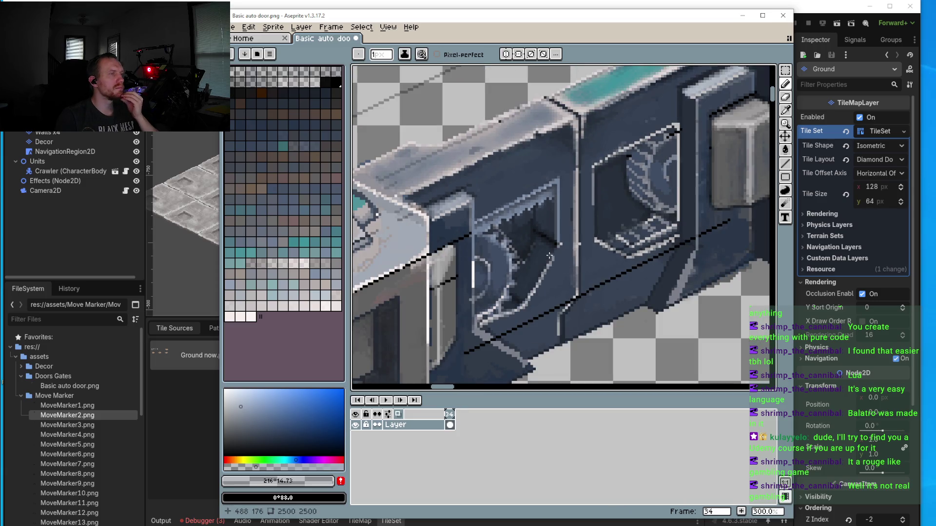
{"action": "scroll", "coordinate": [560, 237], "scroll_direction": "up", "scroll_amount": 2}
{"action": "scroll", "coordinate": [559, 237], "scroll_direction": "up", "scroll_amount": 4}
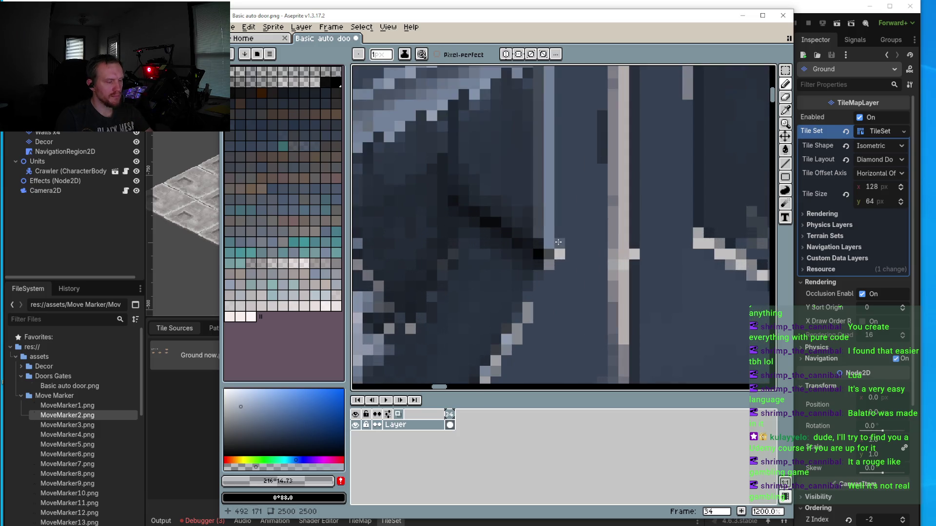
{"action": "left_click", "coordinate": [557, 237], "text": "alt"}
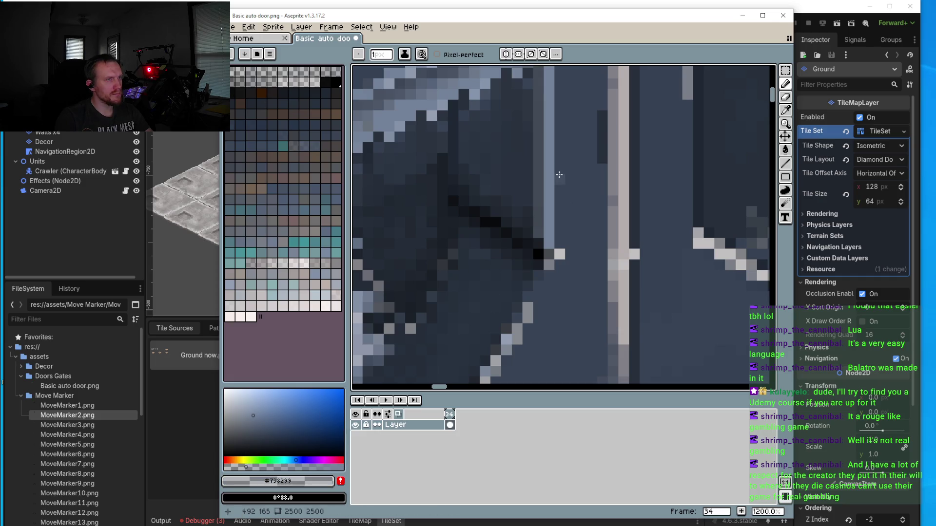
{"action": "mouse_move", "coordinate": [559, 239]}
{"action": "left_mouse_down"}
{"action": "mouse_move", "coordinate": [561, 134]}
{"action": "mouse_move", "coordinate": [558, 236]}
{"action": "left_mouse_up"}
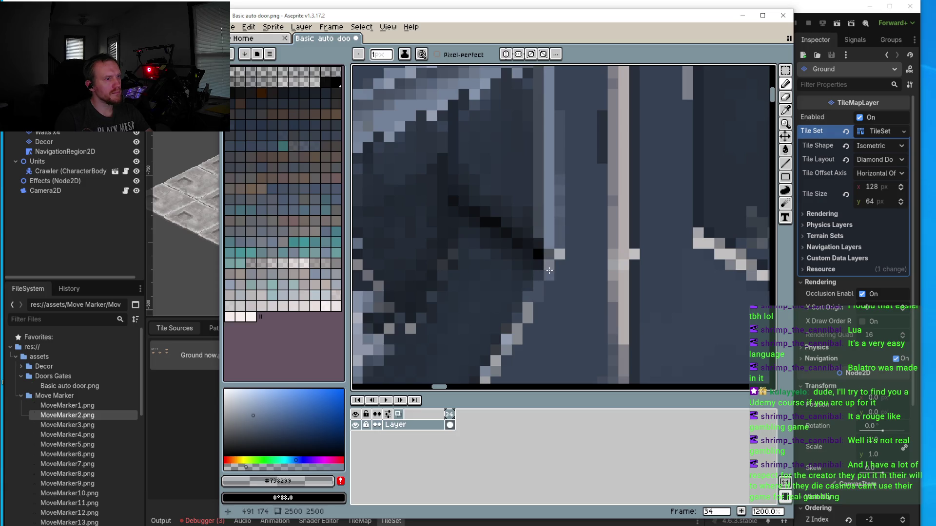
{"action": "left_click_drag", "start_coordinate": [561, 267], "coordinate": [533, 300]}
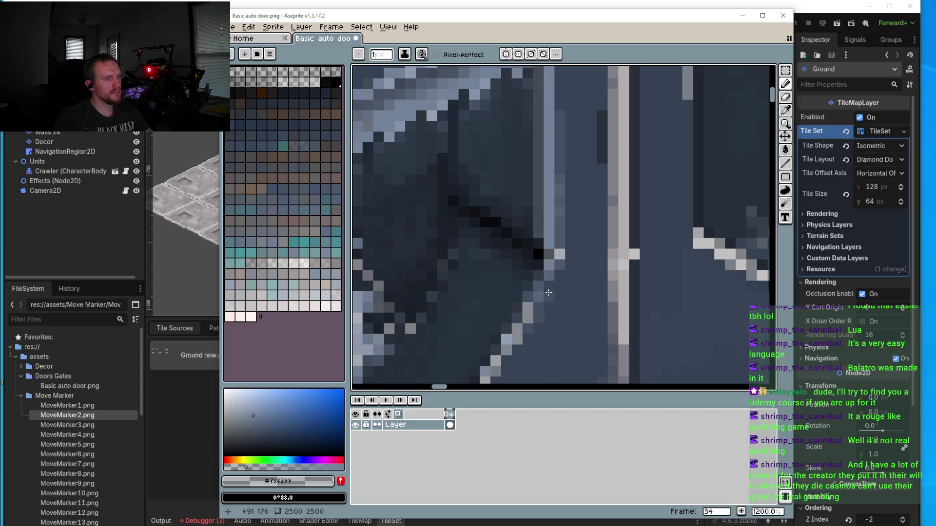
{"action": "scroll", "coordinate": [556, 273], "scroll_direction": "down", "scroll_amount": 5}
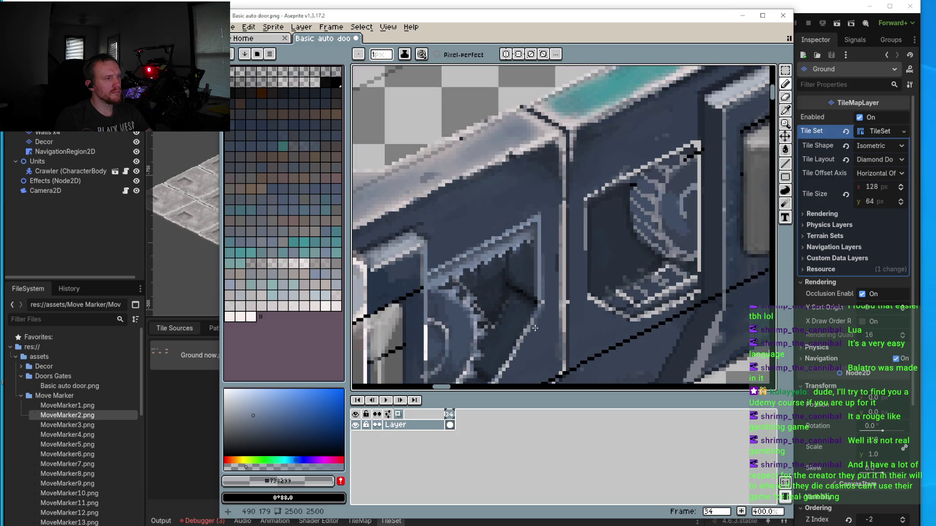
{"action": "scroll", "coordinate": [559, 263], "scroll_direction": "up", "scroll_amount": 5}
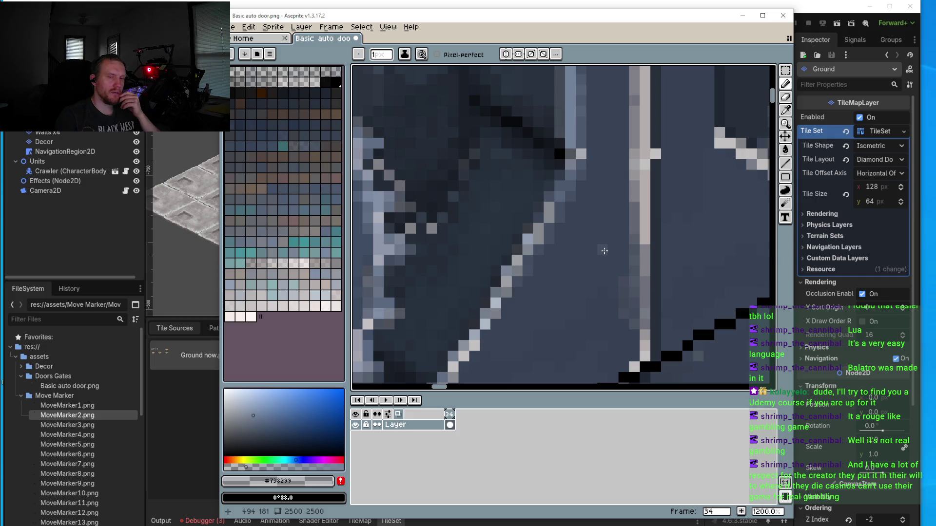
{"action": "scroll", "coordinate": [589, 260], "scroll_direction": "down", "scroll_amount": 2}
{"action": "scroll", "coordinate": [583, 271], "scroll_direction": "up", "scroll_amount": 2}
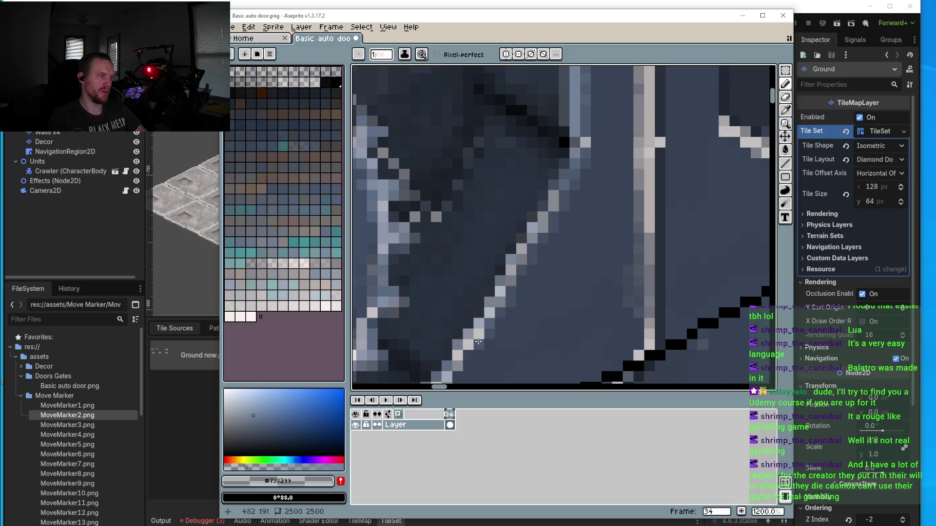
{"action": "left_click_drag", "start_coordinate": [479, 346], "coordinate": [522, 282]}
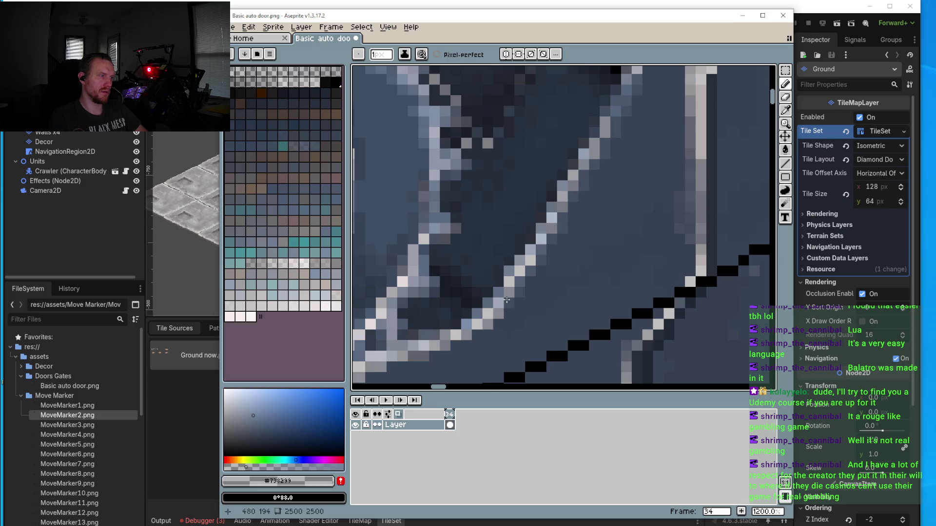
{"action": "scroll", "coordinate": [500, 306], "scroll_direction": "down", "scroll_amount": 5}
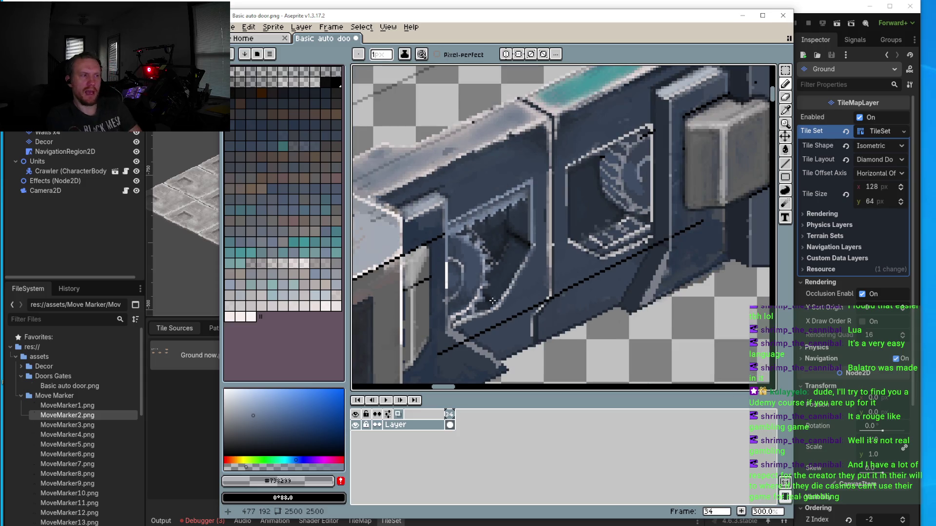
{"action": "scroll", "coordinate": [483, 197], "scroll_direction": "up", "scroll_amount": 6}
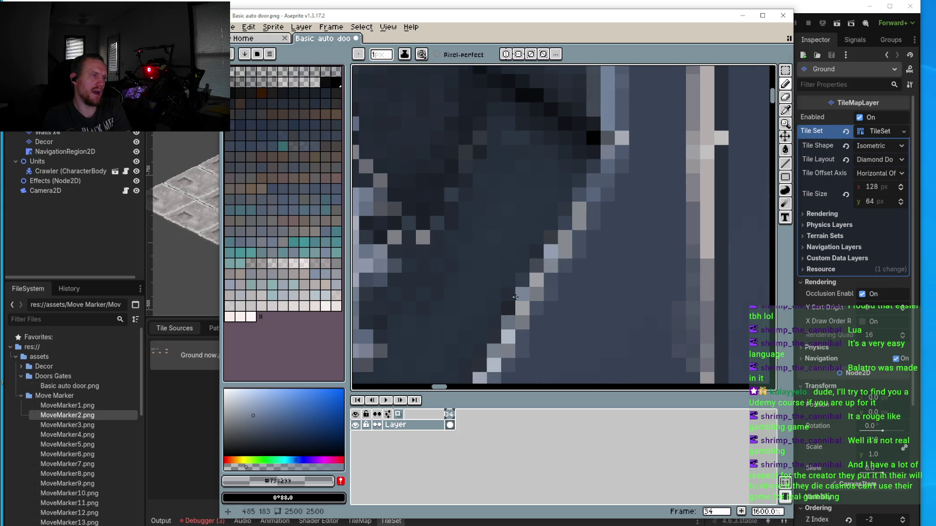
{"action": "left_click_drag", "start_coordinate": [509, 304], "coordinate": [542, 261]}
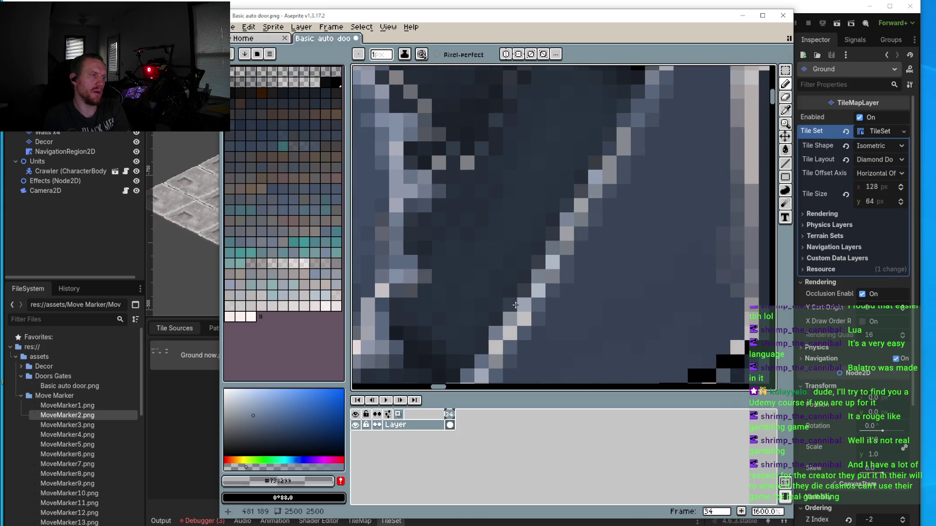
{"action": "scroll", "coordinate": [507, 310], "scroll_direction": "down", "scroll_amount": 5}
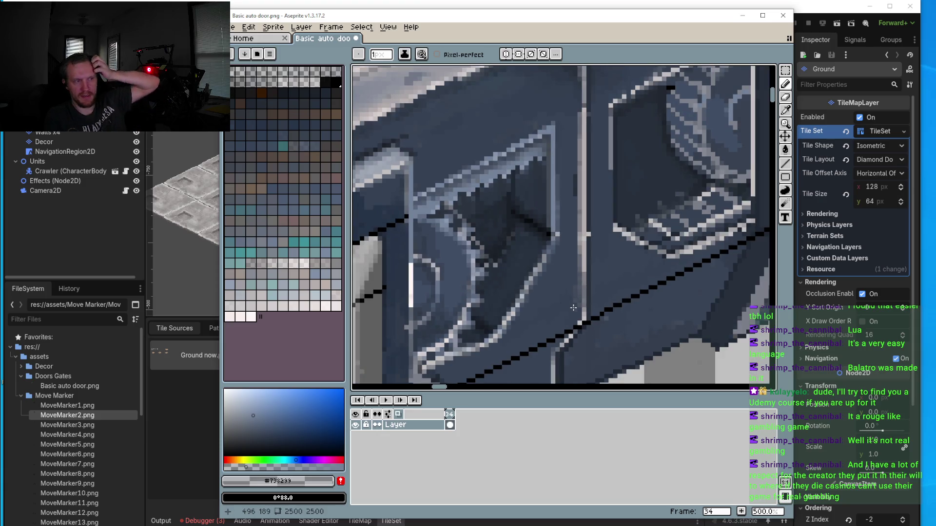
{"action": "scroll", "coordinate": [519, 242], "scroll_direction": "up", "scroll_amount": 4}
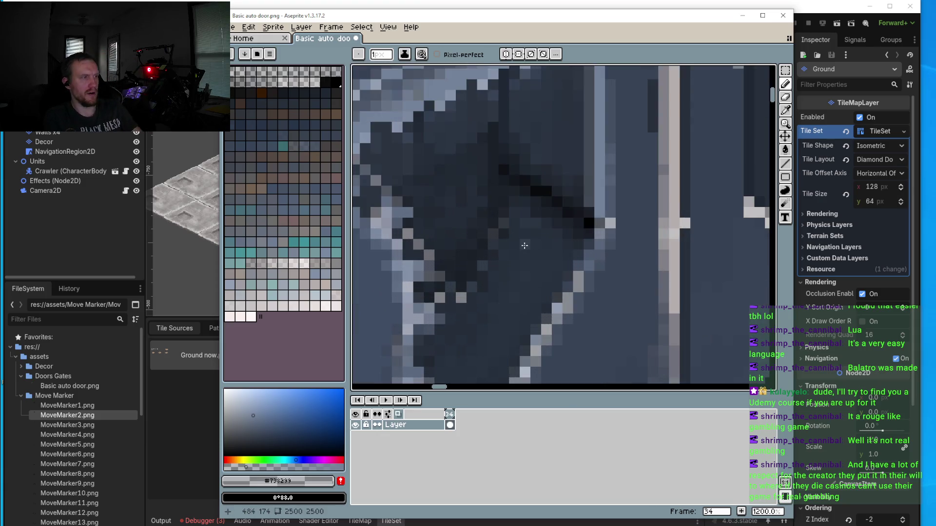
Step: Eyedrop the dark #273240 fill colour from the door panel
{"action": "key", "text": "alt"}
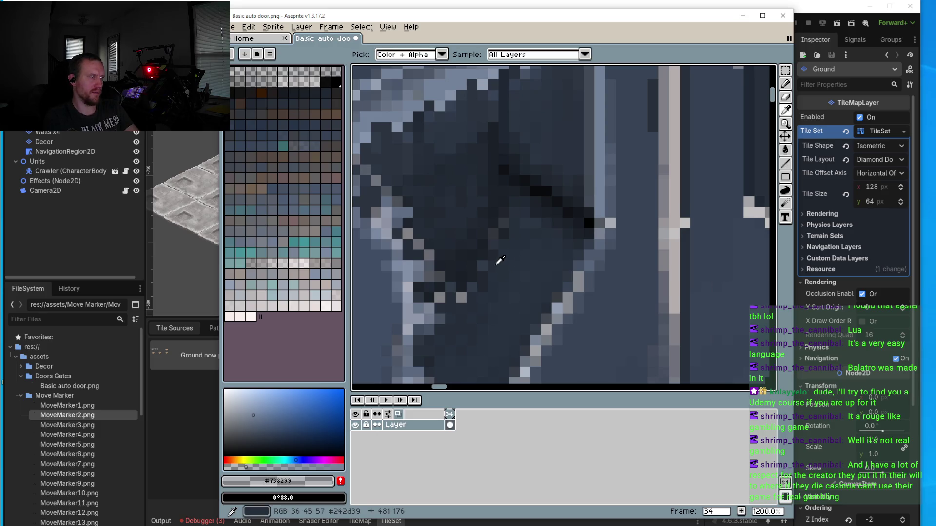
{"action": "left_click", "coordinate": [517, 276], "text": "alt"}
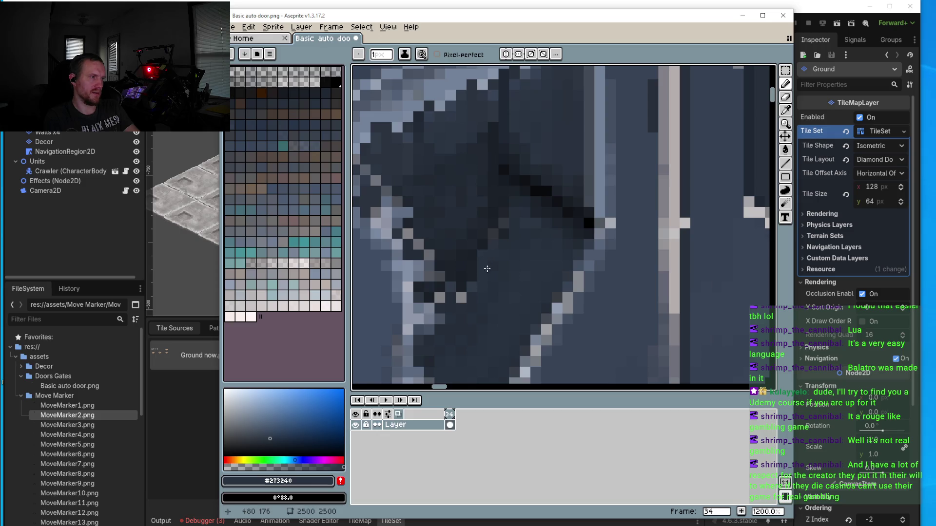
{"action": "scroll", "coordinate": [485, 257], "scroll_direction": "up", "scroll_amount": 3}
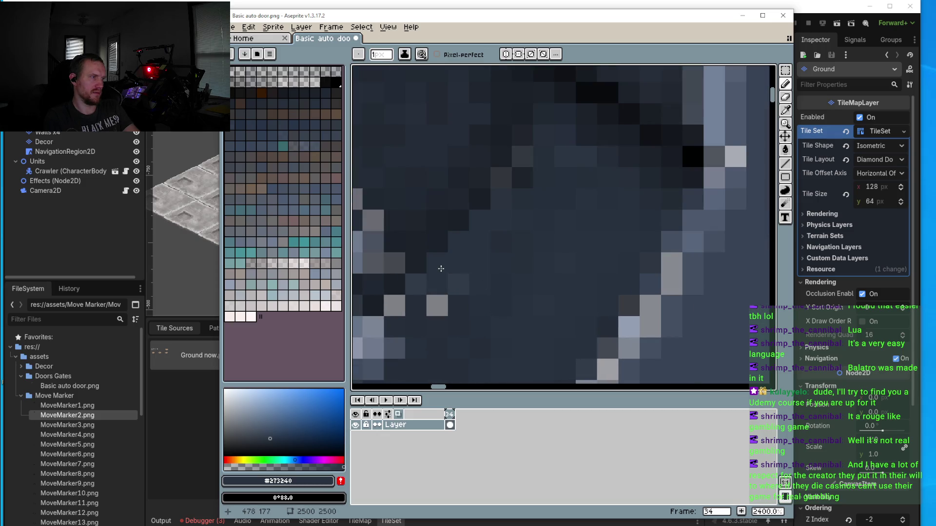
{"action": "scroll", "coordinate": [451, 256], "scroll_direction": "down", "scroll_amount": 7}
{"action": "scroll", "coordinate": [450, 258], "scroll_direction": "up", "scroll_amount": 5}
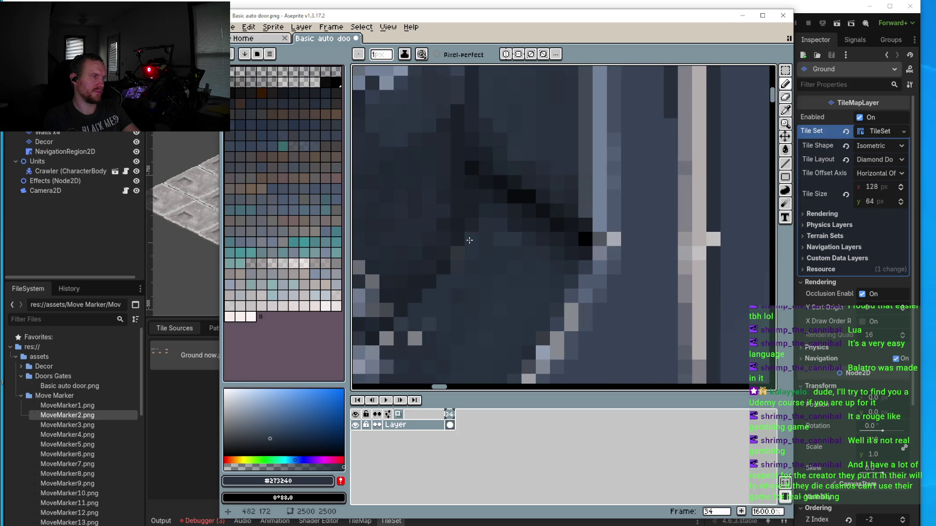
{"action": "scroll", "coordinate": [451, 273], "scroll_direction": "down", "scroll_amount": 5}
{"action": "scroll", "coordinate": [452, 285], "scroll_direction": "up", "scroll_amount": 4}
{"action": "scroll", "coordinate": [478, 263], "scroll_direction": "down", "scroll_amount": 3}
{"action": "scroll", "coordinate": [513, 227], "scroll_direction": "up", "scroll_amount": 2}
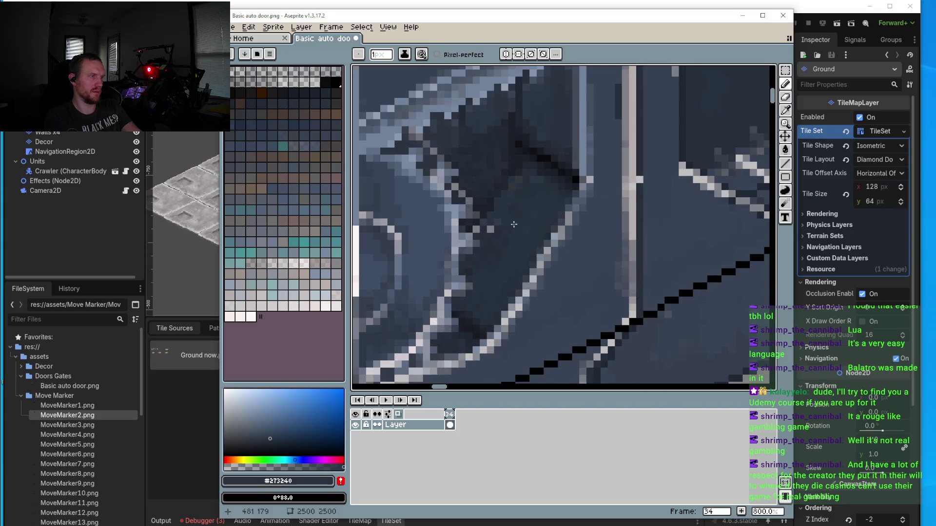
{"action": "scroll", "coordinate": [520, 173], "scroll_direction": "up", "scroll_amount": 1}
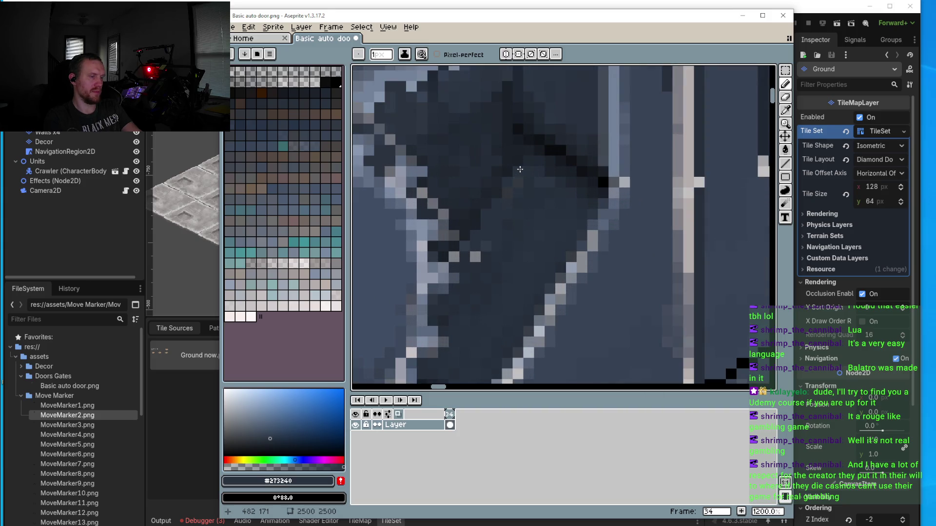
Step: Try a darker shadow shade, then go back to the #273240 fill colour
{"action": "key", "text": "i"}
{"action": "left_click", "coordinate": [529, 151]}
{"action": "key", "text": "b"}
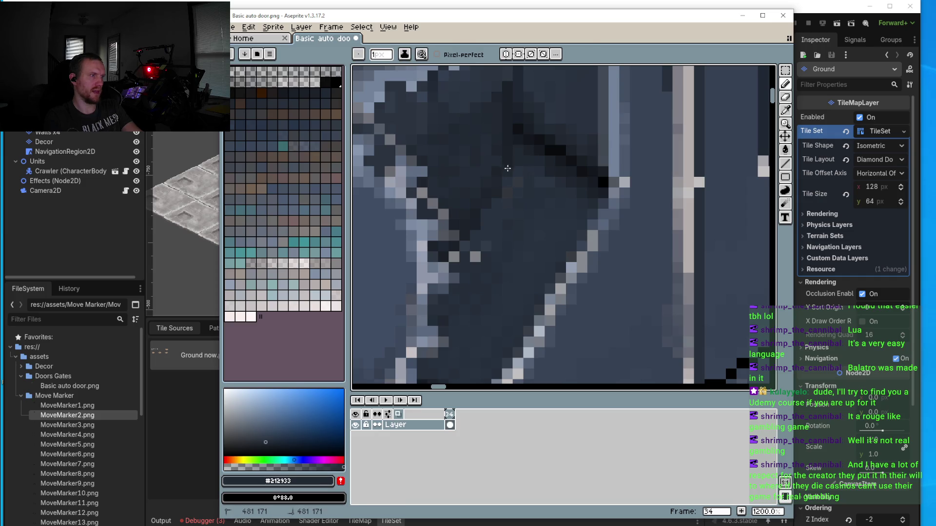
{"action": "key", "text": "i"}
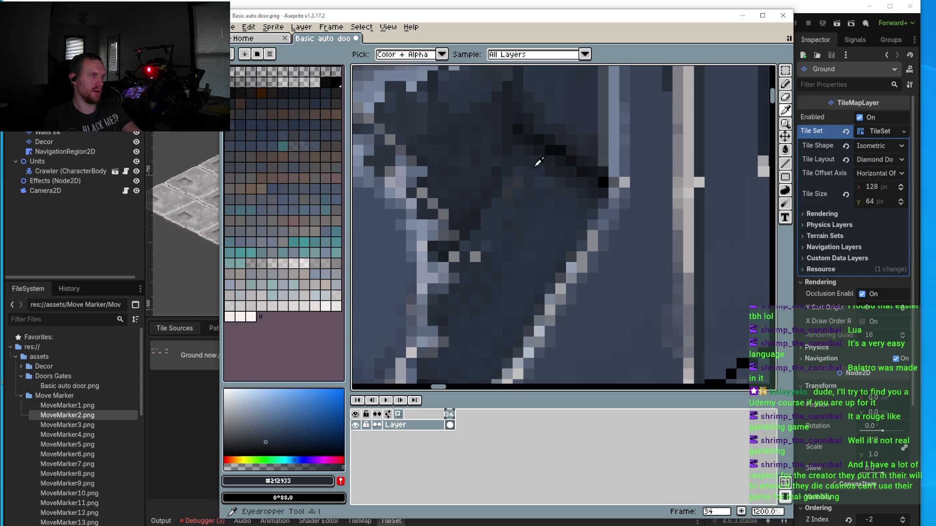
{"action": "key", "text": "b"}
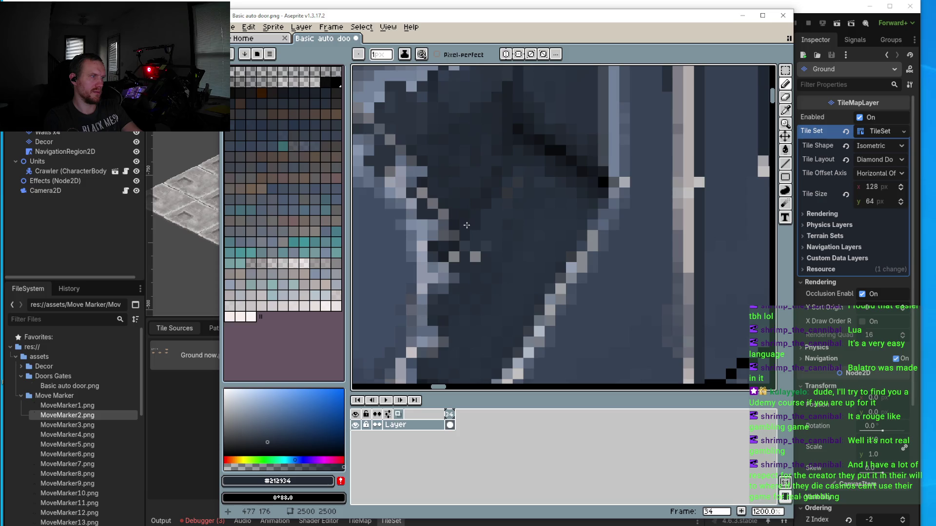
{"action": "scroll", "coordinate": [466, 225], "scroll_direction": "down", "scroll_amount": 3}
{"action": "scroll", "coordinate": [523, 231], "scroll_direction": "up", "scroll_amount": 5}
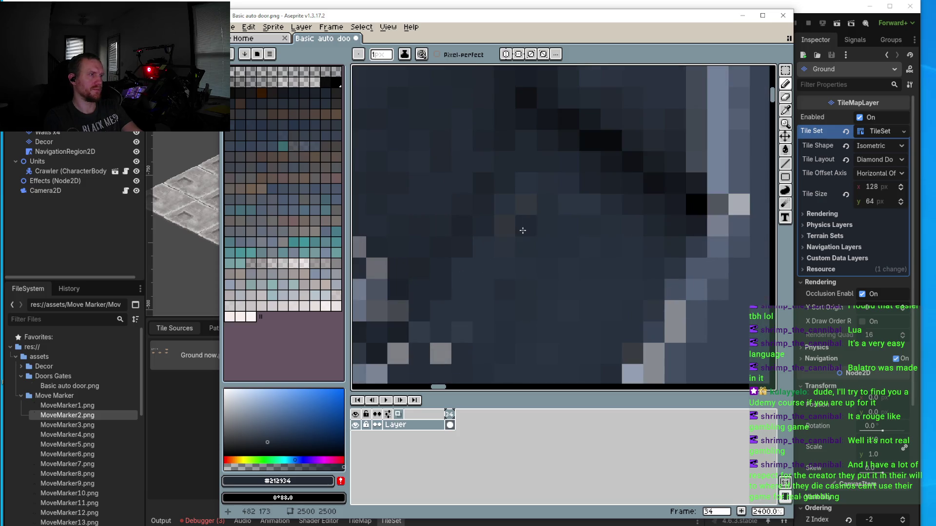
{"action": "left_click", "coordinate": [514, 199], "text": "alt"}
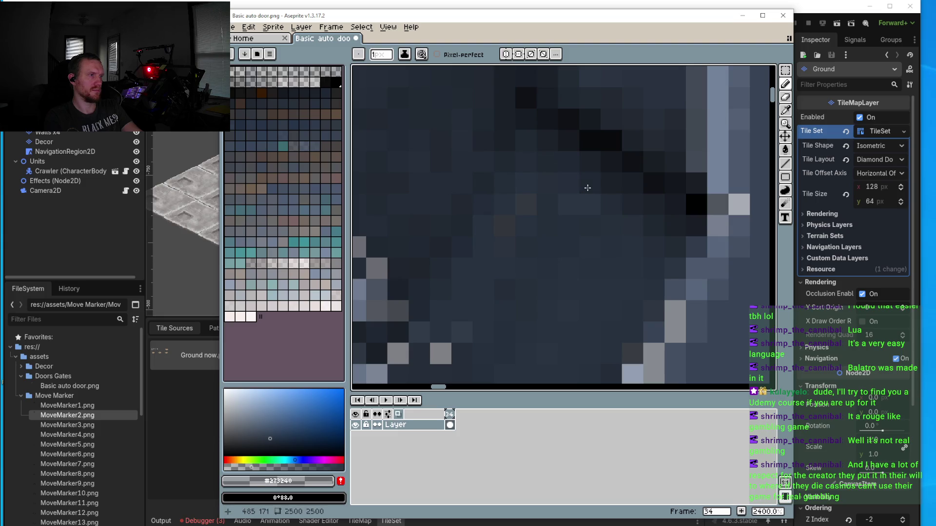
Step: Paint the stray near-black pixels blue-grey and sample the #232d39 shade
{"action": "scroll", "coordinate": [652, 226], "scroll_direction": "down", "scroll_amount": 8}
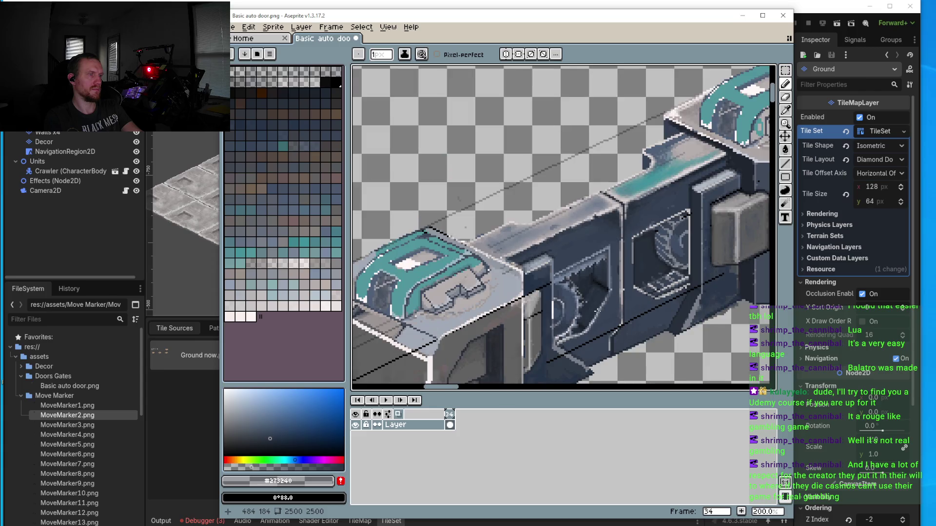
{"action": "scroll", "coordinate": [629, 298], "scroll_direction": "up", "scroll_amount": 8}
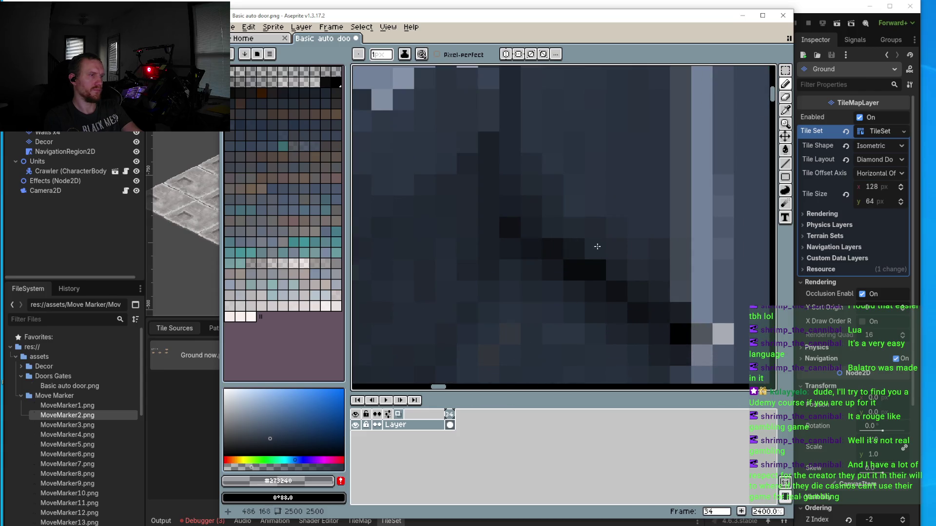
{"action": "left_click", "coordinate": [604, 268]}
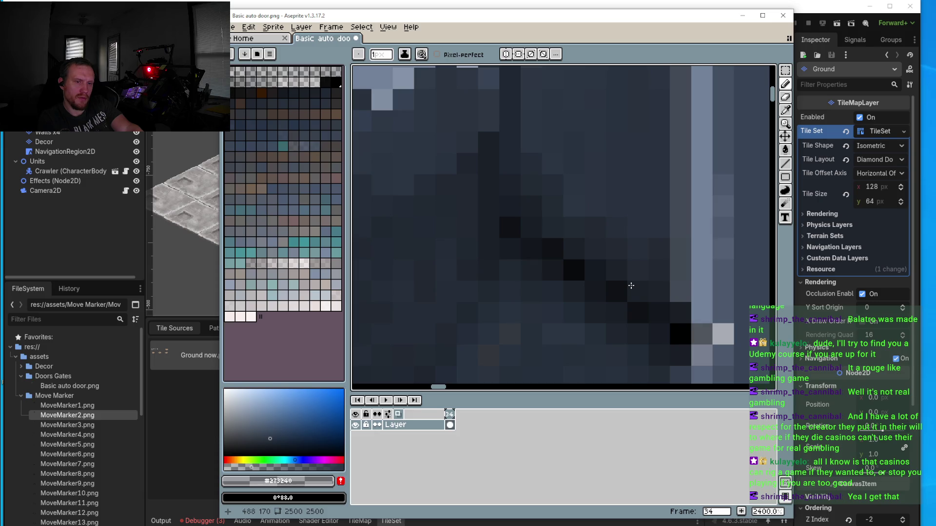
{"action": "scroll", "coordinate": [629, 286], "scroll_direction": "down", "scroll_amount": 2}
{"action": "scroll", "coordinate": [604, 263], "scroll_direction": "up", "scroll_amount": 2}
{"action": "left_click", "coordinate": [680, 342]}
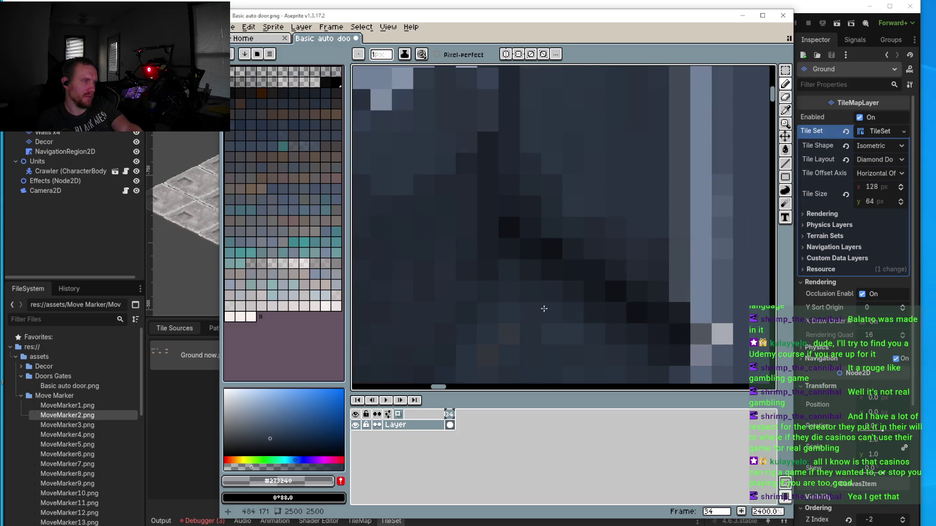
{"action": "left_click", "coordinate": [604, 329], "text": "alt"}
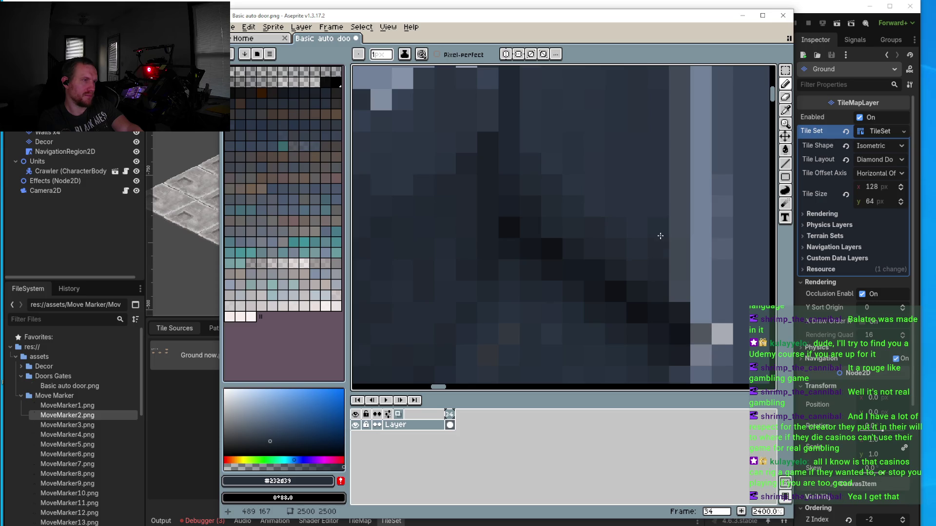
{"action": "key", "text": "alt"}
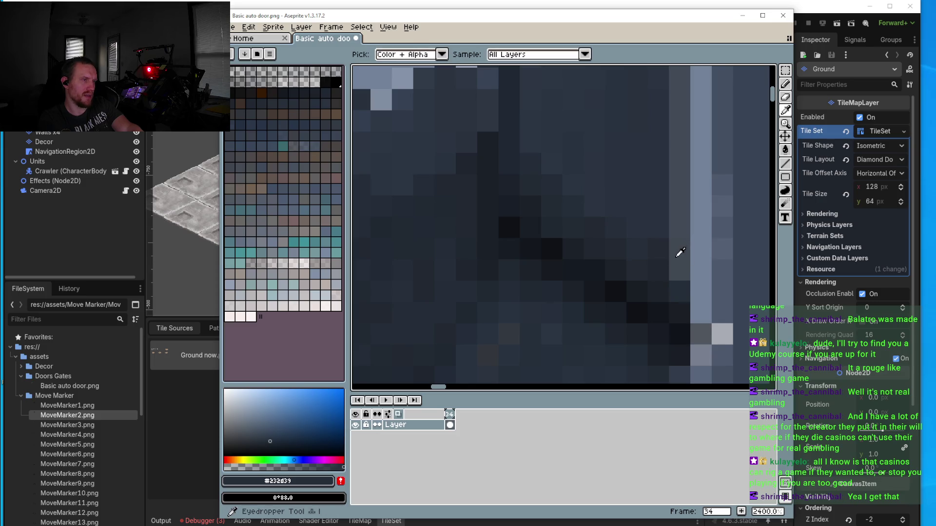
Step: Sample several dark shades from the shadows, ending on near-black #0f1216, while inspecting the gear area
{"action": "left_click", "coordinate": [663, 252]}
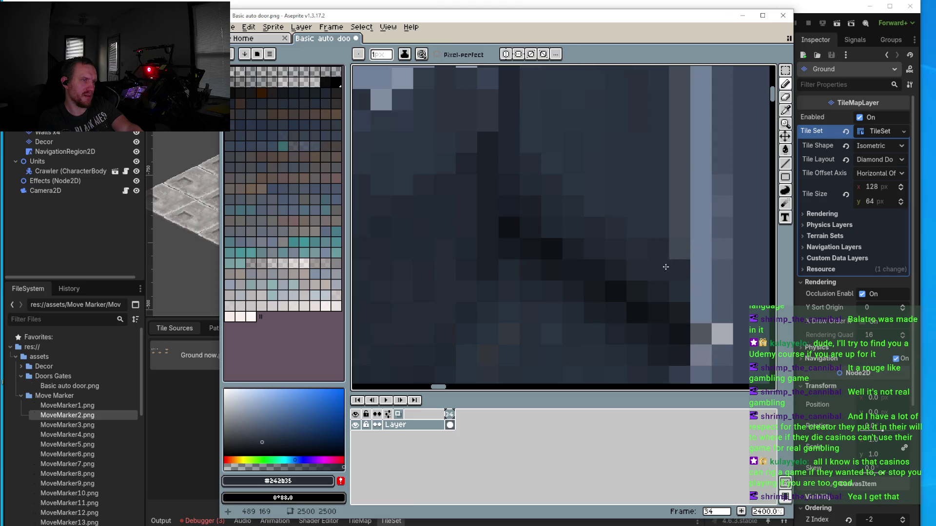
{"action": "left_click", "coordinate": [654, 241], "text": "alt"}
{"action": "scroll", "coordinate": [519, 208], "scroll_direction": "down", "scroll_amount": 7}
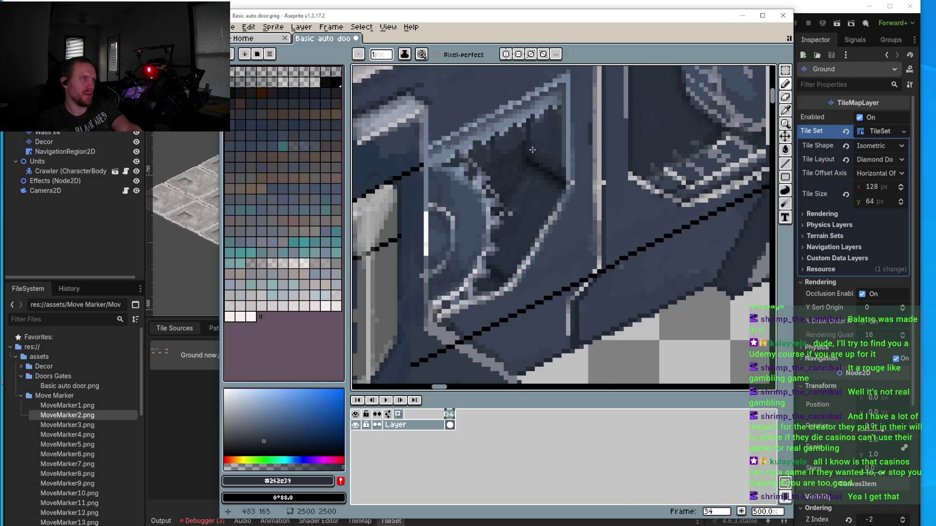
{"action": "scroll", "coordinate": [520, 208], "scroll_direction": "up", "scroll_amount": 7}
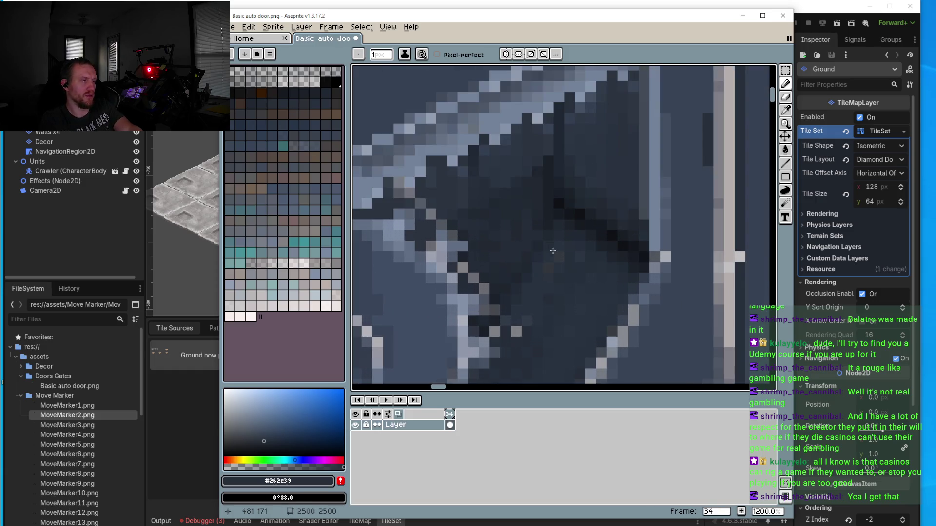
{"action": "scroll", "coordinate": [553, 253], "scroll_direction": "up", "scroll_amount": 1}
{"action": "left_click", "coordinate": [564, 121], "text": "alt"}
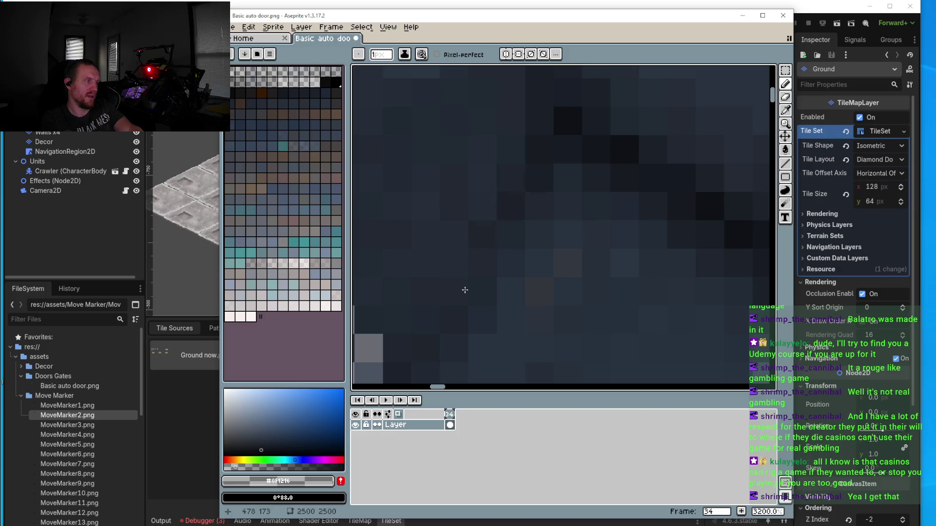
{"action": "scroll", "coordinate": [422, 287], "scroll_direction": "down", "scroll_amount": 1}
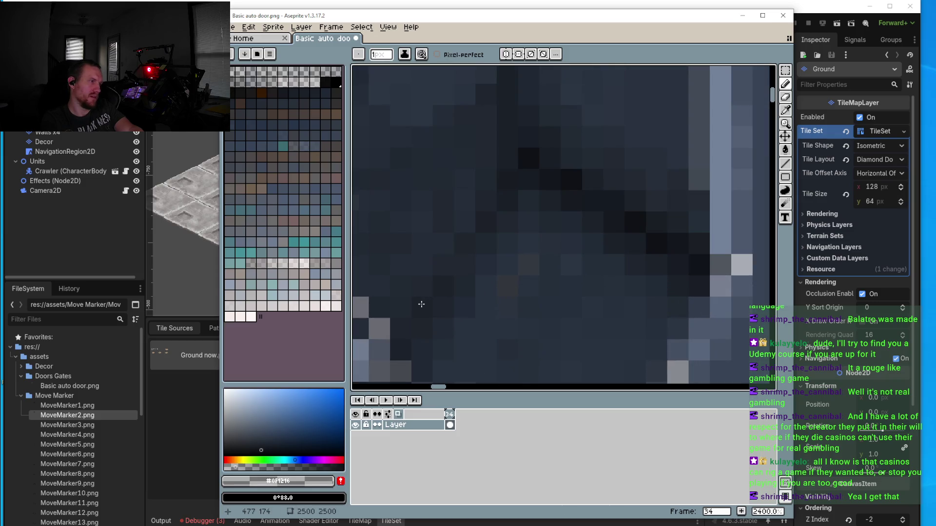
{"action": "scroll", "coordinate": [395, 334], "scroll_direction": "down", "scroll_amount": 3}
{"action": "scroll", "coordinate": [483, 281], "scroll_direction": "up", "scroll_amount": 4}
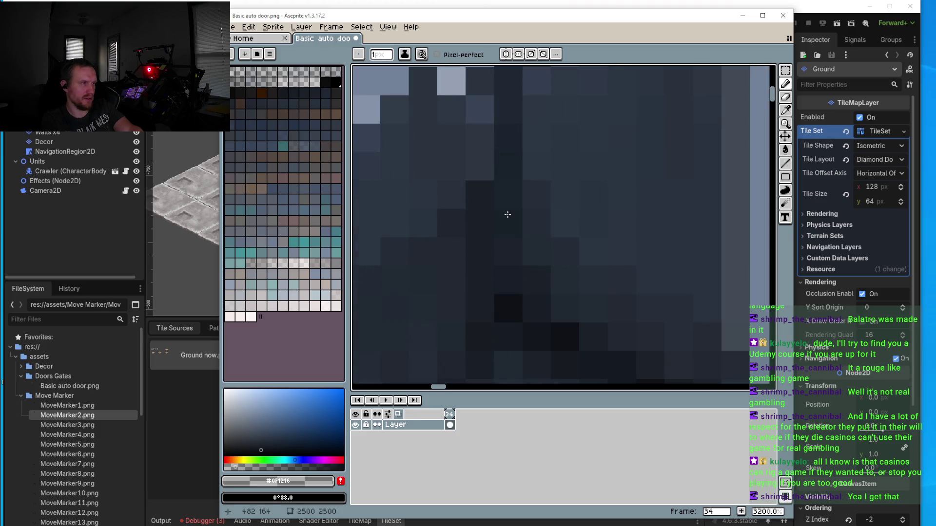
{"action": "scroll", "coordinate": [499, 179], "scroll_direction": "down", "scroll_amount": 6}
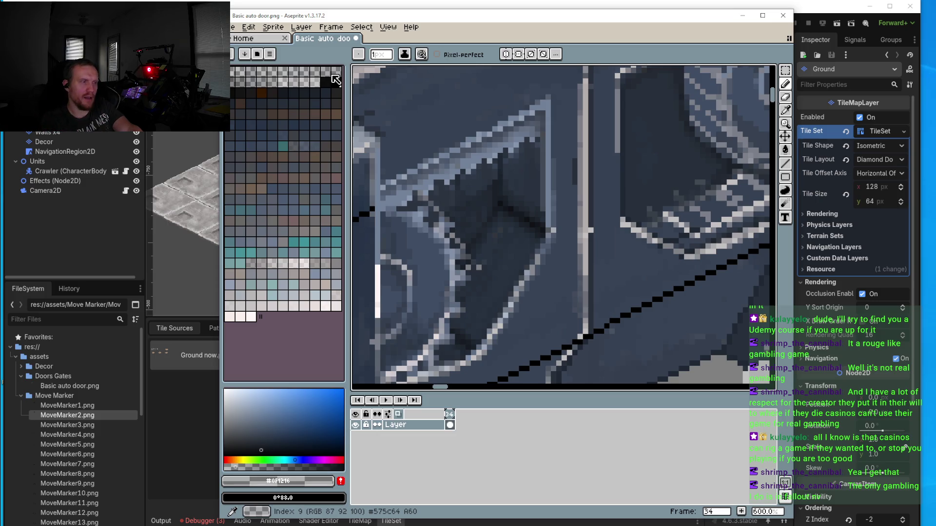
{"action": "scroll", "coordinate": [475, 187], "scroll_direction": "up", "scroll_amount": 4}
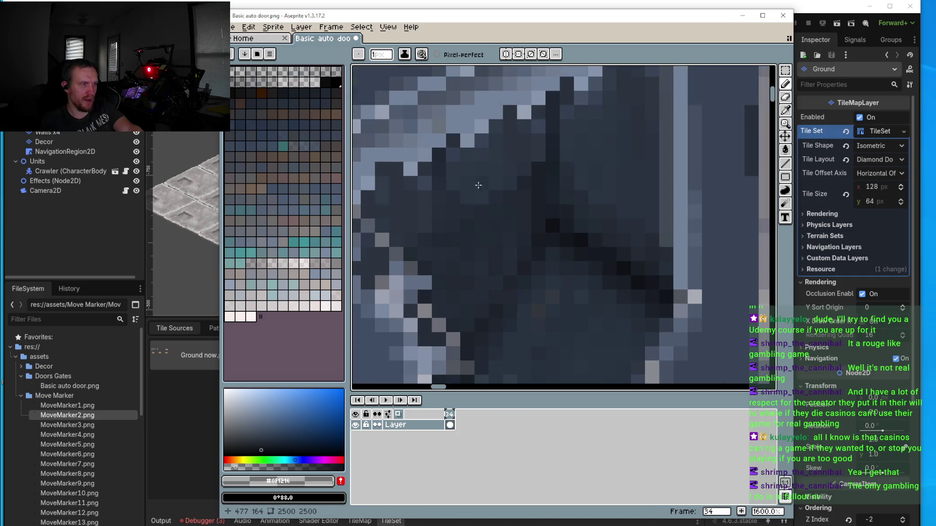
Step: Darken the stray pixel on the gear recess's upper edge with sampled #1a222b
{"action": "key", "text": "i"}
{"action": "left_click", "coordinate": [552, 151]}
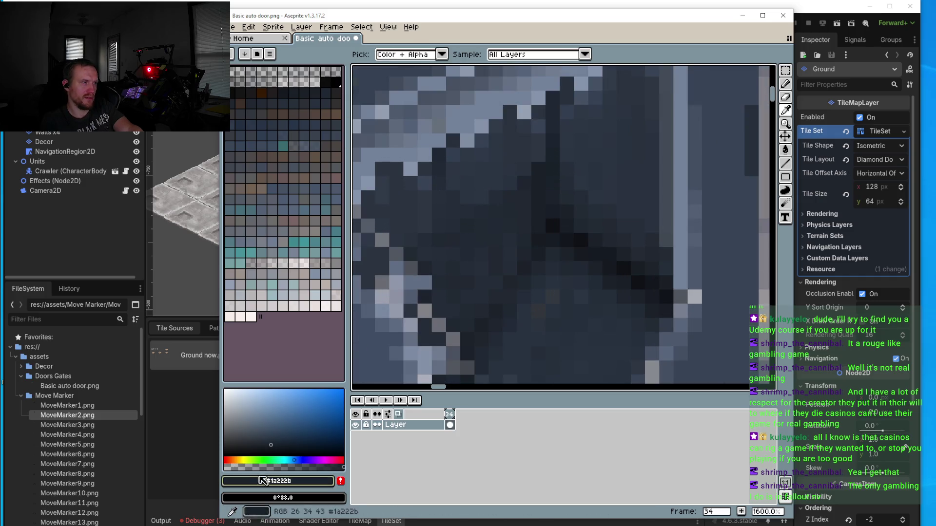
{"action": "key", "text": "b"}
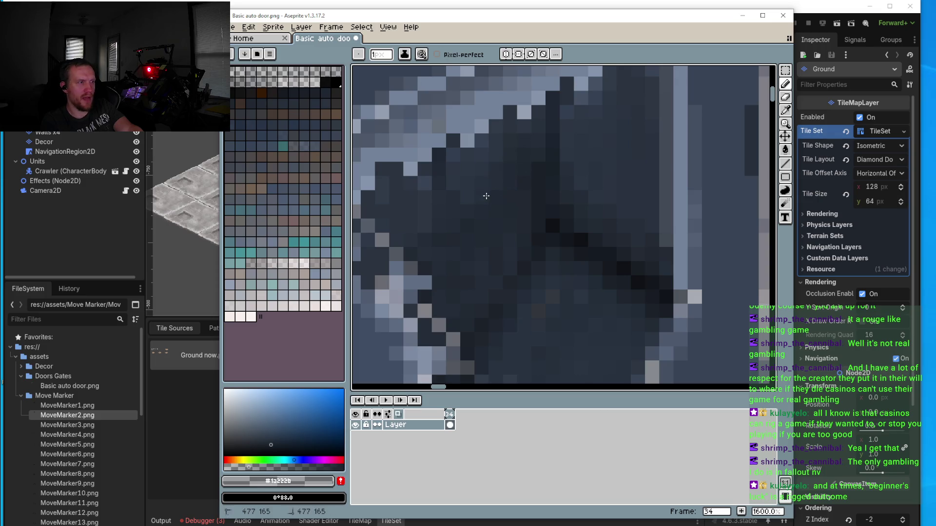
{"action": "left_click", "coordinate": [484, 175]}
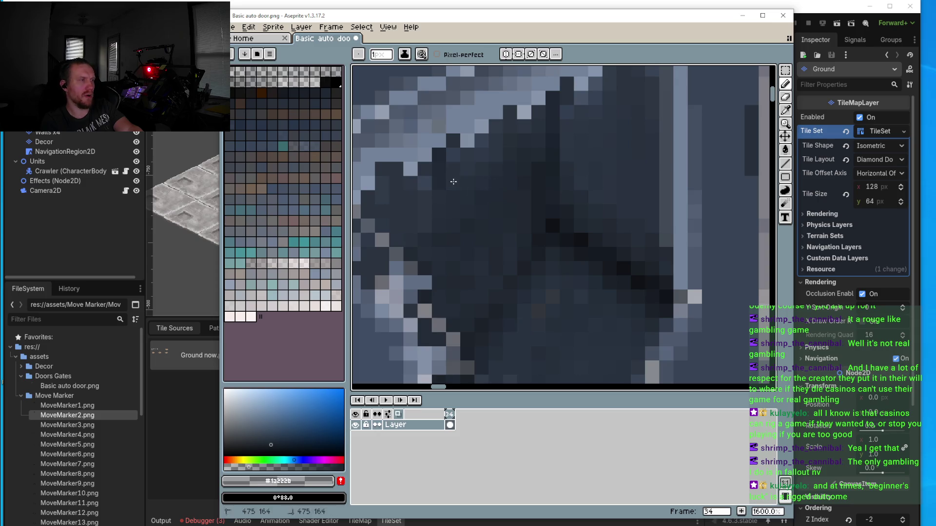
{"action": "scroll", "coordinate": [440, 204], "scroll_direction": "down", "scroll_amount": 4}
{"action": "scroll", "coordinate": [440, 204], "scroll_direction": "down", "scroll_amount": 1}
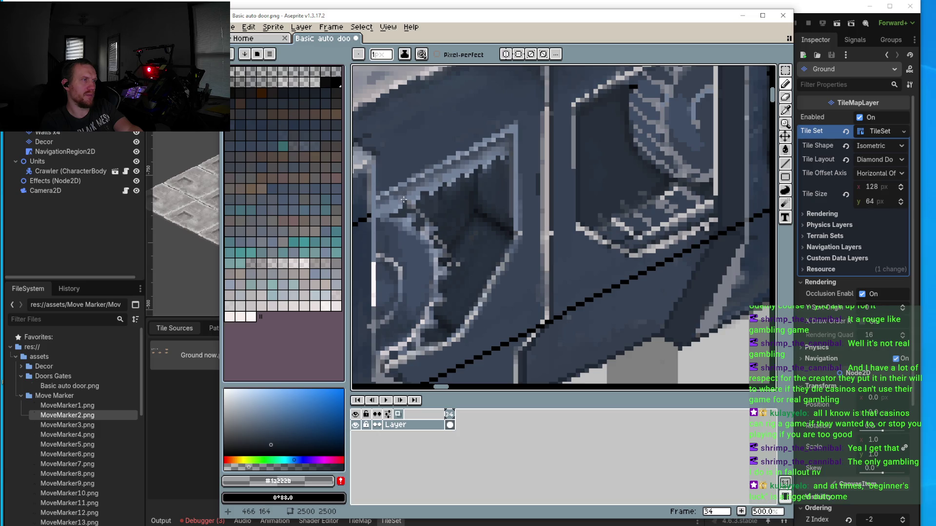
{"action": "scroll", "coordinate": [404, 200], "scroll_direction": "up", "scroll_amount": 4}
Step: Sample the light blue-grey #738299 from the gear outline
{"action": "left_click", "coordinate": [464, 161], "text": "alt"}
{"action": "scroll", "coordinate": [459, 220], "scroll_direction": "down", "scroll_amount": 4}
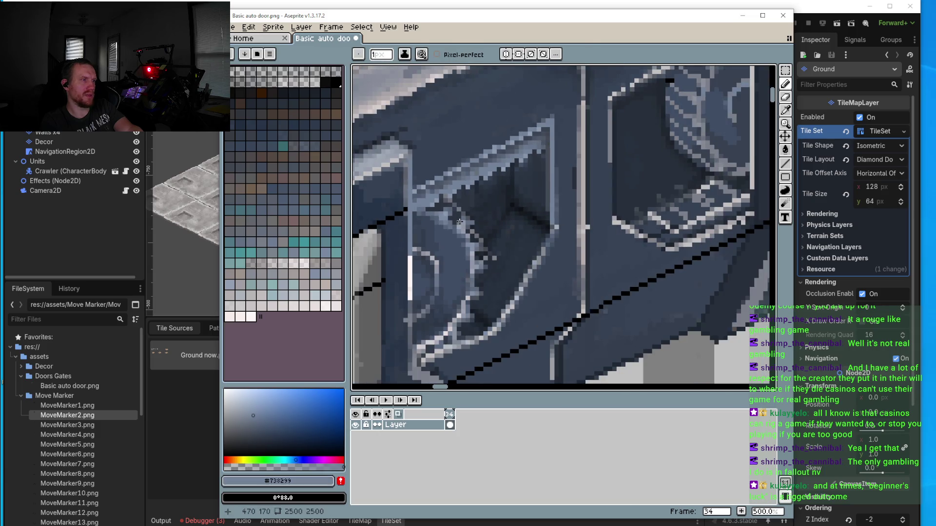
{"action": "scroll", "coordinate": [431, 203], "scroll_direction": "up", "scroll_amount": 2}
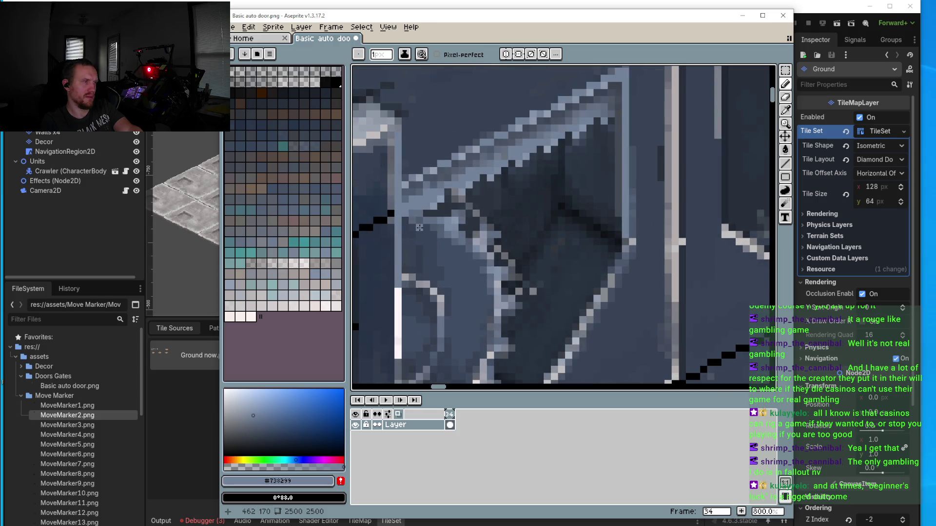
{"action": "scroll", "coordinate": [550, 221], "scroll_direction": "down", "scroll_amount": 2}
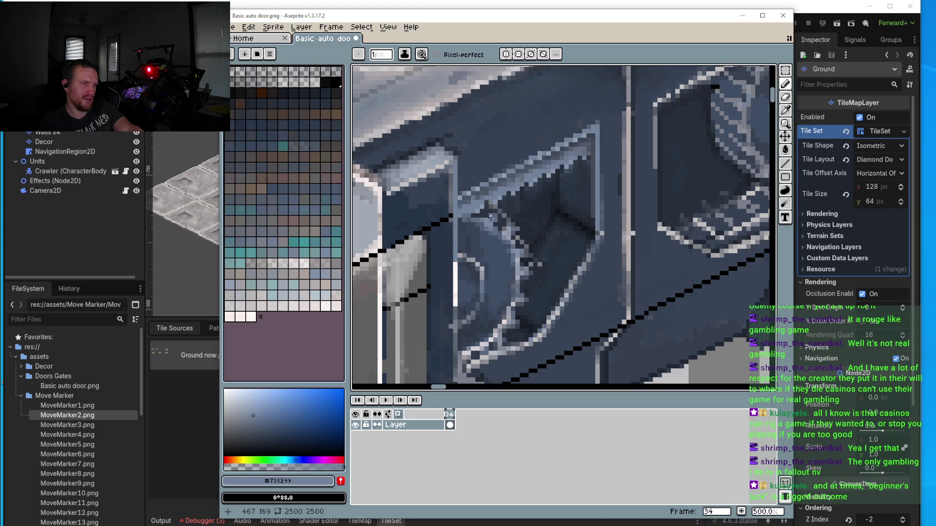
{"action": "scroll", "coordinate": [491, 218], "scroll_direction": "up", "scroll_amount": 2}
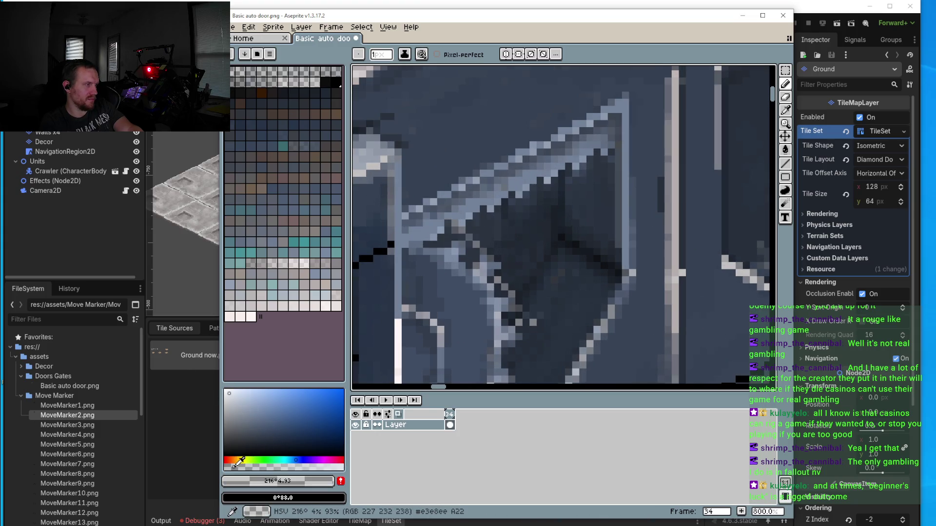
{"action": "scroll", "coordinate": [504, 212], "scroll_direction": "up", "scroll_amount": 3}
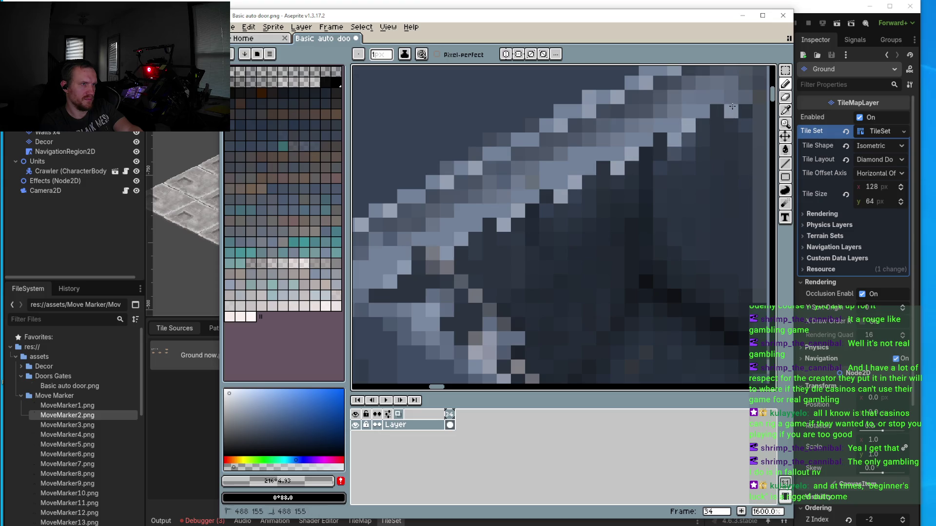
{"action": "scroll", "coordinate": [631, 150], "scroll_direction": "up", "scroll_amount": 1}
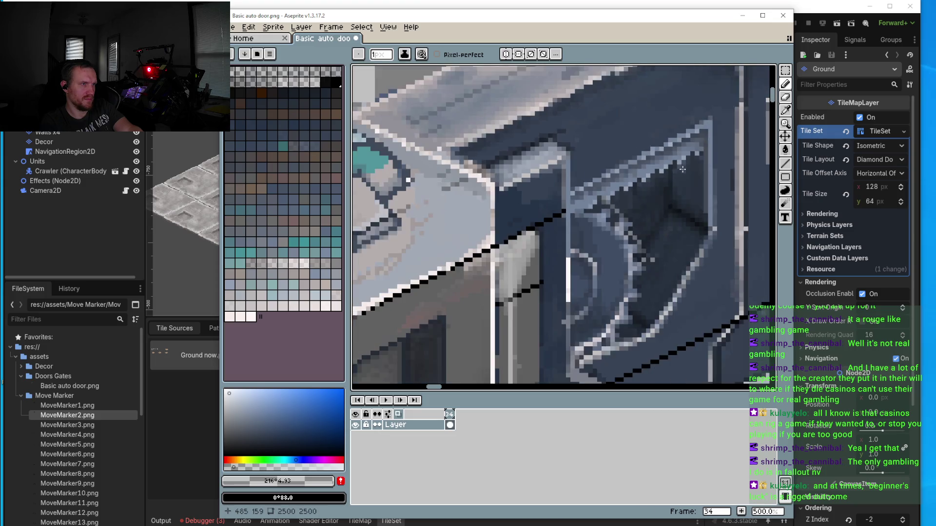
{"action": "scroll", "coordinate": [643, 127], "scroll_direction": "down", "scroll_amount": 7}
{"action": "scroll", "coordinate": [682, 216], "scroll_direction": "up", "scroll_amount": 6}
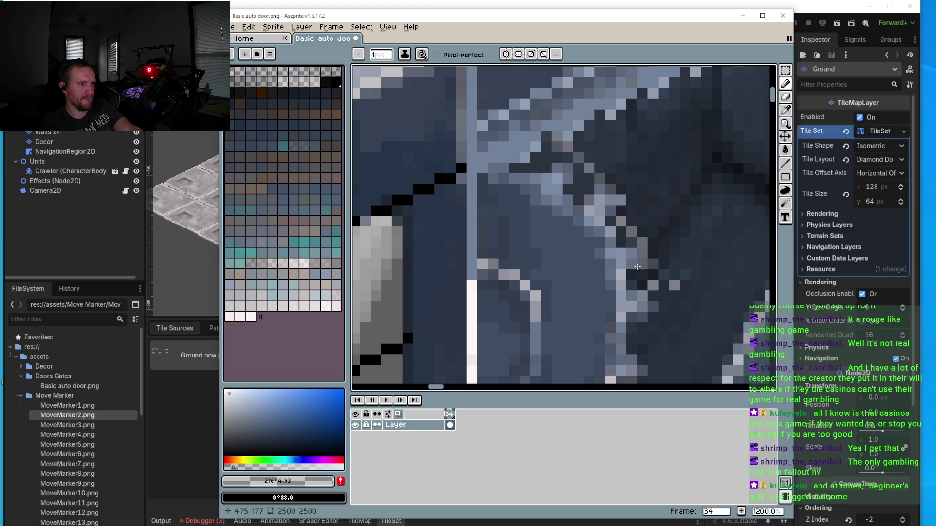
{"action": "scroll", "coordinate": [646, 266], "scroll_direction": "down", "scroll_amount": 5}
{"action": "scroll", "coordinate": [633, 266], "scroll_direction": "up", "scroll_amount": 3}
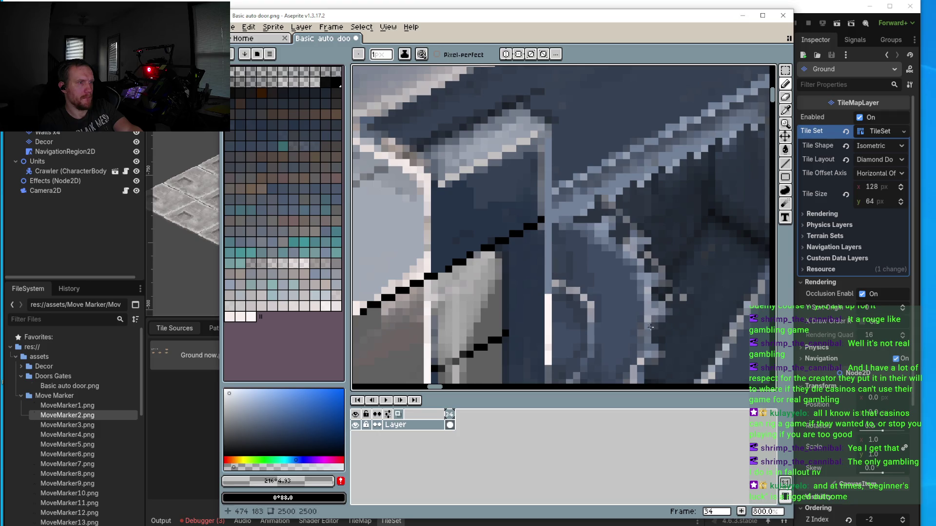
{"action": "scroll", "coordinate": [643, 303], "scroll_direction": "down", "scroll_amount": 2}
{"action": "scroll", "coordinate": [629, 281], "scroll_direction": "down", "scroll_amount": 1}
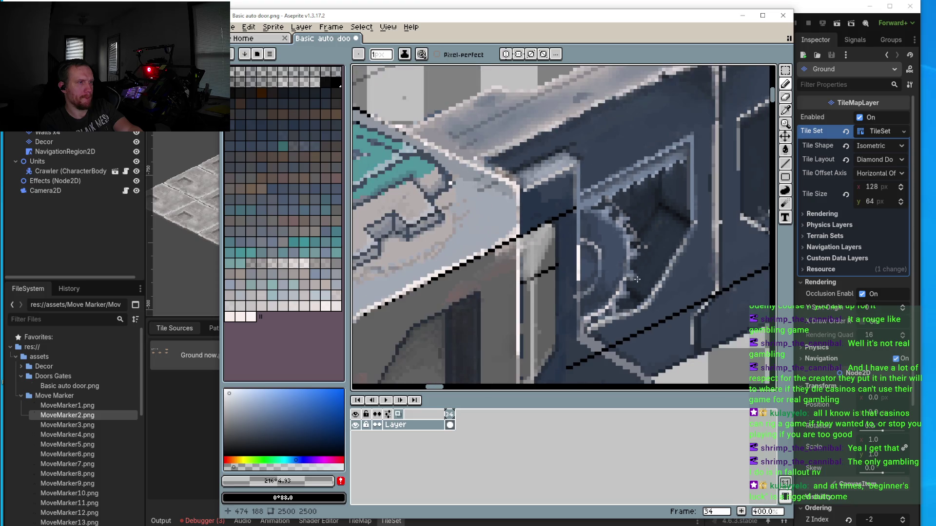
{"action": "scroll", "coordinate": [590, 237], "scroll_direction": "up", "scroll_amount": 6}
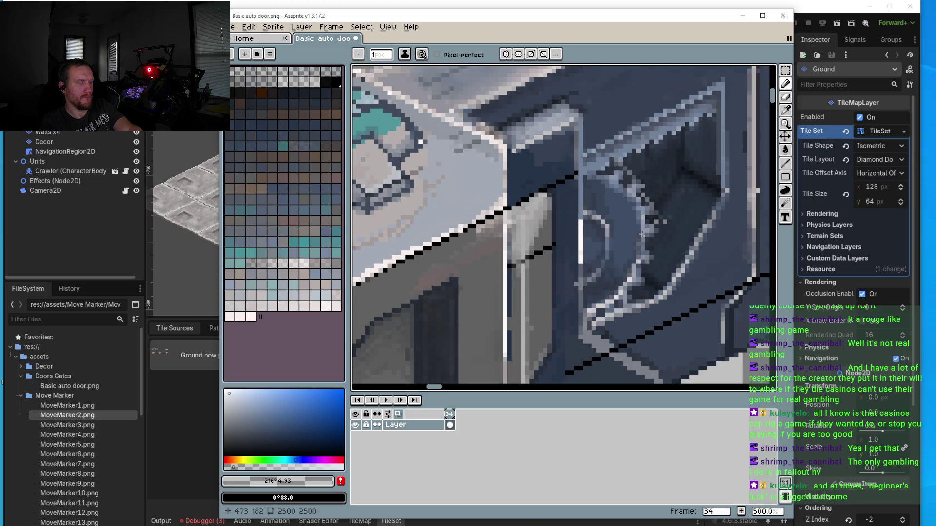
{"action": "scroll", "coordinate": [614, 246], "scroll_direction": "up", "scroll_amount": 4}
Step: Paint over the black diagonal outline on the door with dark blue #394455
{"action": "key", "text": "i"}
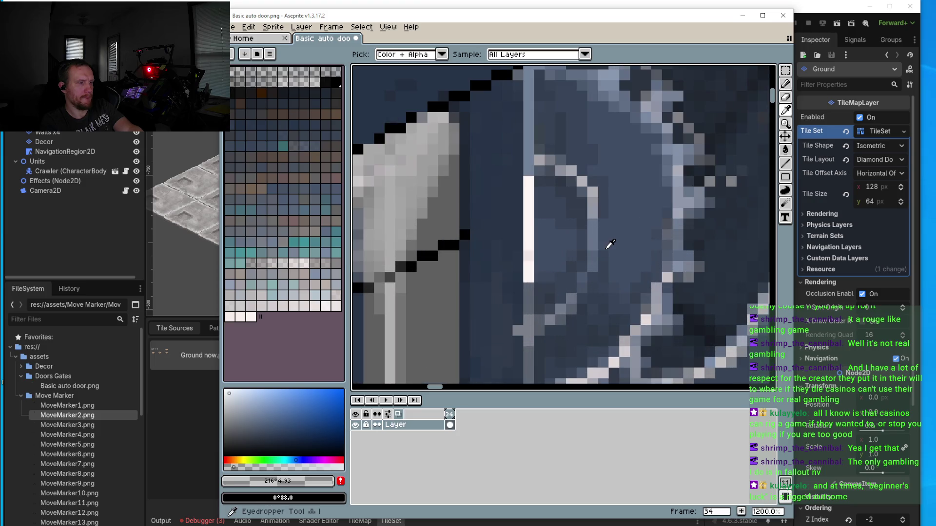
{"action": "left_click", "coordinate": [595, 236]}
{"action": "key", "text": "b"}
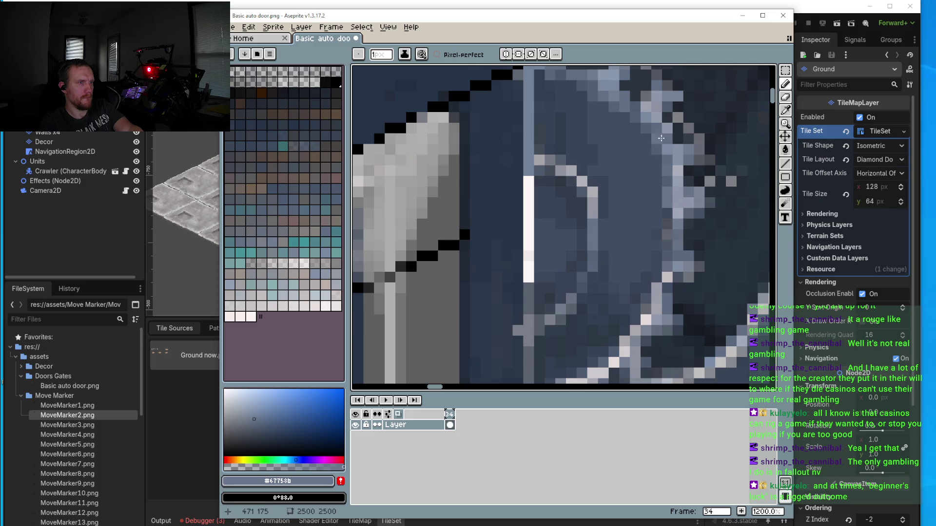
{"action": "scroll", "coordinate": [631, 103], "scroll_direction": "up", "scroll_amount": 3}
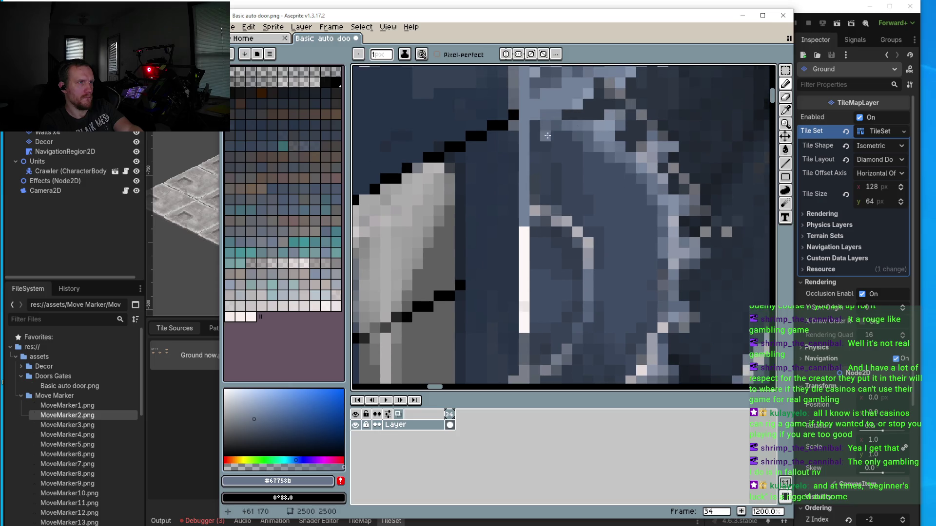
{"action": "scroll", "coordinate": [546, 137], "scroll_direction": "down", "scroll_amount": 5}
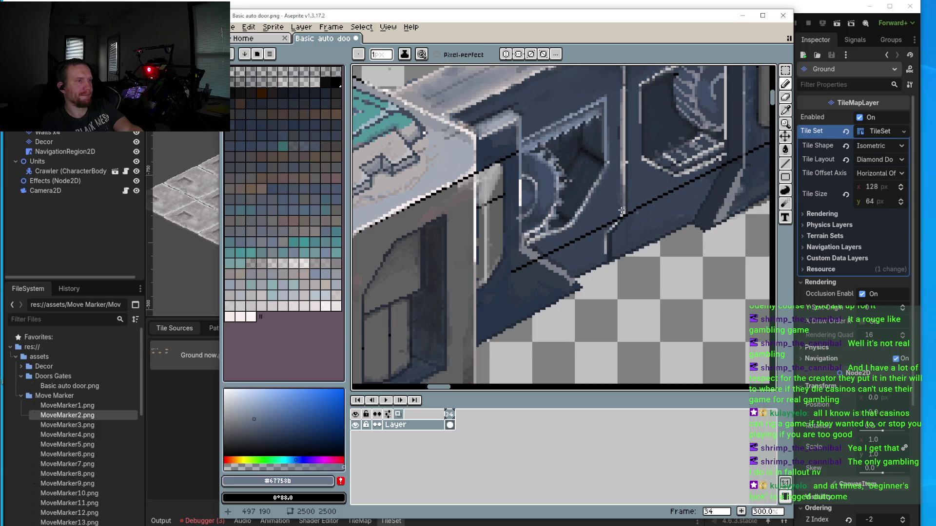
{"action": "scroll", "coordinate": [611, 226], "scroll_direction": "down", "scroll_amount": 1}
{"action": "scroll", "coordinate": [607, 223], "scroll_direction": "right", "scroll_amount": 2}
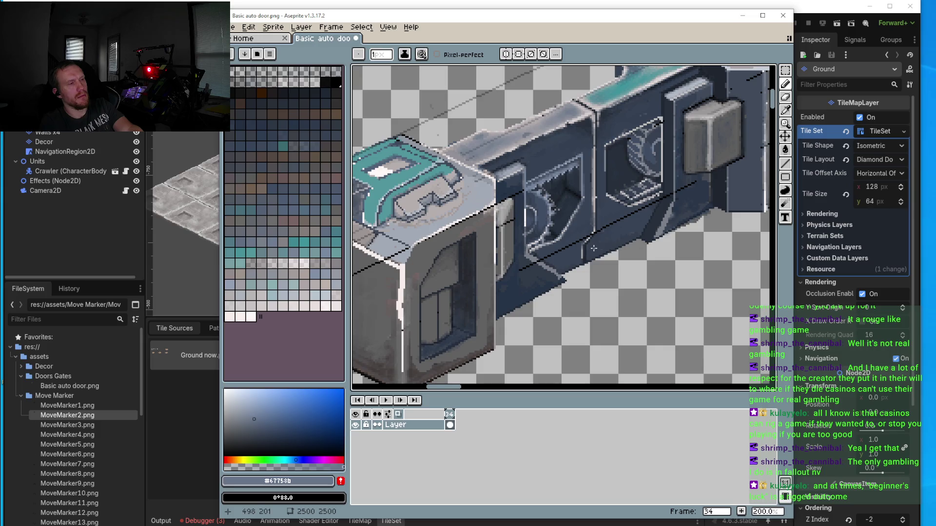
{"action": "scroll", "coordinate": [594, 246], "scroll_direction": "up", "scroll_amount": 4}
{"action": "key", "text": "i"}
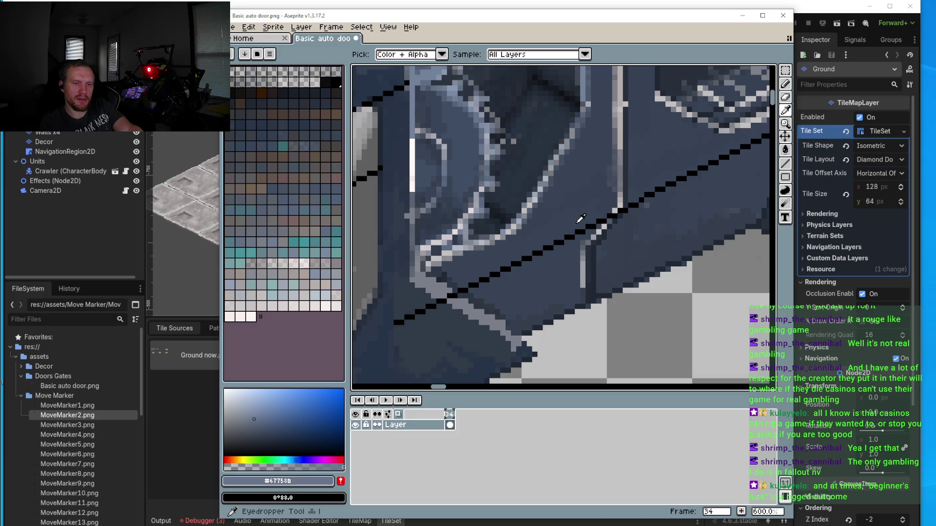
{"action": "left_click", "coordinate": [563, 221]}
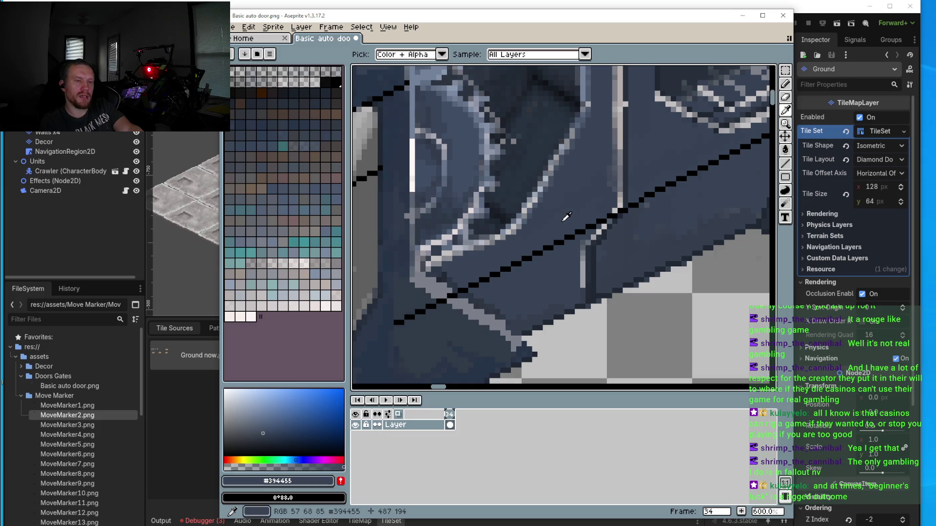
{"action": "key", "text": "b"}
{"action": "left_click_drag", "start_coordinate": [571, 234], "coordinate": [480, 284]}
{"action": "left_click_drag", "start_coordinate": [587, 229], "coordinate": [576, 230]}
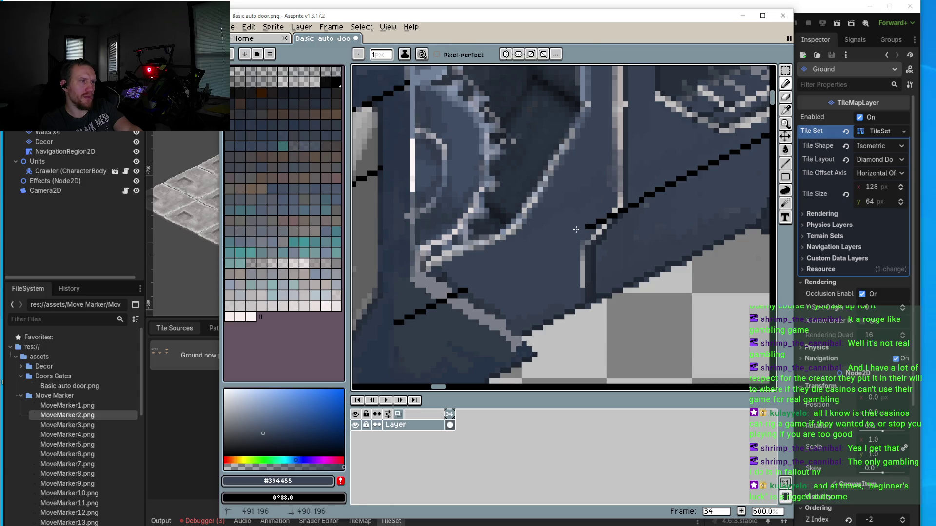
{"action": "scroll", "coordinate": [585, 223], "scroll_direction": "up", "scroll_amount": 1}
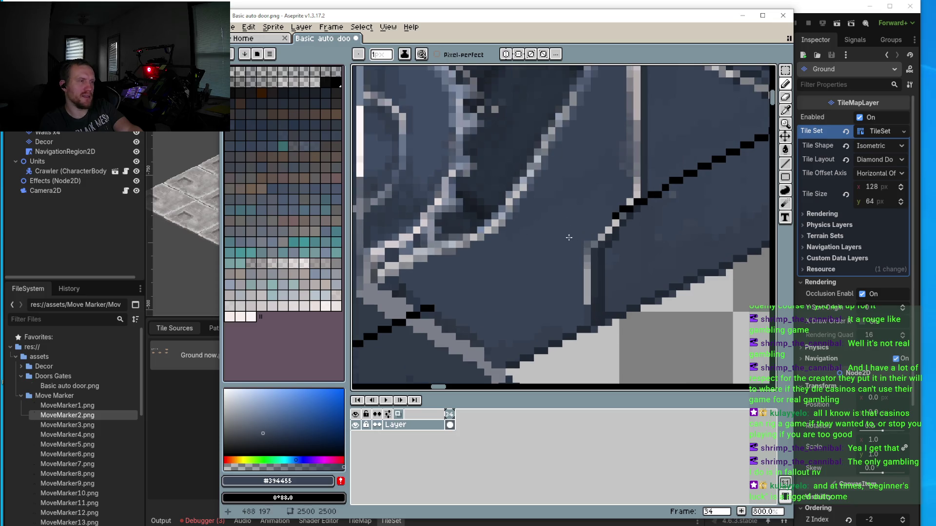
{"action": "left_click_drag", "start_coordinate": [483, 272], "coordinate": [518, 221]}
{"action": "scroll", "coordinate": [517, 221], "scroll_direction": "up", "scroll_amount": 5}
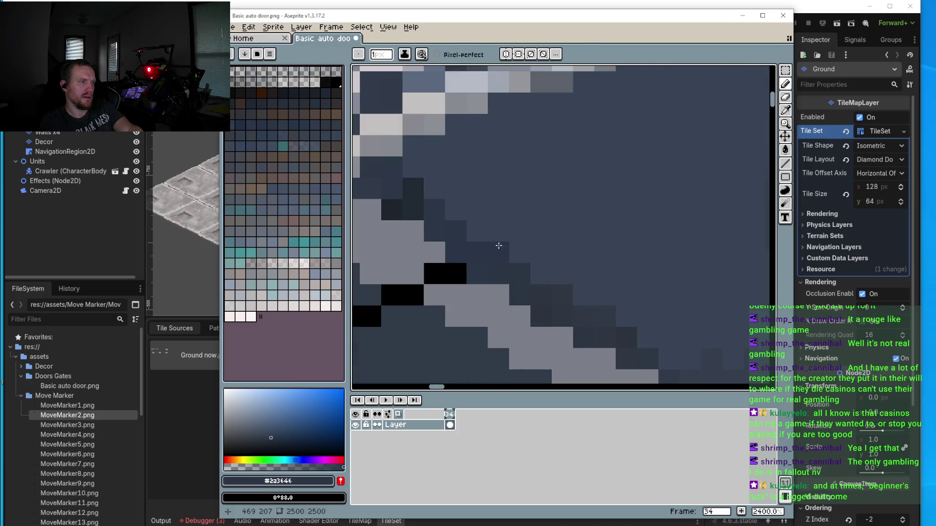
Step: Repaint the leftover black pixel blocks in grey #7b7f89 and dark blue #2f3a47
{"action": "left_click", "coordinate": [414, 273], "text": "alt"}
{"action": "left_click", "coordinate": [456, 274]}
{"action": "left_click", "coordinate": [413, 295]}
{"action": "key", "text": "ctrl+z"}
{"action": "mouse_move", "coordinate": [413, 295]}
{"action": "left_mouse_down"}
{"action": "mouse_move", "coordinate": [519, 242]}
{"action": "mouse_move", "coordinate": [417, 284]}
{"action": "mouse_move", "coordinate": [502, 215]}
{"action": "mouse_move", "coordinate": [432, 242]}
{"action": "left_mouse_up"}
{"action": "left_click", "coordinate": [529, 238], "text": "alt"}
{"action": "scroll", "coordinate": [574, 229], "scroll_direction": "down", "scroll_amount": 7}
{"action": "scroll", "coordinate": [575, 229], "scroll_direction": "up", "scroll_amount": 4}
Step: Sample the stripe grey #7b7f89 from the canvas
{"action": "key", "text": "alt"}
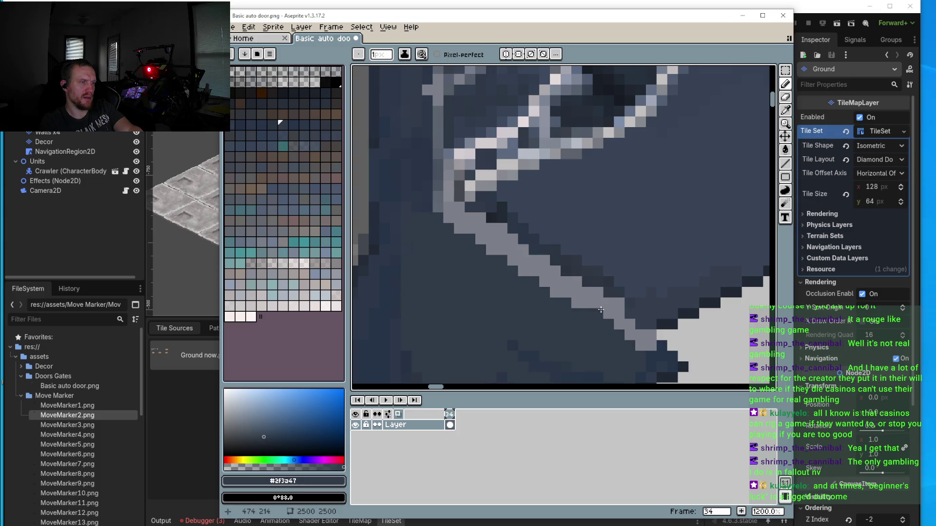
{"action": "scroll", "coordinate": [617, 300], "scroll_direction": "up", "scroll_amount": 1}
{"action": "key", "text": "alt"}
{"action": "left_click", "coordinate": [612, 299], "text": "alt"}
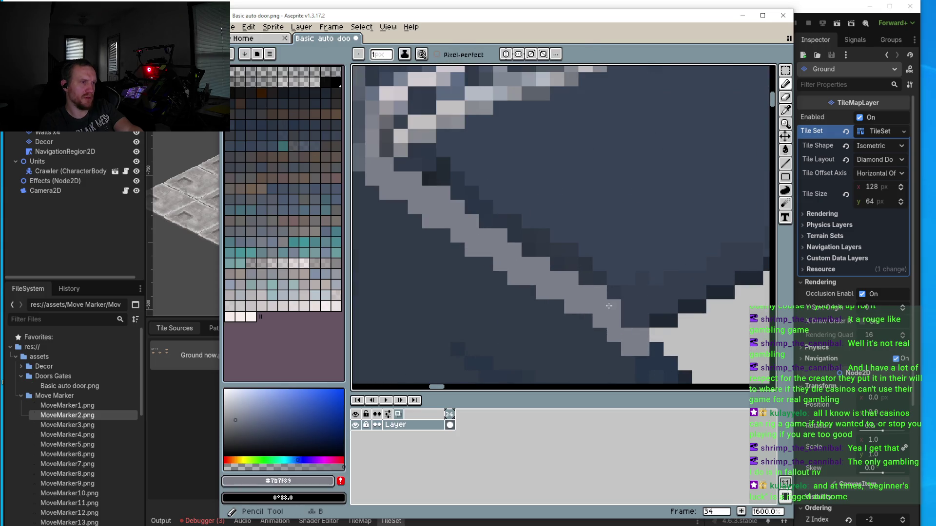
{"action": "left_click_drag", "start_coordinate": [619, 312], "coordinate": [506, 205]}
{"action": "scroll", "coordinate": [507, 208], "scroll_direction": "down", "scroll_amount": 2}
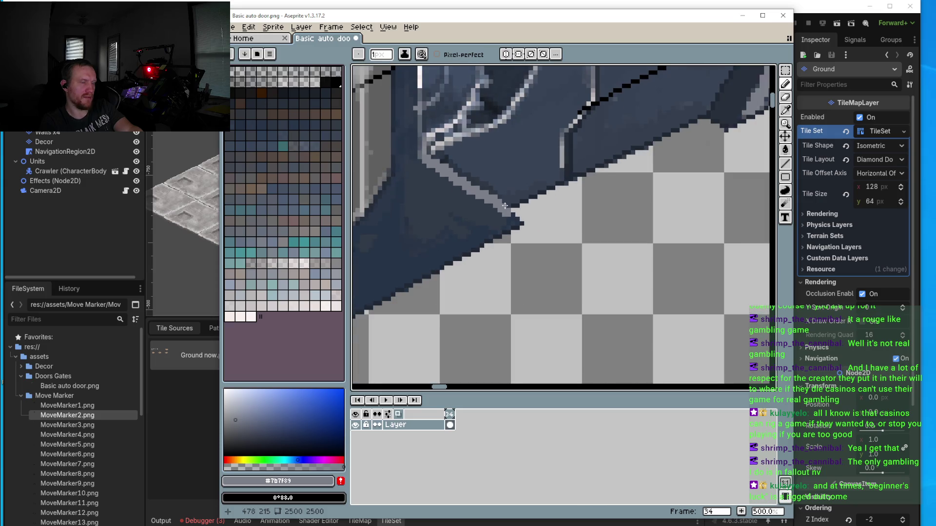
{"action": "scroll", "coordinate": [521, 222], "scroll_direction": "up", "scroll_amount": 2}
{"action": "scroll", "coordinate": [531, 234], "scroll_direction": "down", "scroll_amount": 3}
{"action": "scroll", "coordinate": [526, 229], "scroll_direction": "up", "scroll_amount": 1}
{"action": "scroll", "coordinate": [490, 214], "scroll_direction": "up", "scroll_amount": 1}
Step: Lighten pixels along the door's lower diagonal edge with partly transparent white #fcf6f6
{"action": "left_click", "coordinate": [479, 166], "text": "alt"}
{"action": "scroll", "coordinate": [488, 195], "scroll_direction": "up", "scroll_amount": 4}
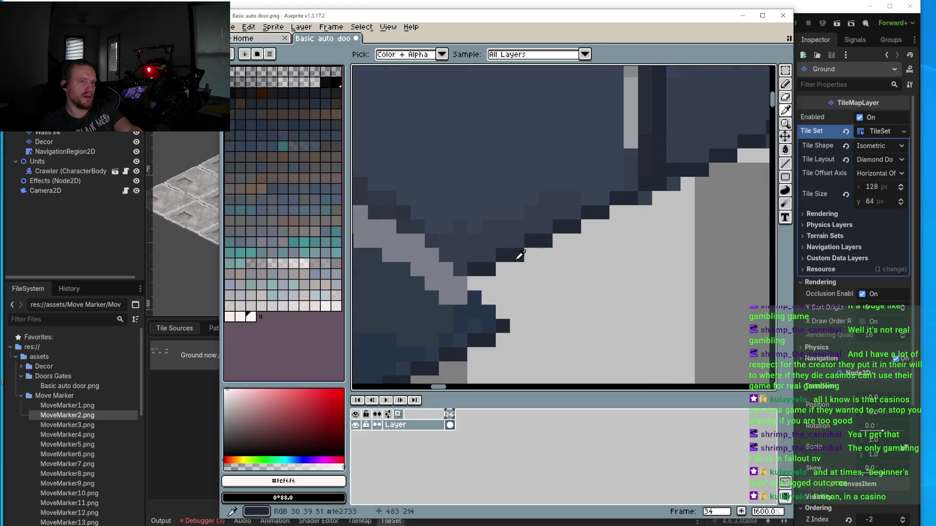
{"action": "left_click", "coordinate": [247, 468]}
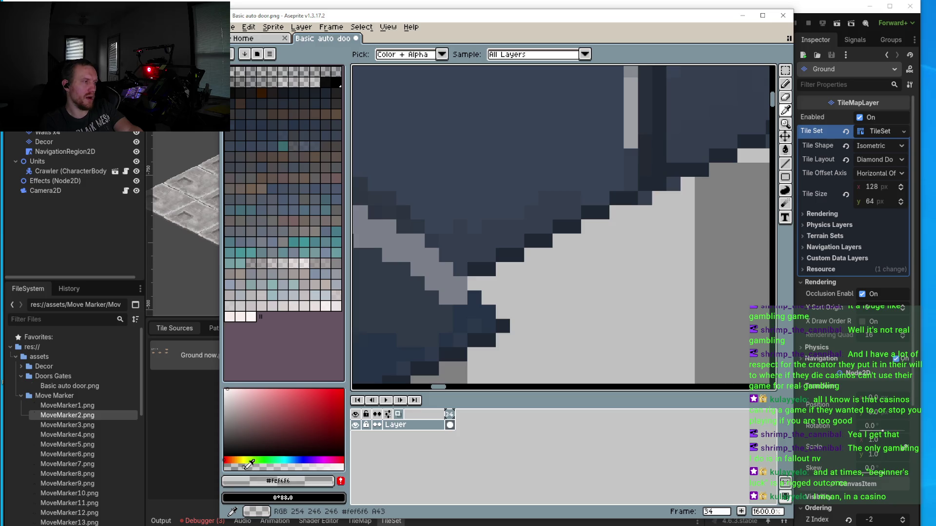
{"action": "key", "text": "b"}
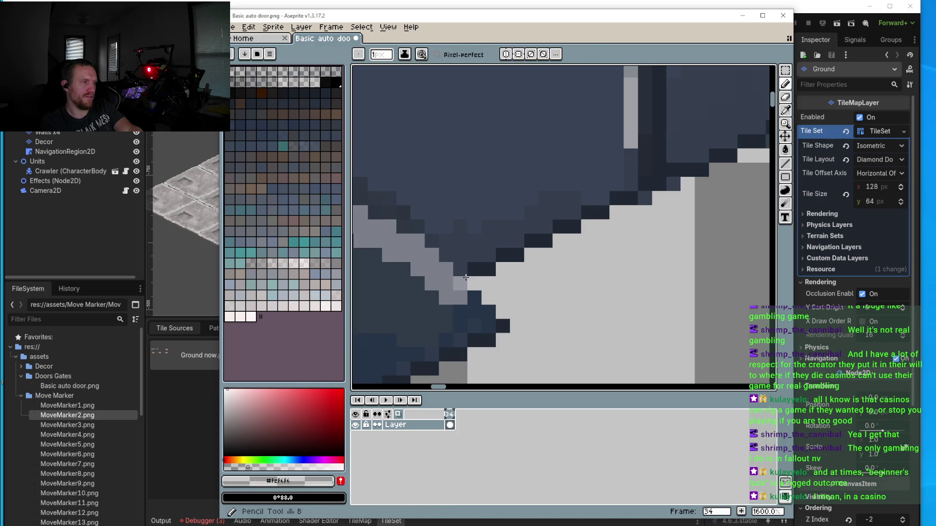
{"action": "left_click", "coordinate": [476, 297]}
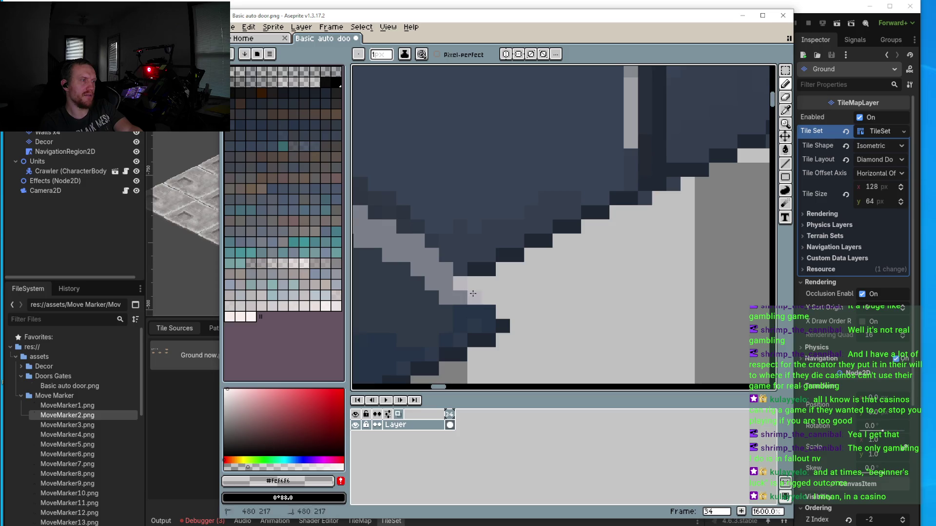
{"action": "mouse_move", "coordinate": [460, 287]}
{"action": "left_mouse_down"}
{"action": "mouse_move", "coordinate": [503, 326]}
{"action": "mouse_move", "coordinate": [490, 317]}
{"action": "left_mouse_up"}
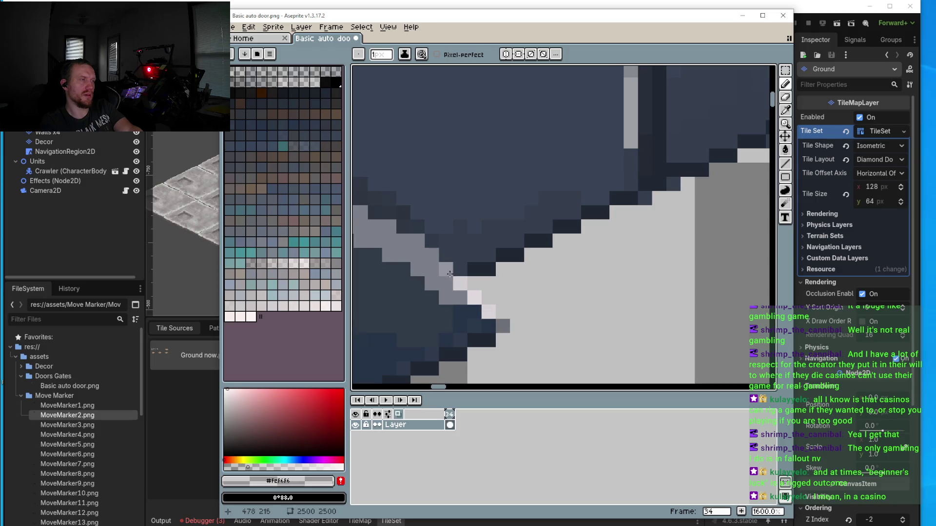
{"action": "scroll", "coordinate": [429, 271], "scroll_direction": "down", "scroll_amount": 4}
{"action": "scroll", "coordinate": [464, 261], "scroll_direction": "up", "scroll_amount": 4}
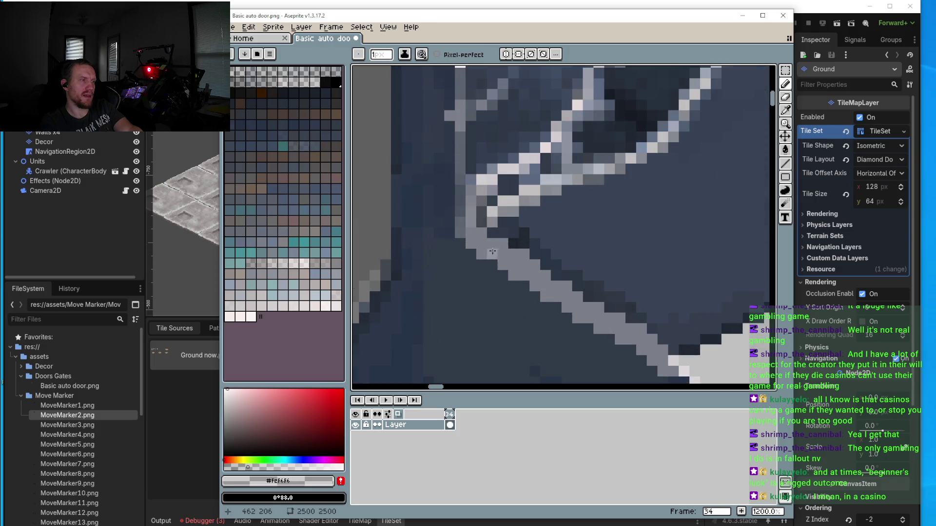
Step: Draw a light straight highlight line along the door's diagonal edge
{"action": "left_click", "coordinate": [785, 177]}
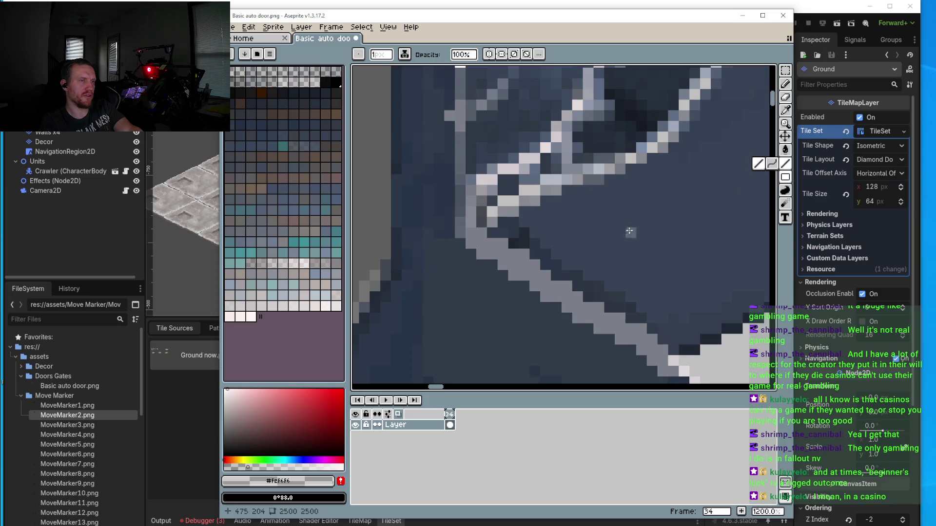
{"action": "mouse_move", "coordinate": [613, 308]}
{"action": "left_mouse_down"}
{"action": "mouse_move", "coordinate": [378, 142]}
{"action": "mouse_move", "coordinate": [625, 306]}
{"action": "mouse_move", "coordinate": [614, 317]}
{"action": "mouse_move", "coordinate": [385, 142]}
{"action": "left_mouse_up"}
{"action": "scroll", "coordinate": [453, 241], "scroll_direction": "down", "scroll_amount": 6}
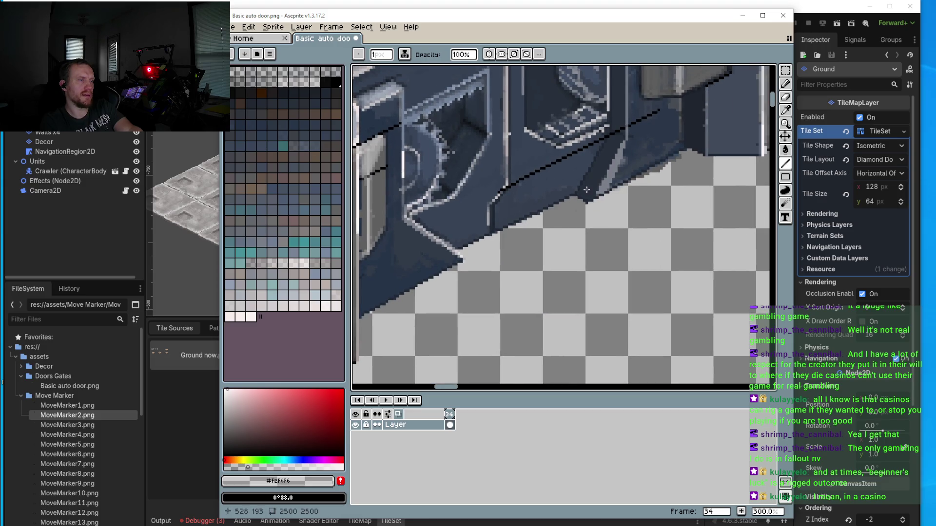
{"action": "scroll", "coordinate": [586, 190], "scroll_direction": "up", "scroll_amount": 4}
{"action": "mouse_move", "coordinate": [629, 134]}
{"action": "left_mouse_down"}
{"action": "mouse_move", "coordinate": [574, 247]}
{"action": "mouse_move", "coordinate": [529, 300]}
{"action": "mouse_move", "coordinate": [632, 167]}
{"action": "left_mouse_up"}
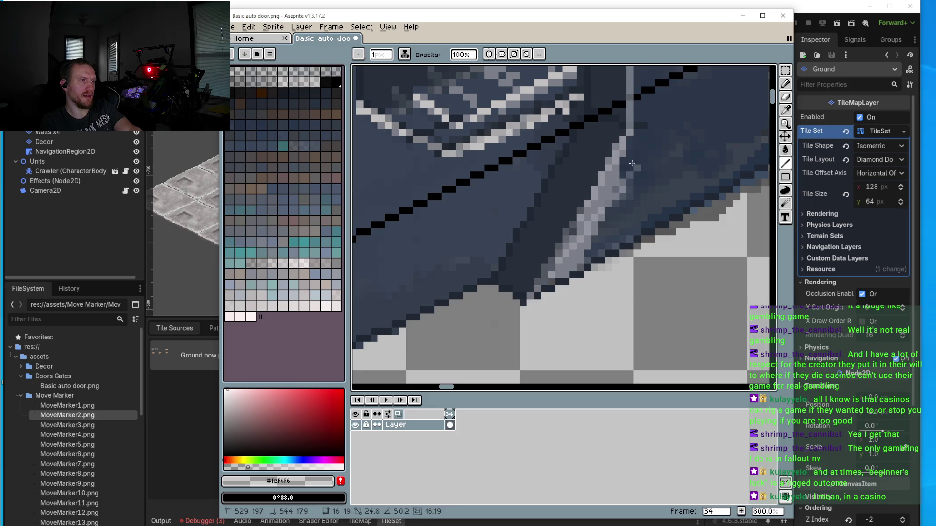
{"action": "mouse_move", "coordinate": [626, 132]}
{"action": "left_mouse_down"}
{"action": "mouse_move", "coordinate": [524, 304]}
{"action": "mouse_move", "coordinate": [536, 288]}
{"action": "left_mouse_up"}
Step: Draw a light vertical highlight line down the door post
{"action": "scroll", "coordinate": [626, 155], "scroll_direction": "down", "scroll_amount": 4}
{"action": "scroll", "coordinate": [626, 155], "scroll_direction": "up", "scroll_amount": 5}
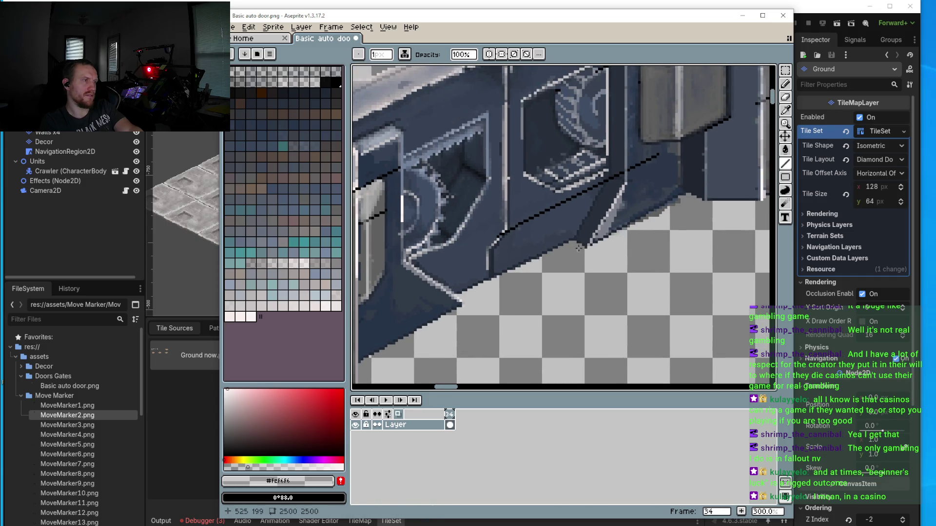
{"action": "scroll", "coordinate": [657, 218], "scroll_direction": "up", "scroll_amount": 3}
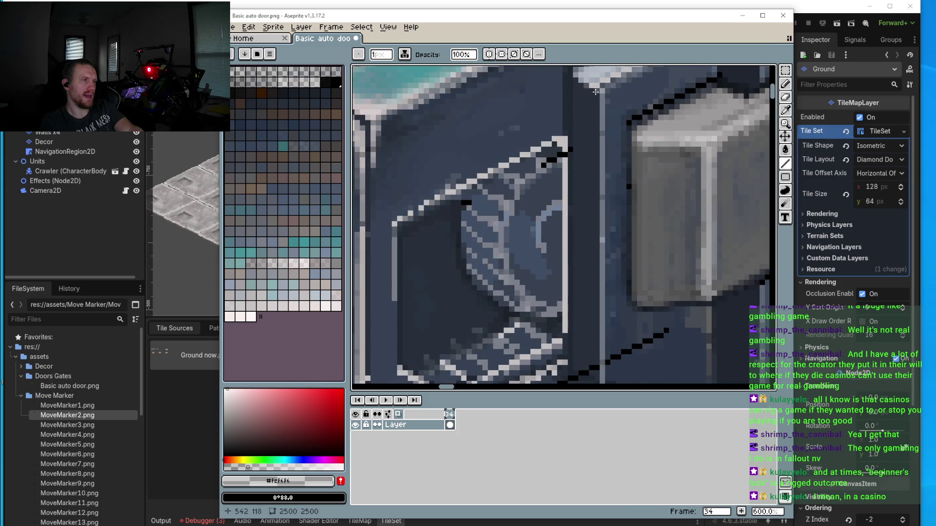
{"action": "left_click_drag", "start_coordinate": [597, 92], "coordinate": [595, 170]}
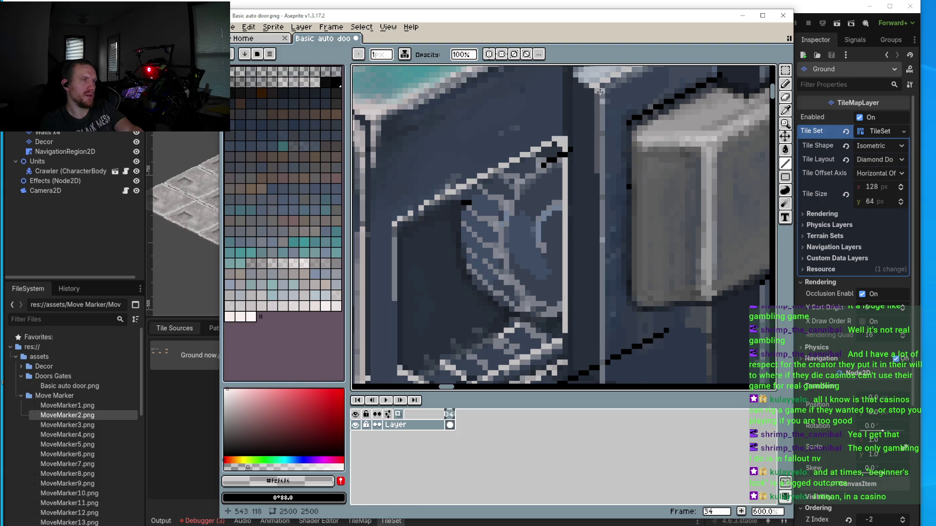
{"action": "left_click_drag", "start_coordinate": [602, 97], "coordinate": [604, 174]}
{"action": "scroll", "coordinate": [604, 174], "scroll_direction": "down", "scroll_amount": 3}
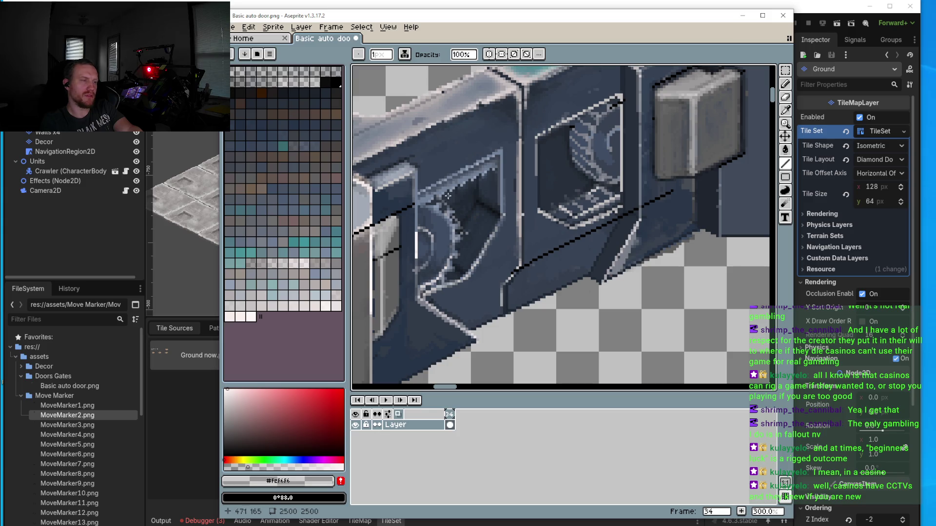
Step: Sample the sprite's greys and fill a gap in the light highlight staircase
{"action": "scroll", "coordinate": [441, 265], "scroll_direction": "up", "scroll_amount": 5}
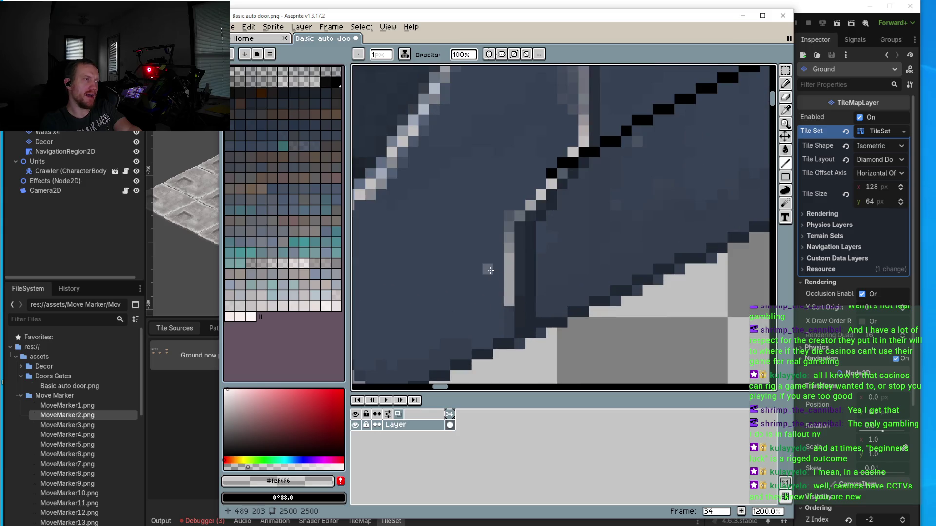
{"action": "left_click", "coordinate": [514, 238], "text": "alt"}
{"action": "left_click", "coordinate": [514, 237], "text": "alt"}
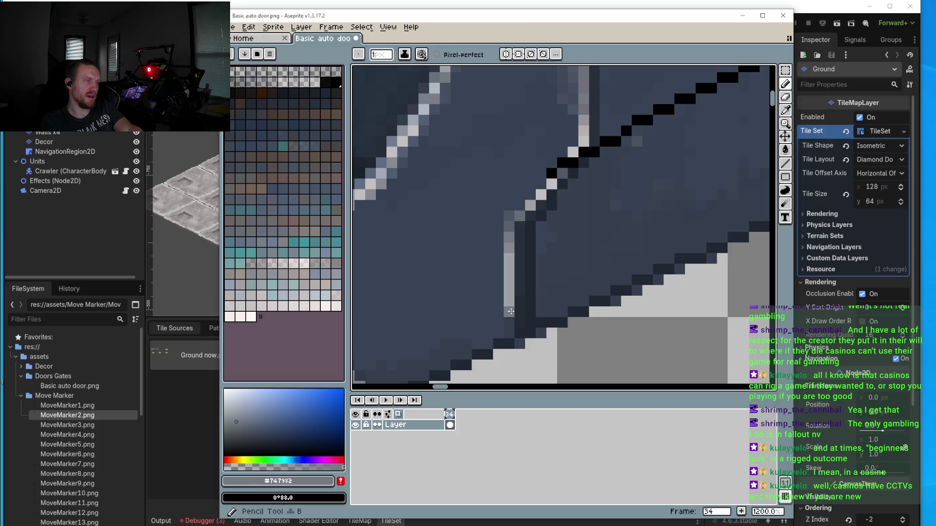
{"action": "left_click", "coordinate": [512, 223], "text": "alt"}
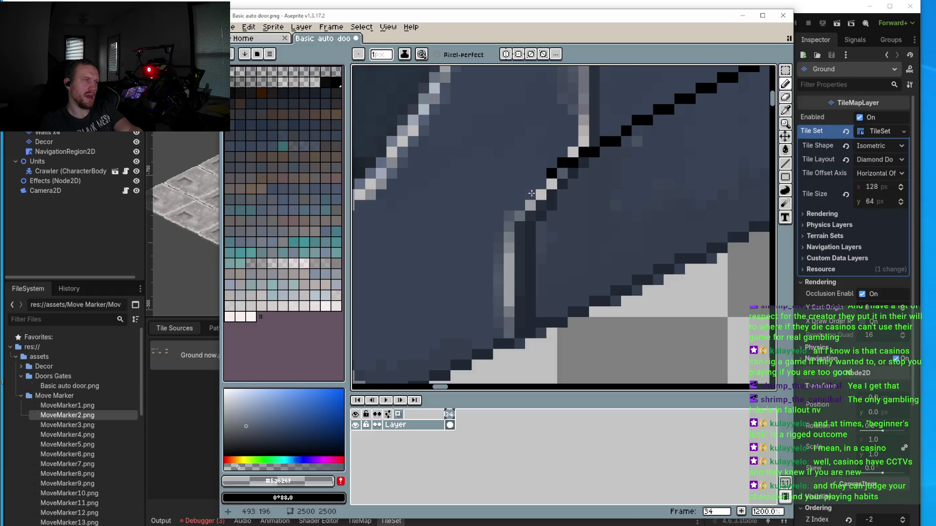
{"action": "scroll", "coordinate": [532, 193], "scroll_direction": "up", "scroll_amount": 3}
{"action": "left_click", "coordinate": [572, 174], "text": "alt"}
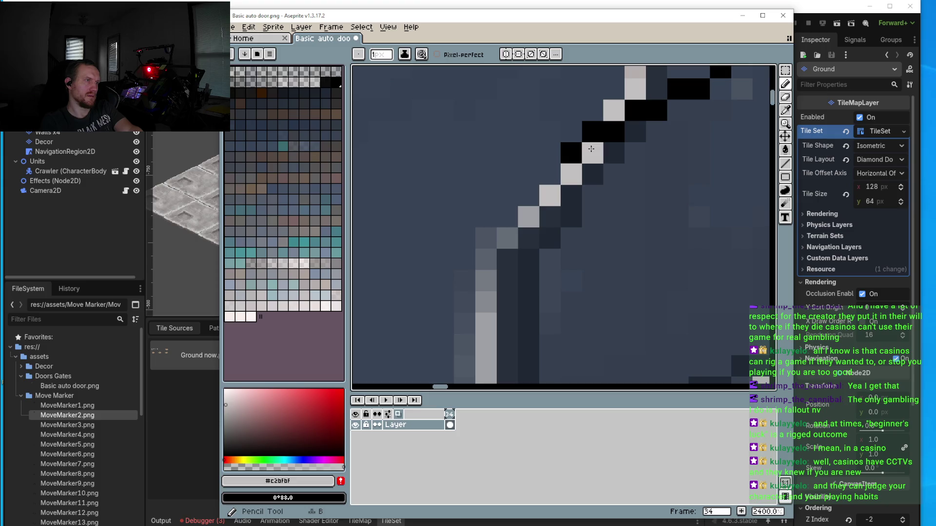
{"action": "scroll", "coordinate": [568, 235], "scroll_direction": "down", "scroll_amount": 4}
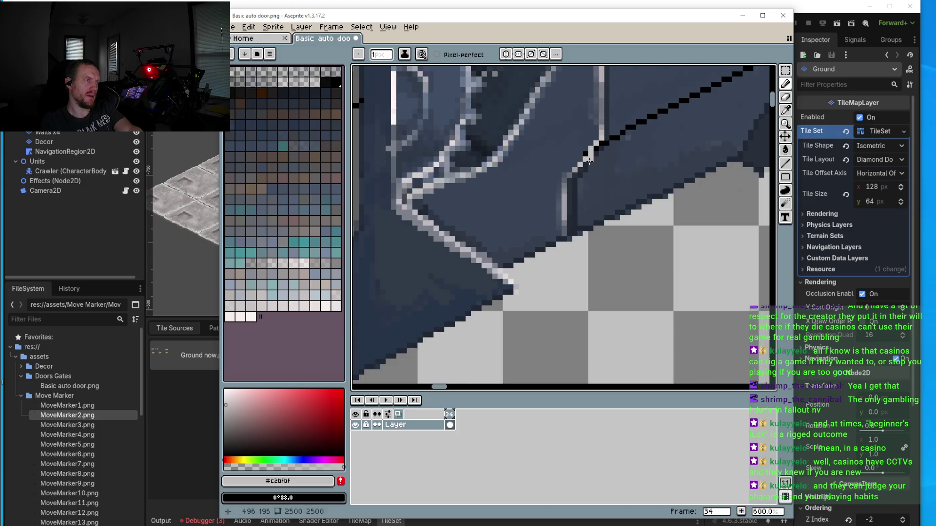
{"action": "scroll", "coordinate": [568, 234], "scroll_direction": "up", "scroll_amount": 2}
{"action": "left_click", "coordinate": [556, 158], "text": "alt"}
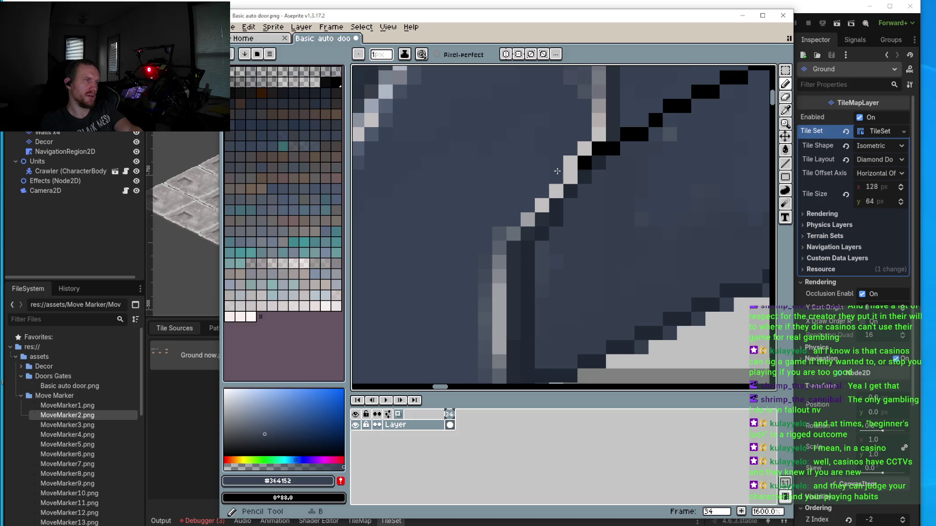
{"action": "left_click", "coordinate": [584, 148], "text": "alt"}
{"action": "left_click", "coordinate": [584, 164]}
Step: Paint over the black diagonal line across the dark panel with panel blue-grey
{"action": "left_click", "coordinate": [599, 161], "text": "alt"}
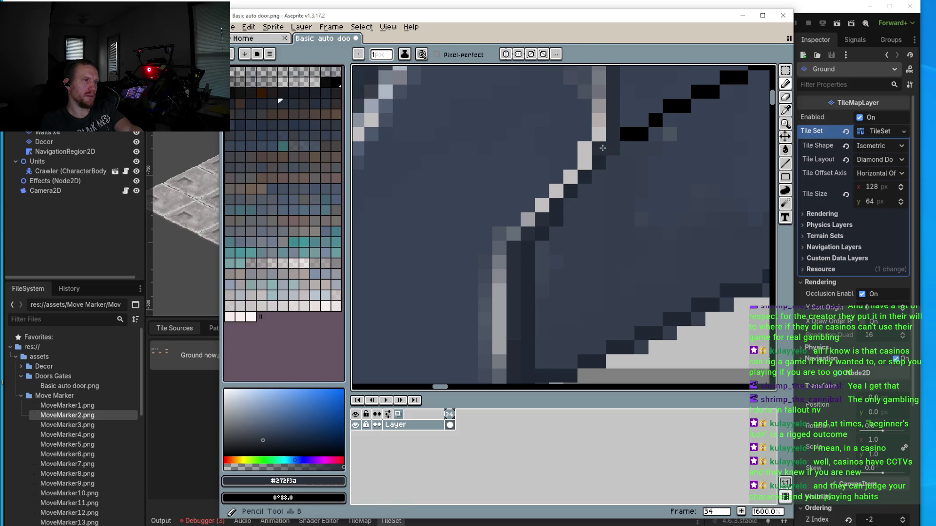
{"action": "scroll", "coordinate": [597, 171], "scroll_direction": "down", "scroll_amount": 3}
{"action": "left_click_drag", "start_coordinate": [593, 181], "coordinate": [558, 220]}
{"action": "left_click", "coordinate": [616, 203], "text": "alt"}
{"action": "left_click_drag", "start_coordinate": [653, 157], "coordinate": [612, 178]}
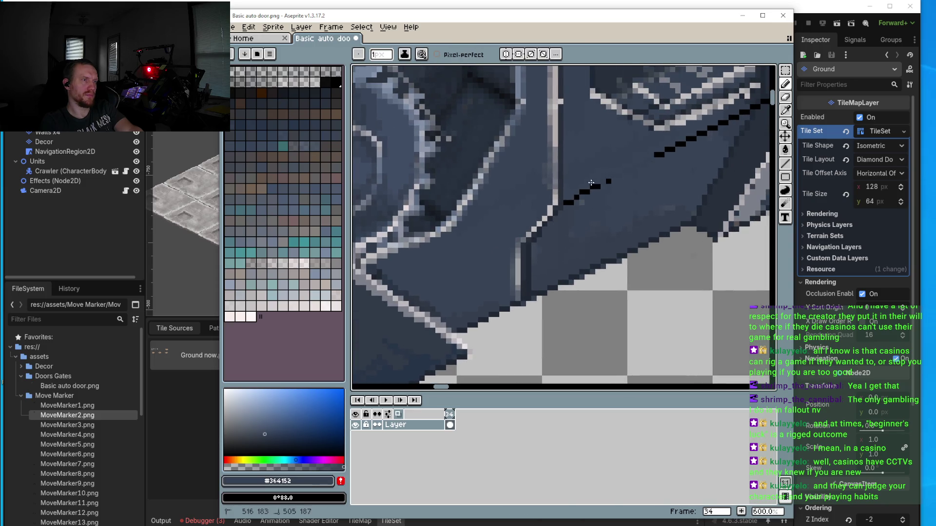
{"action": "left_click_drag", "start_coordinate": [570, 202], "coordinate": [573, 204]}
{"action": "left_click", "coordinate": [568, 204]}
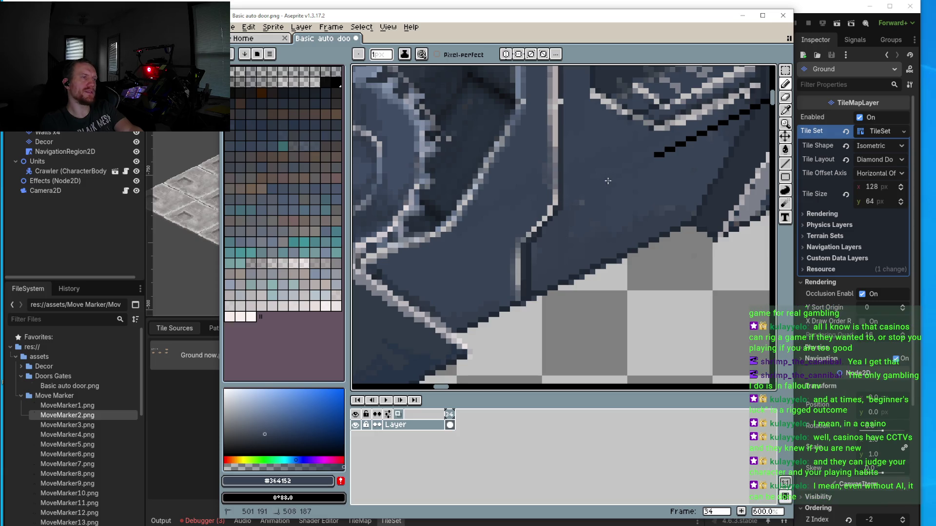
{"action": "left_click_drag", "start_coordinate": [608, 181], "coordinate": [607, 180]}
{"action": "scroll", "coordinate": [608, 231], "scroll_direction": "up", "scroll_amount": 1}
{"action": "mouse_move", "coordinate": [680, 160]}
{"action": "left_mouse_down"}
{"action": "mouse_move", "coordinate": [624, 191]}
{"action": "mouse_move", "coordinate": [705, 146]}
{"action": "left_mouse_up"}
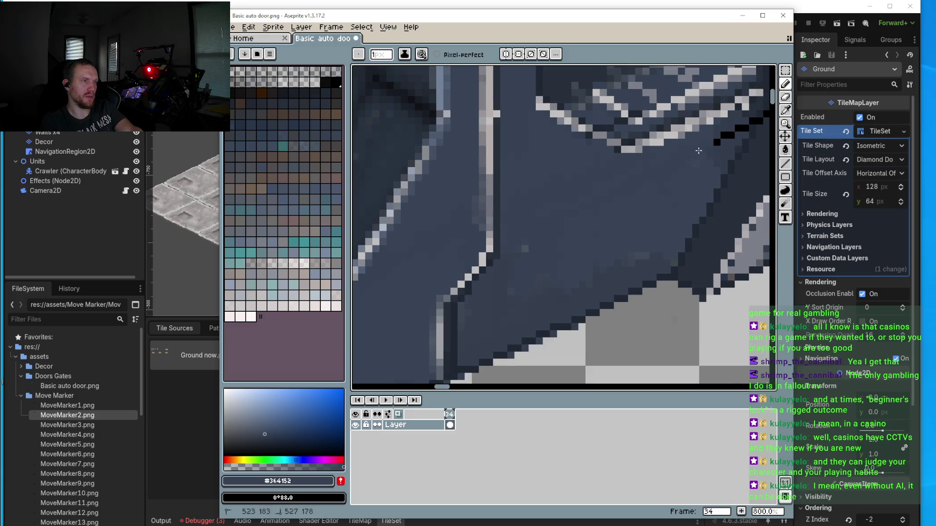
{"action": "scroll", "coordinate": [715, 140], "scroll_direction": "down", "scroll_amount": 3}
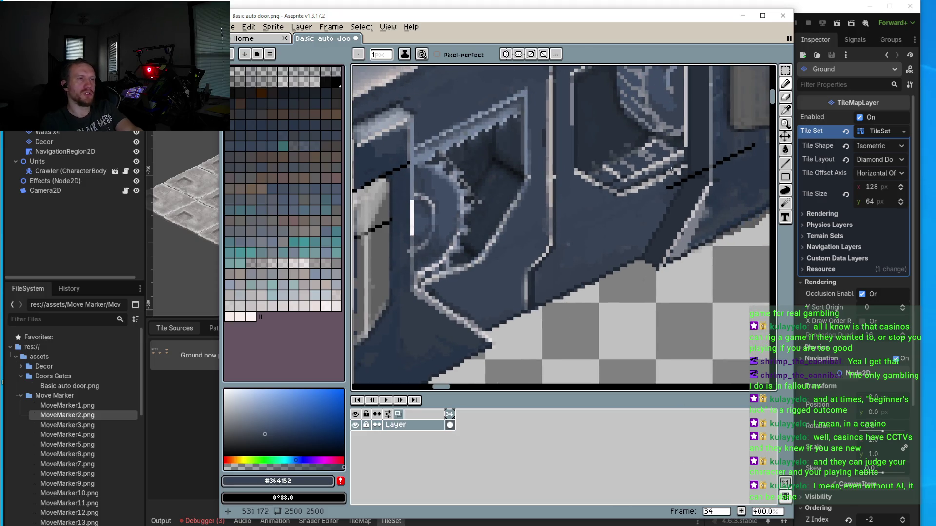
{"action": "scroll", "coordinate": [665, 213], "scroll_direction": "up", "scroll_amount": 2}
{"action": "scroll", "coordinate": [626, 248], "scroll_direction": "up", "scroll_amount": 4}
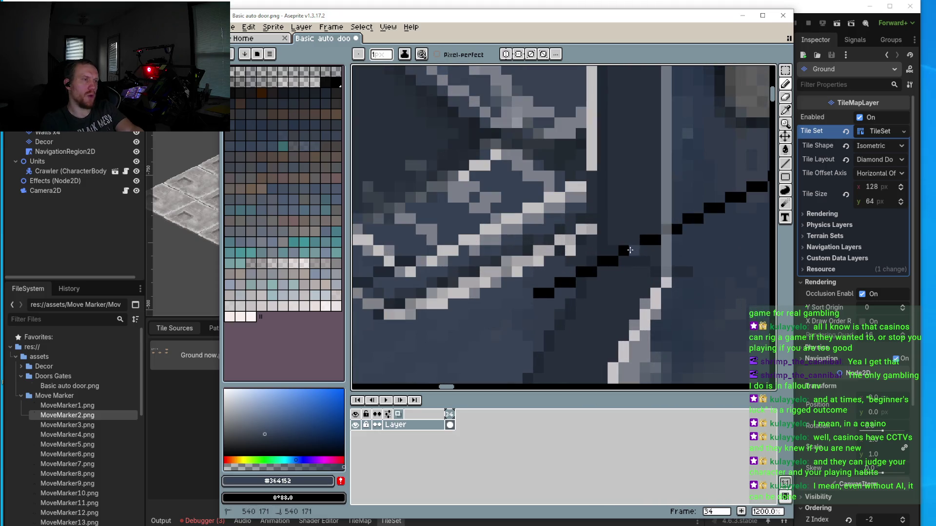
Step: Darken the remaining black pixels at the line's lower end with sampled blue-greys
{"action": "left_click", "coordinate": [638, 243], "text": "alt"}
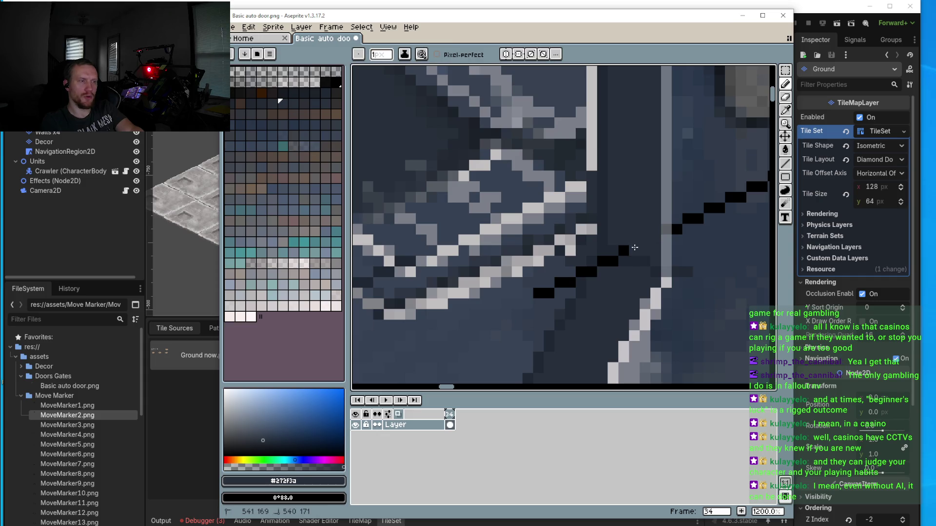
{"action": "left_click", "coordinate": [612, 264]}
{"action": "left_click", "coordinate": [588, 271]}
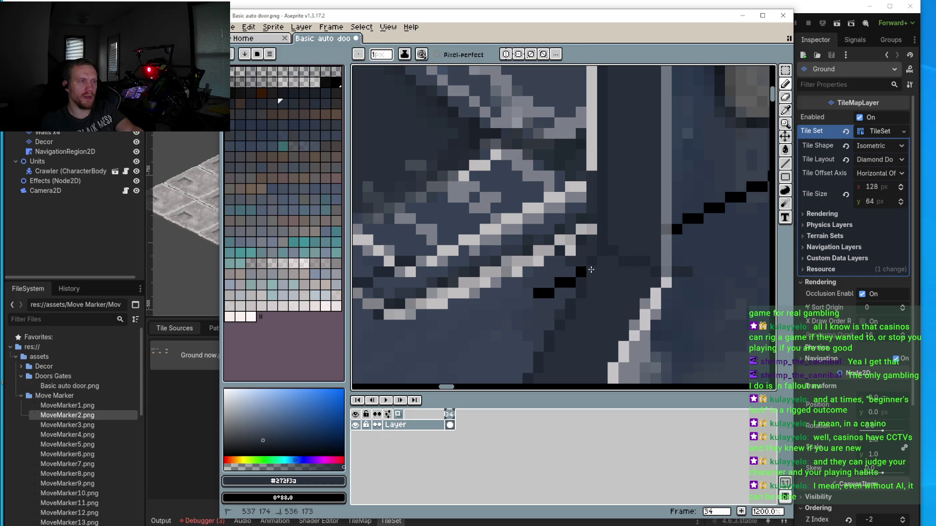
{"action": "left_click", "coordinate": [594, 259], "text": "alt"}
{"action": "left_click", "coordinate": [560, 280], "text": "alt"}
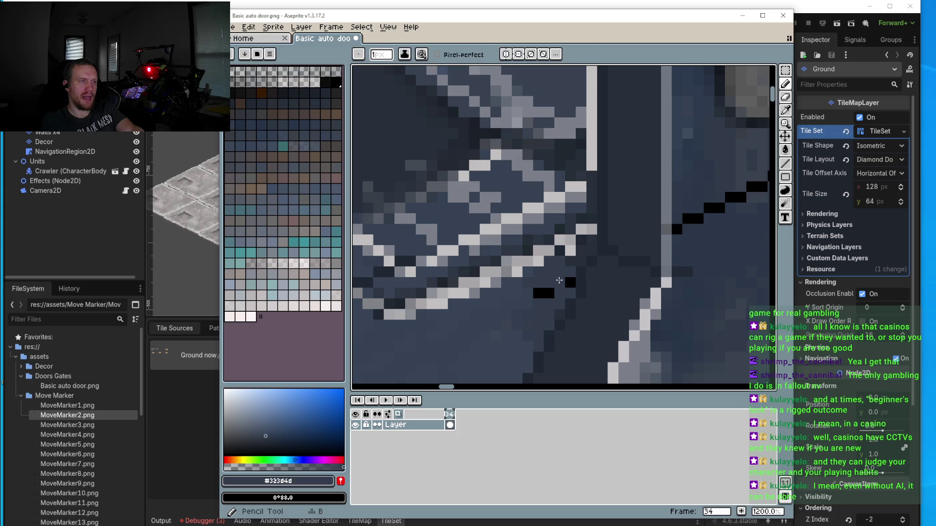
{"action": "left_click", "coordinate": [543, 293]}
{"action": "scroll", "coordinate": [547, 312], "scroll_direction": "down", "scroll_amount": 2}
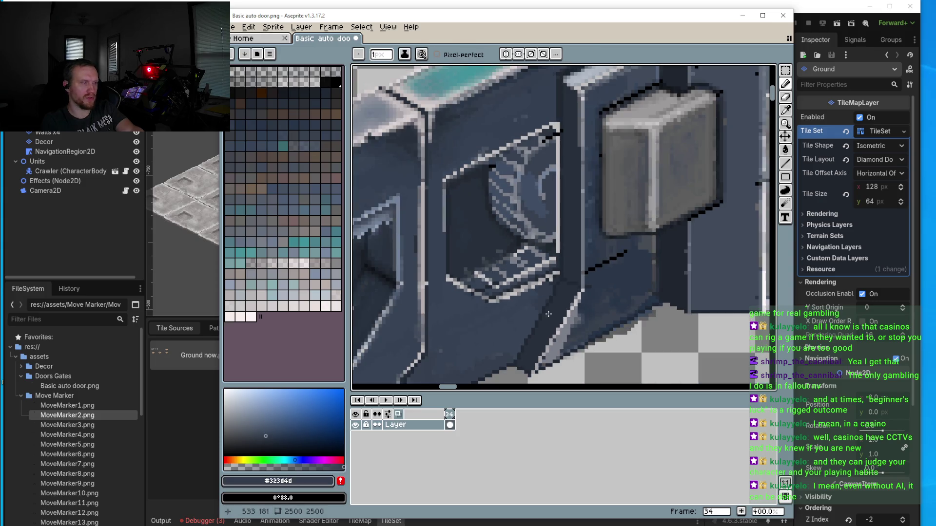
{"action": "scroll", "coordinate": [548, 314], "scroll_direction": "up", "scroll_amount": 5}
{"action": "left_click", "coordinate": [588, 211], "text": "alt"}
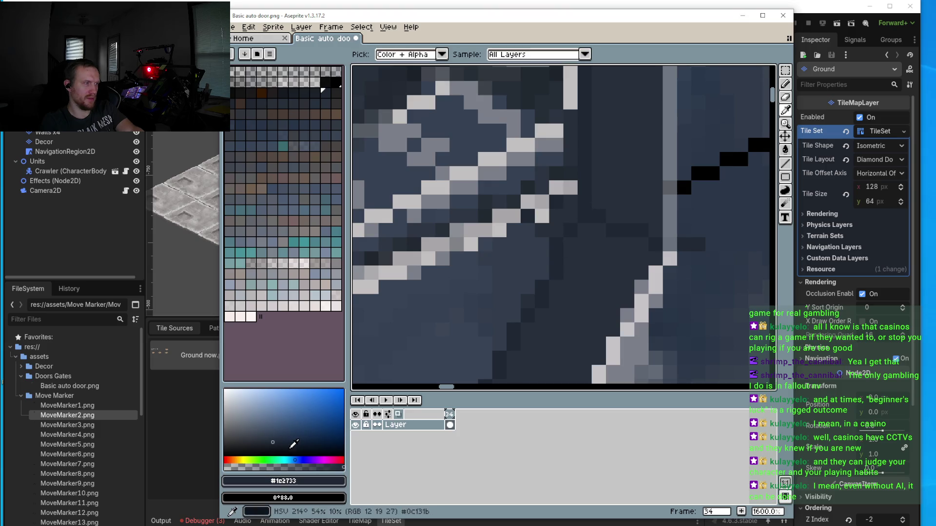
{"action": "mouse_move", "coordinate": [296, 454]}
{"action": "left_mouse_down"}
{"action": "mouse_move", "coordinate": [267, 440]}
{"action": "mouse_move", "coordinate": [240, 445]}
{"action": "left_mouse_up"}
{"action": "left_click", "coordinate": [261, 467]}
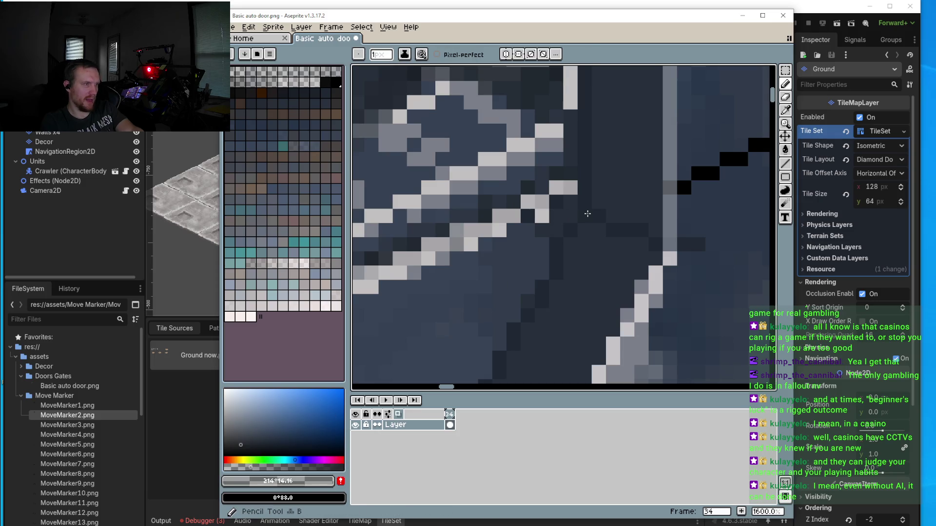
{"action": "left_click", "coordinate": [236, 448]}
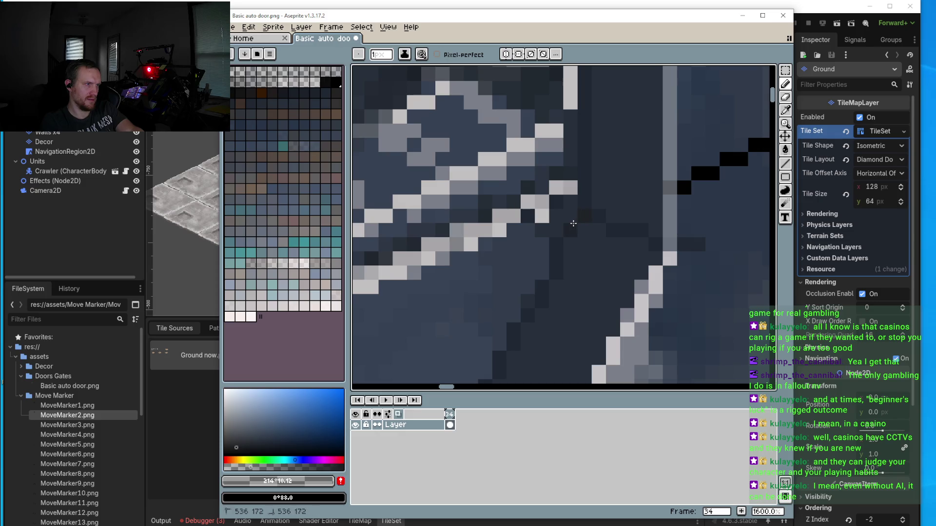
{"action": "left_click", "coordinate": [234, 449]}
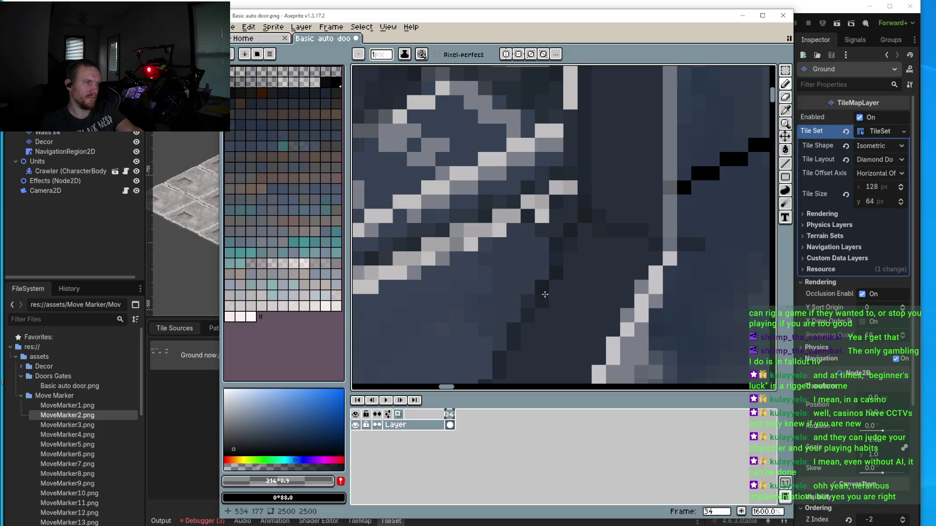
{"action": "left_click_drag", "start_coordinate": [508, 341], "coordinate": [547, 270]}
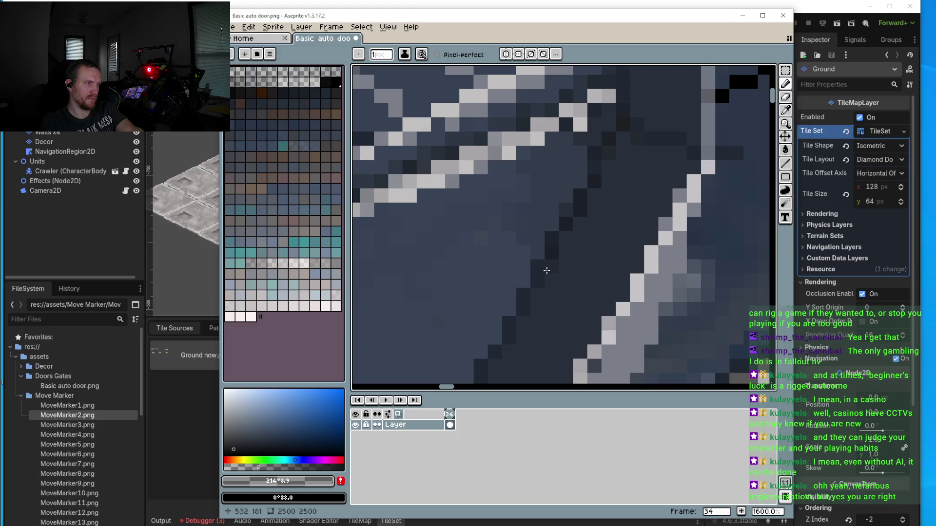
{"action": "left_click", "coordinate": [538, 281]}
{"action": "left_click", "coordinate": [524, 281]}
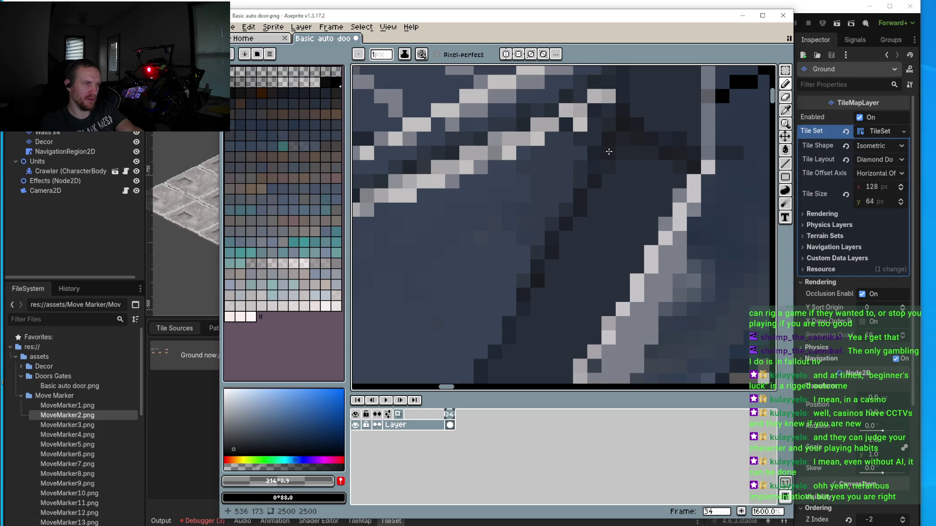
{"action": "scroll", "coordinate": [606, 150], "scroll_direction": "down", "scroll_amount": 5}
{"action": "scroll", "coordinate": [695, 249], "scroll_direction": "up", "scroll_amount": 6}
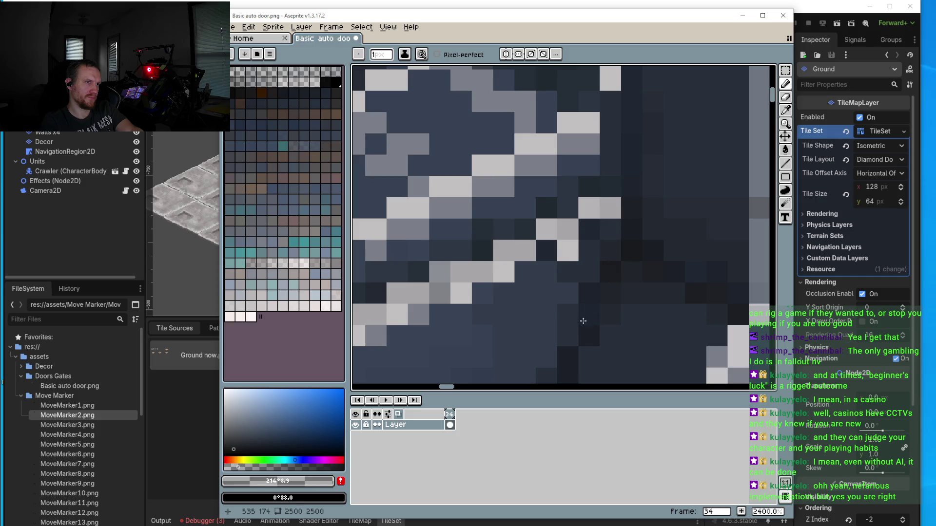
{"action": "scroll", "coordinate": [600, 253], "scroll_direction": "down", "scroll_amount": 3}
{"action": "scroll", "coordinate": [583, 248], "scroll_direction": "up", "scroll_amount": 4}
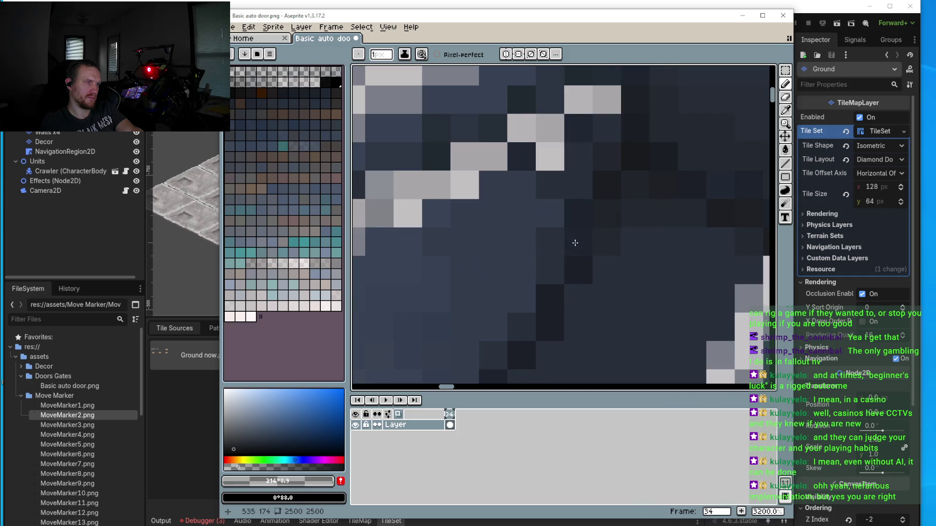
{"action": "scroll", "coordinate": [517, 293], "scroll_direction": "down", "scroll_amount": 2}
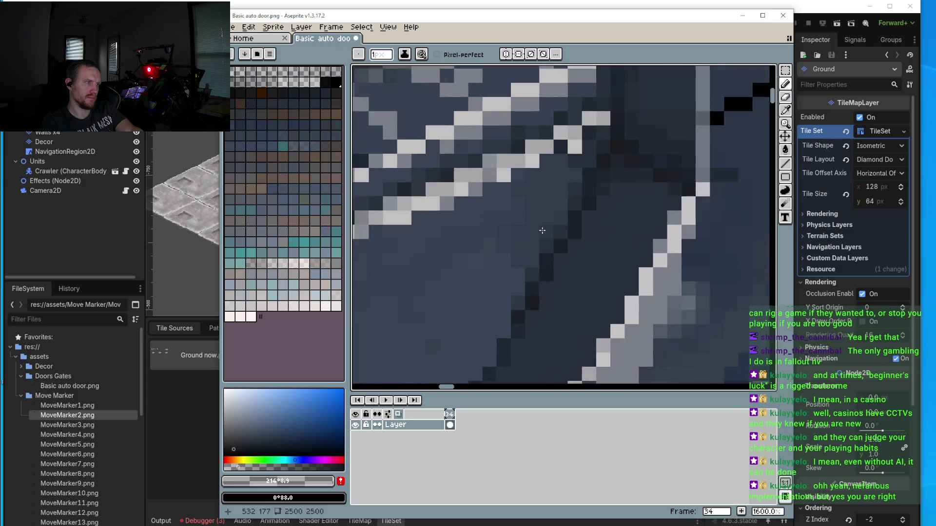
{"action": "scroll", "coordinate": [536, 273], "scroll_direction": "up", "scroll_amount": 4}
{"action": "scroll", "coordinate": [527, 310], "scroll_direction": "down", "scroll_amount": 2}
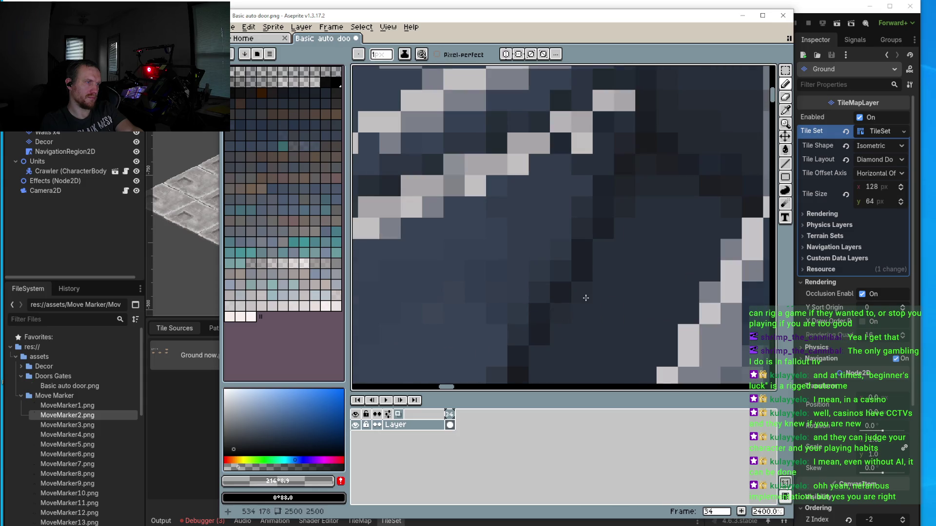
{"action": "scroll", "coordinate": [600, 246], "scroll_direction": "down", "scroll_amount": 3}
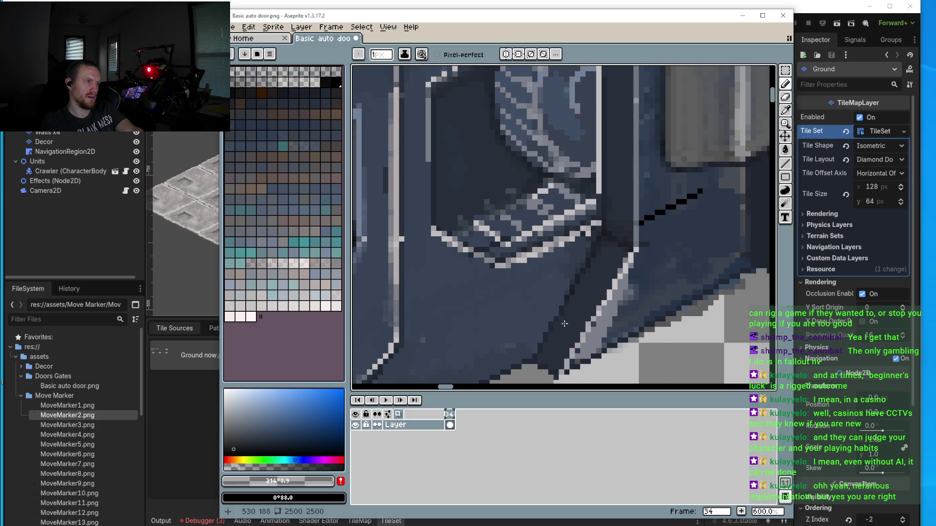
{"action": "scroll", "coordinate": [564, 323], "scroll_direction": "up", "scroll_amount": 1}
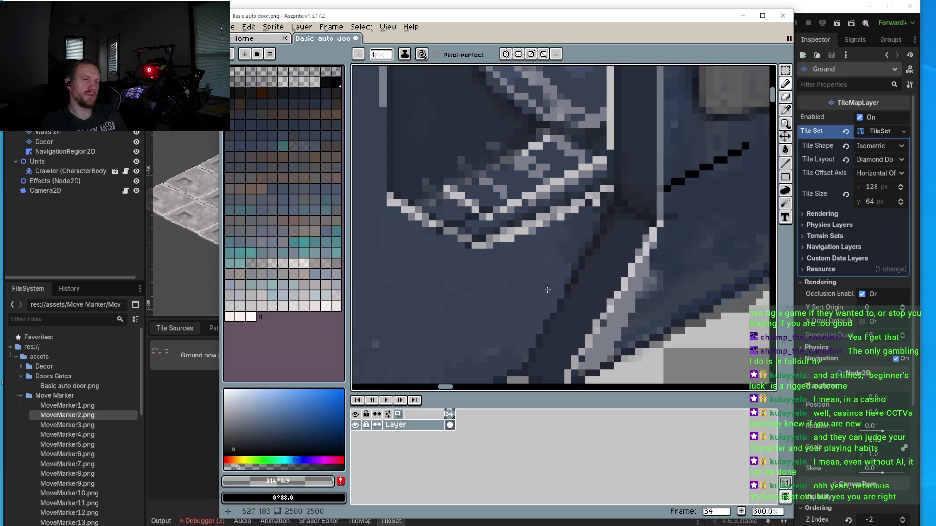
{"action": "scroll", "coordinate": [547, 290], "scroll_direction": "up", "scroll_amount": 3}
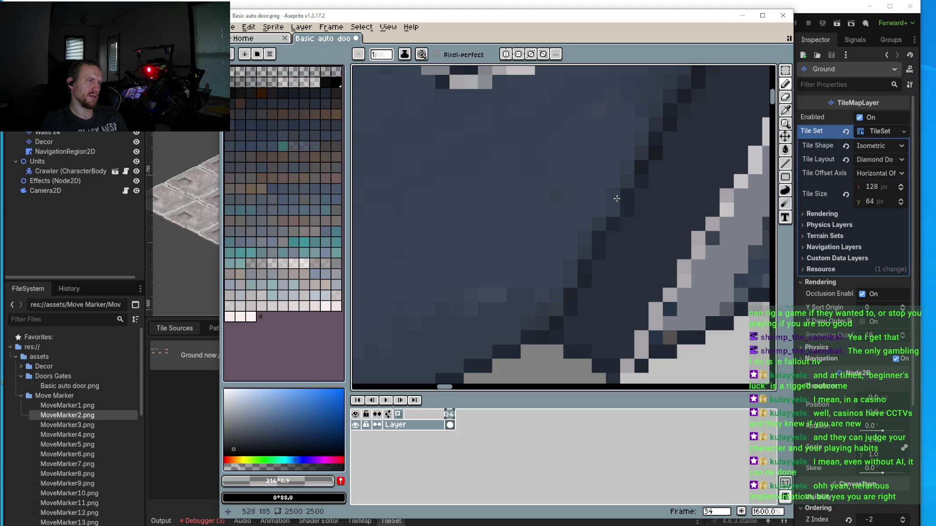
{"action": "scroll", "coordinate": [634, 181], "scroll_direction": "down", "scroll_amount": 3}
{"action": "scroll", "coordinate": [642, 181], "scroll_direction": "up", "scroll_amount": 2}
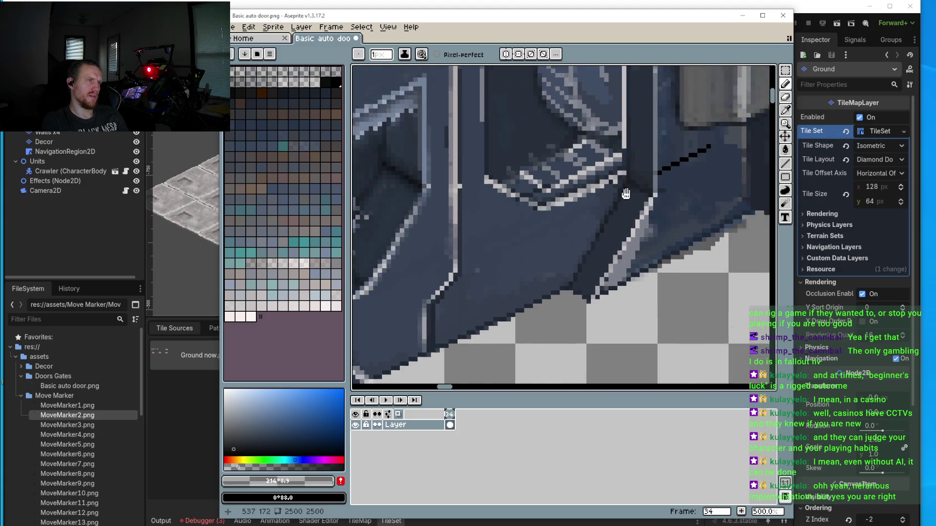
{"action": "scroll", "coordinate": [607, 196], "scroll_direction": "up", "scroll_amount": 4}
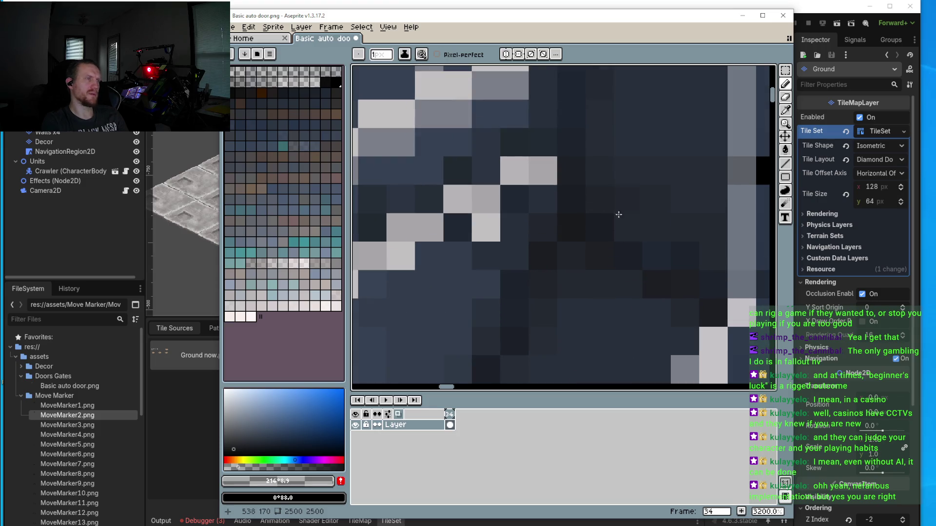
{"action": "scroll", "coordinate": [551, 198], "scroll_direction": "down", "scroll_amount": 3}
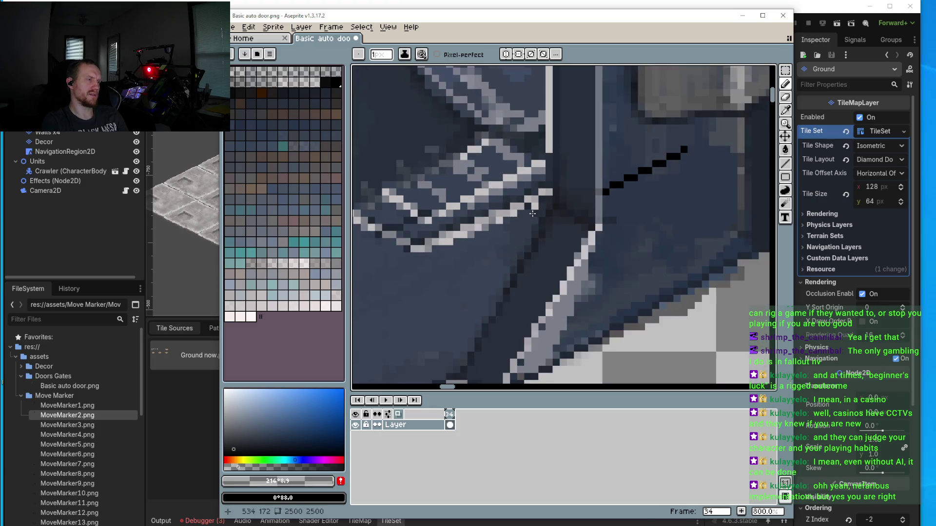
{"action": "scroll", "coordinate": [536, 196], "scroll_direction": "up", "scroll_amount": 3}
{"action": "scroll", "coordinate": [536, 196], "scroll_direction": "down", "scroll_amount": 4}
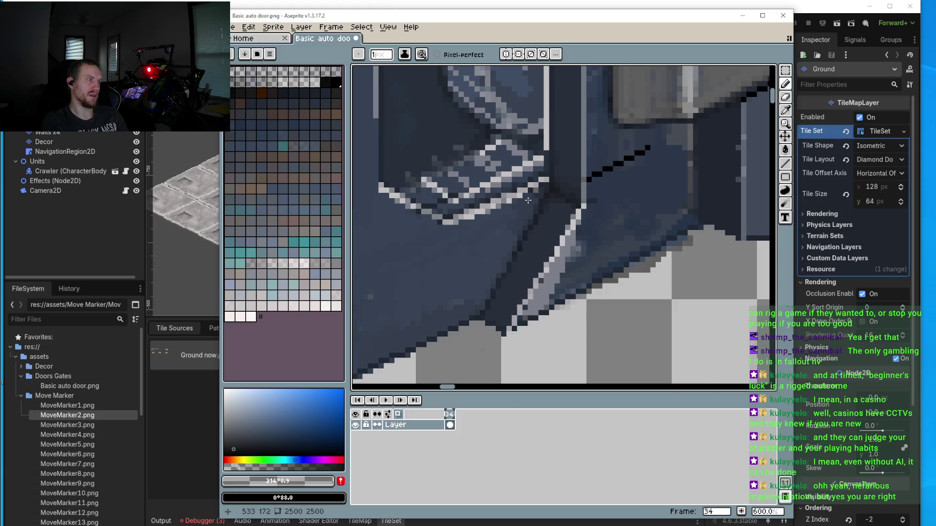
{"action": "scroll", "coordinate": [605, 204], "scroll_direction": "up", "scroll_amount": 2}
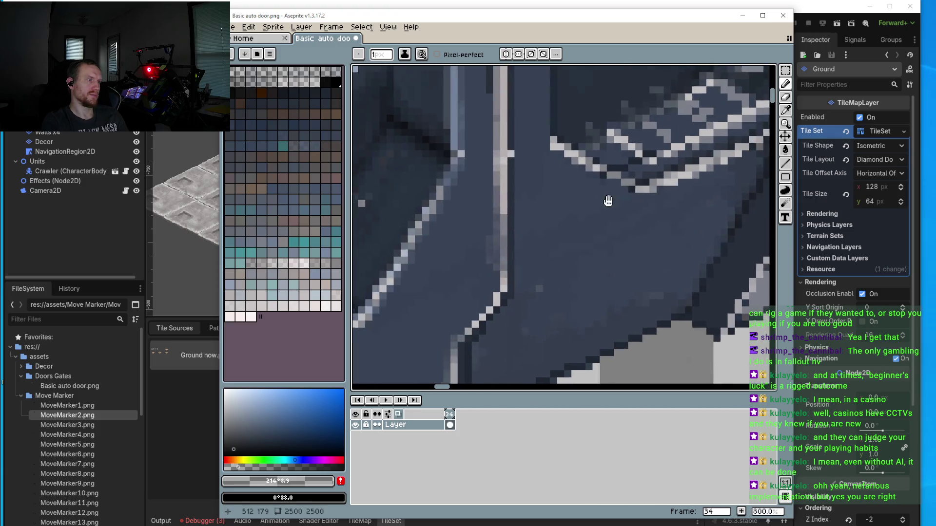
{"action": "scroll", "coordinate": [599, 217], "scroll_direction": "down", "scroll_amount": 3}
{"action": "scroll", "coordinate": [599, 217], "scroll_direction": "down", "scroll_amount": 3}
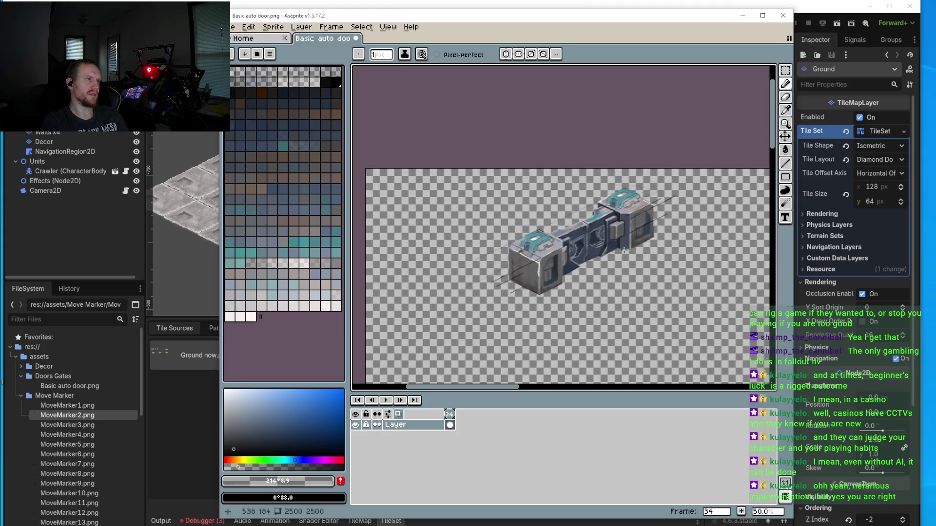
{"action": "scroll", "coordinate": [583, 245], "scroll_direction": "up", "scroll_amount": 3}
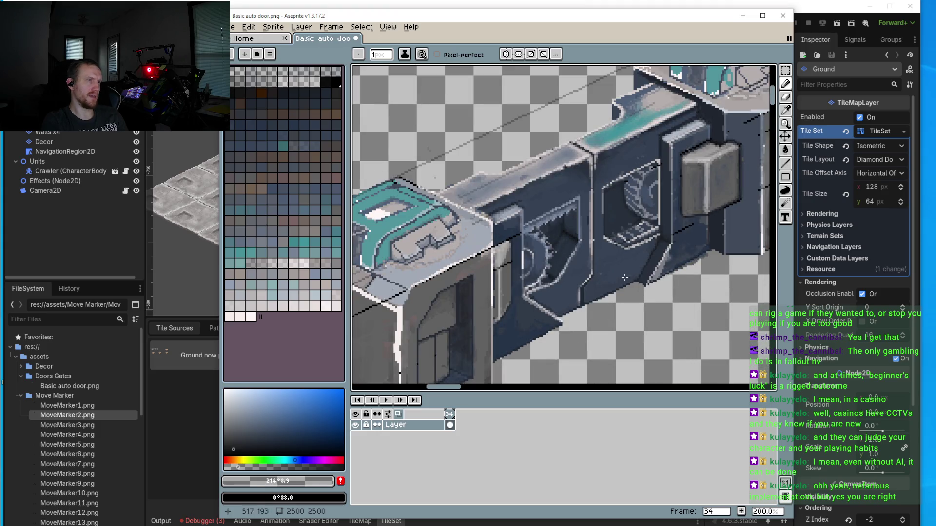
{"action": "scroll", "coordinate": [634, 223], "scroll_direction": "up", "scroll_amount": 3}
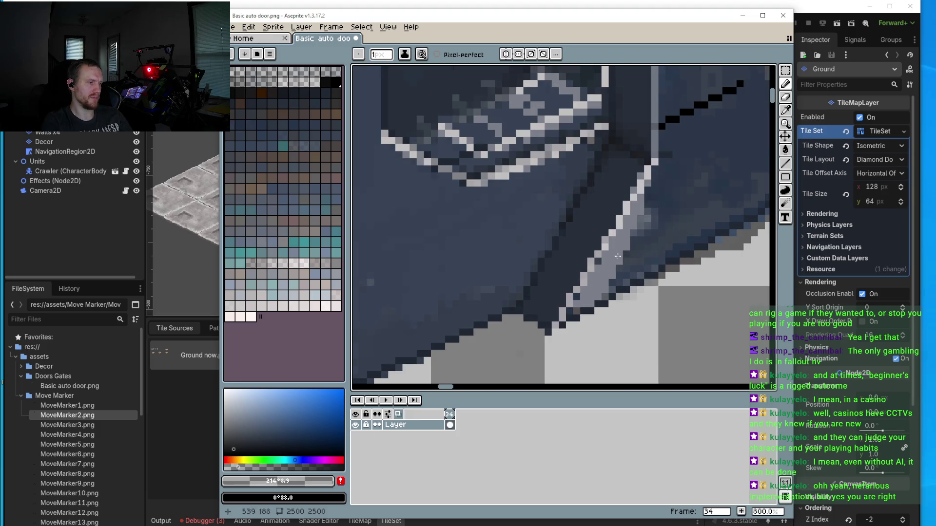
{"action": "key", "text": "i"}
Step: Paint the stray grey edge pixels with the door's dark blue #283647
{"action": "left_click", "coordinate": [664, 195]}
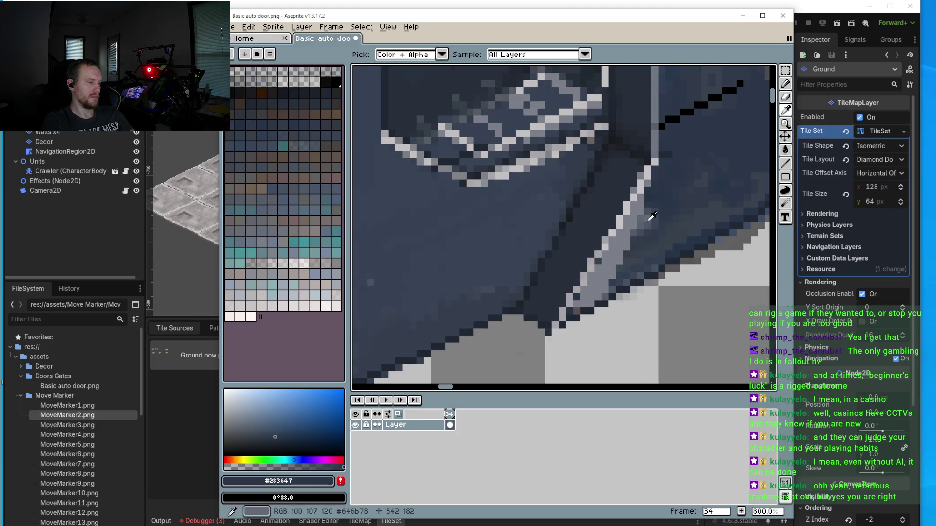
{"action": "key", "text": "b"}
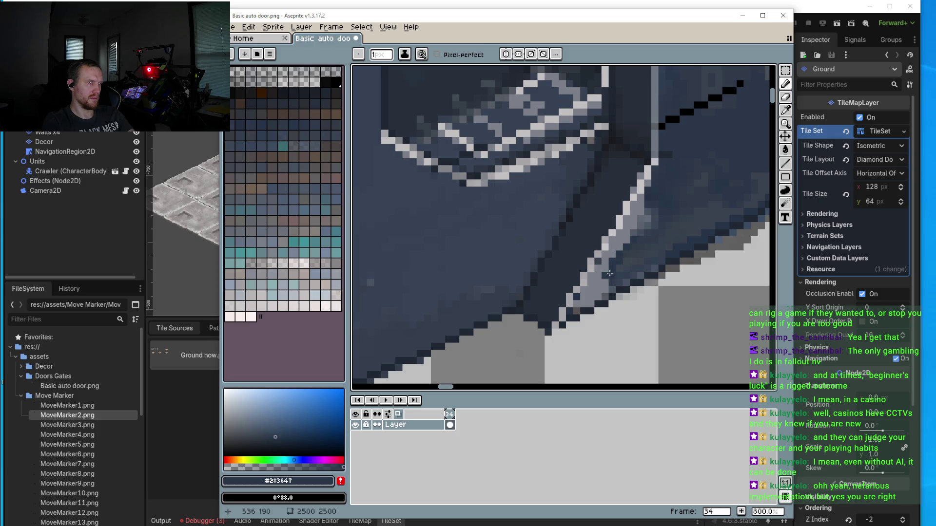
{"action": "left_click_drag", "start_coordinate": [629, 237], "coordinate": [610, 266]}
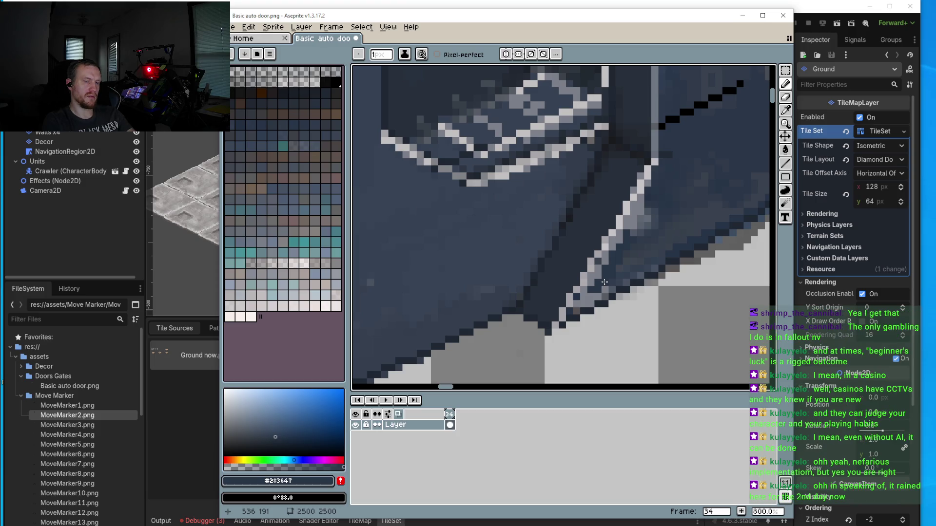
{"action": "scroll", "coordinate": [605, 282], "scroll_direction": "up", "scroll_amount": 1}
{"action": "left_click_drag", "start_coordinate": [592, 317], "coordinate": [586, 326]}
{"action": "scroll", "coordinate": [634, 244], "scroll_direction": "up", "scroll_amount": 1}
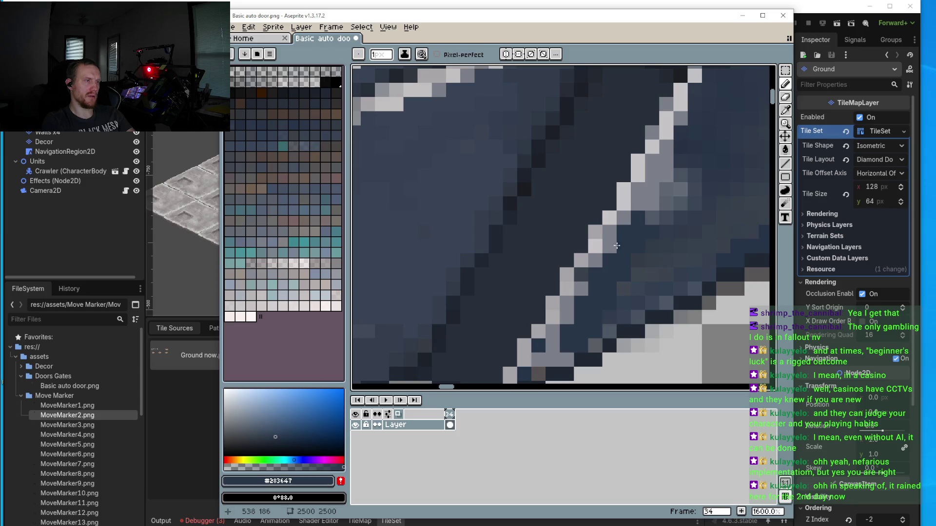
{"action": "mouse_move", "coordinate": [651, 222]}
{"action": "left_mouse_down"}
{"action": "mouse_move", "coordinate": [669, 162]}
{"action": "mouse_move", "coordinate": [639, 206]}
{"action": "left_mouse_up"}
{"action": "left_click_drag", "start_coordinate": [693, 174], "coordinate": [688, 185]}
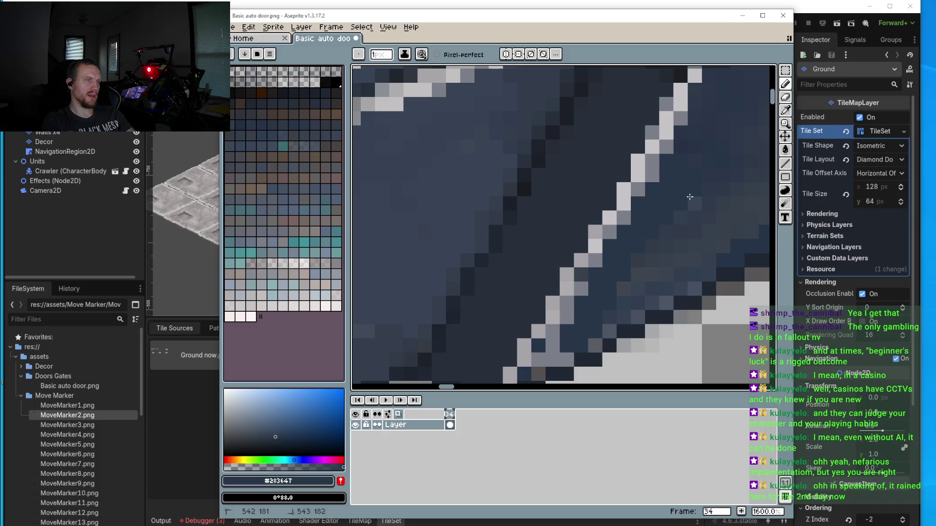
{"action": "scroll", "coordinate": [554, 291], "scroll_direction": "down", "scroll_amount": 3}
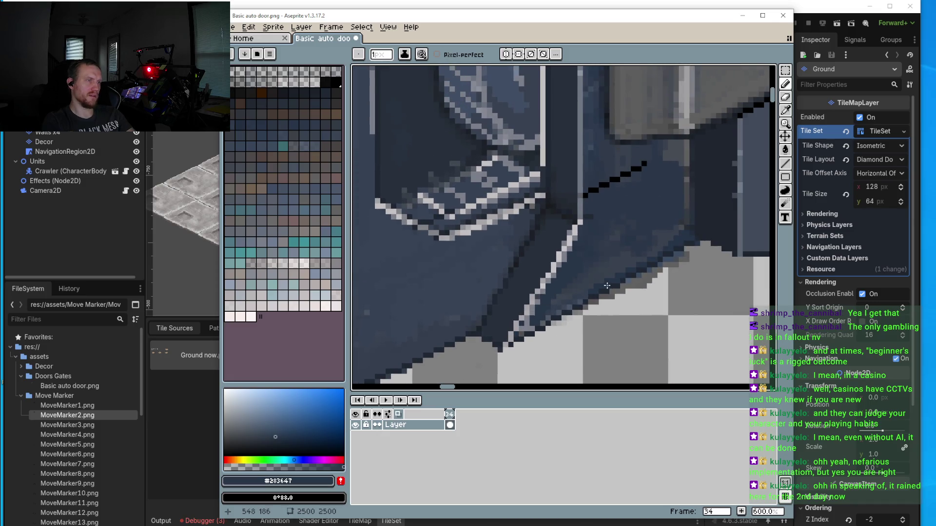
{"action": "scroll", "coordinate": [607, 286], "scroll_direction": "up", "scroll_amount": 3}
Step: Sample the door blues #38414c, #2a3748 and #2f3a4a, then settle on a translucent #283647
{"action": "left_click", "coordinate": [701, 199], "text": "alt"}
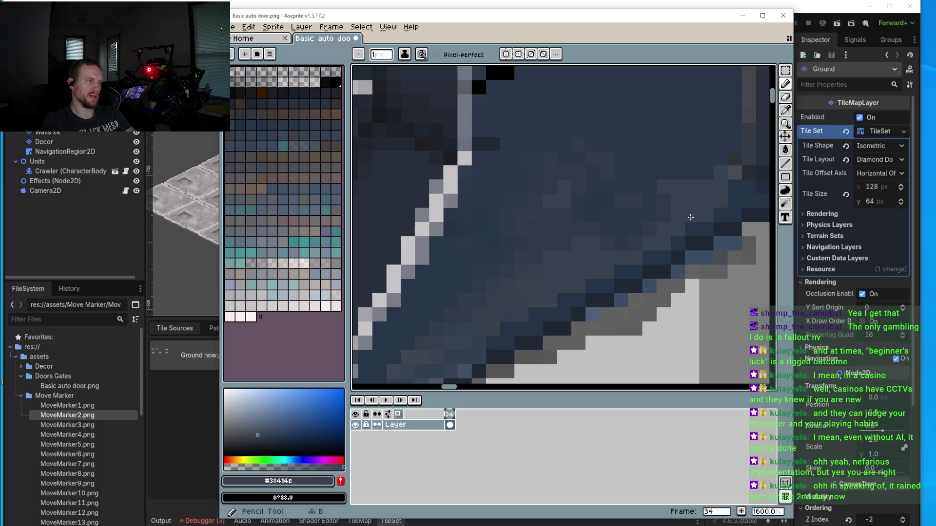
{"action": "left_click", "coordinate": [691, 178], "text": "alt"}
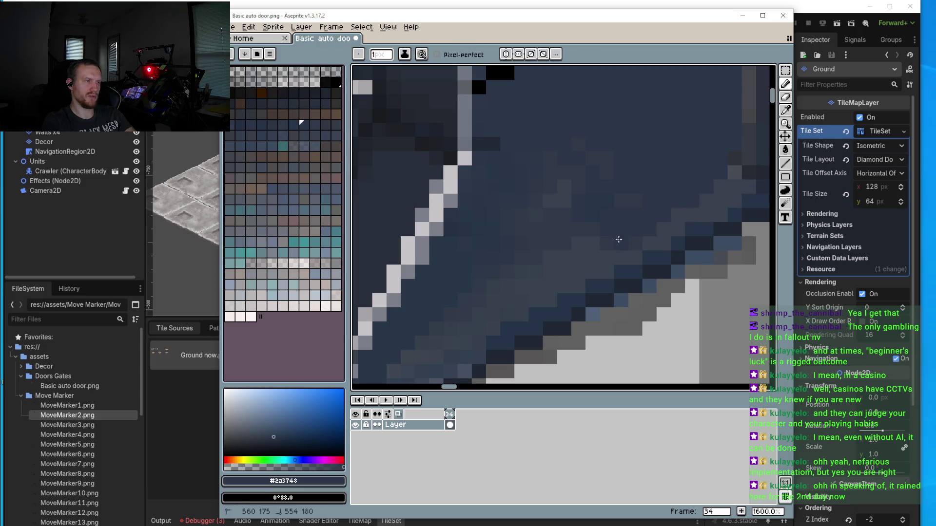
{"action": "left_click", "coordinate": [591, 223], "text": "alt"}
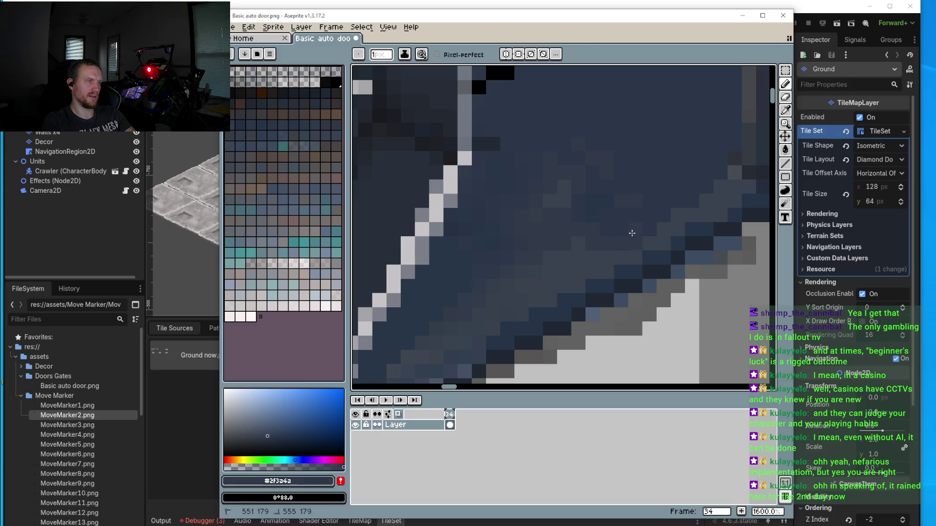
{"action": "scroll", "coordinate": [614, 242], "scroll_direction": "down", "scroll_amount": 5}
{"action": "scroll", "coordinate": [595, 219], "scroll_direction": "up", "scroll_amount": 5}
{"action": "left_click", "coordinate": [580, 202], "text": "alt"}
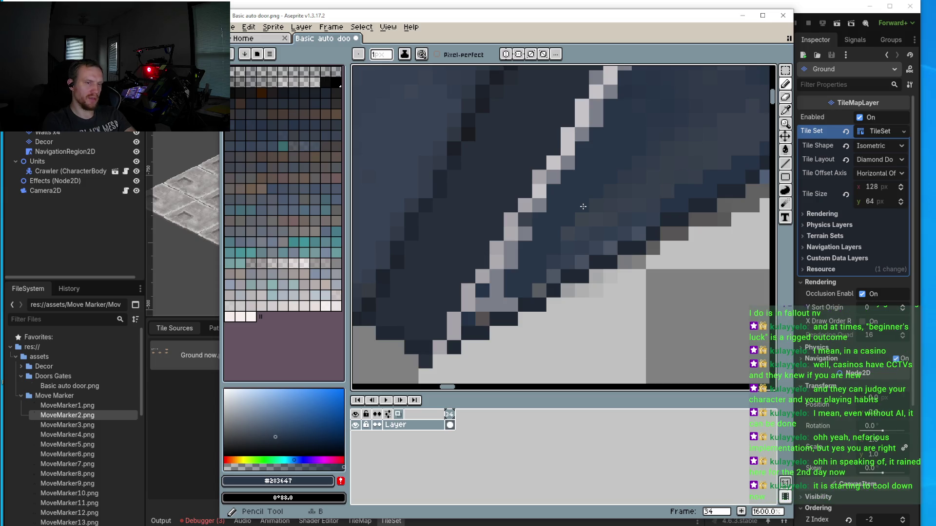
{"action": "left_click", "coordinate": [247, 467]}
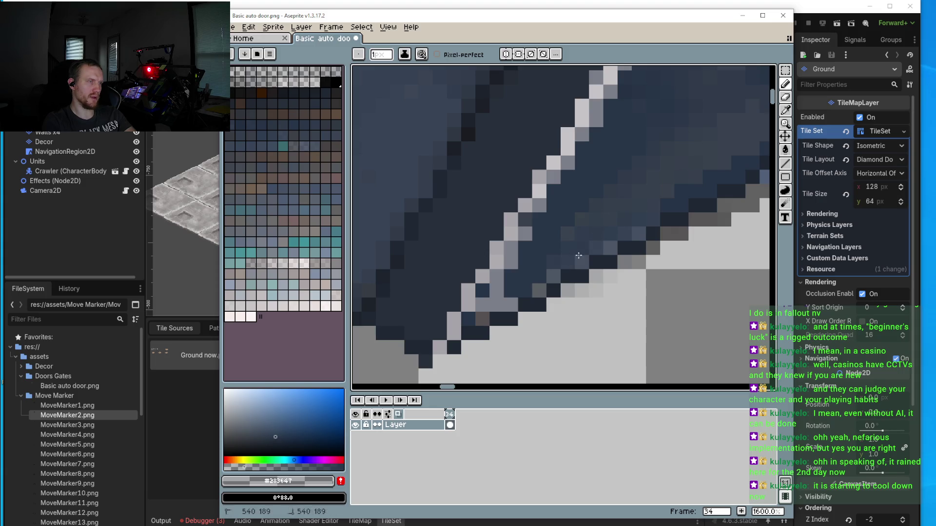
Step: Darken the light-grey pixels along the diagonal edge with the translucent blue
{"action": "mouse_move", "coordinate": [497, 277]}
{"action": "left_mouse_down"}
{"action": "mouse_move", "coordinate": [497, 298]}
{"action": "mouse_move", "coordinate": [510, 304]}
{"action": "mouse_move", "coordinate": [480, 313]}
{"action": "mouse_move", "coordinate": [512, 302]}
{"action": "mouse_move", "coordinate": [497, 277]}
{"action": "mouse_move", "coordinate": [513, 260]}
{"action": "left_mouse_up"}
{"action": "left_click", "coordinate": [497, 263]}
{"action": "left_click", "coordinate": [511, 252]}
{"action": "left_click", "coordinate": [525, 234]}
{"action": "left_click", "coordinate": [572, 166]}
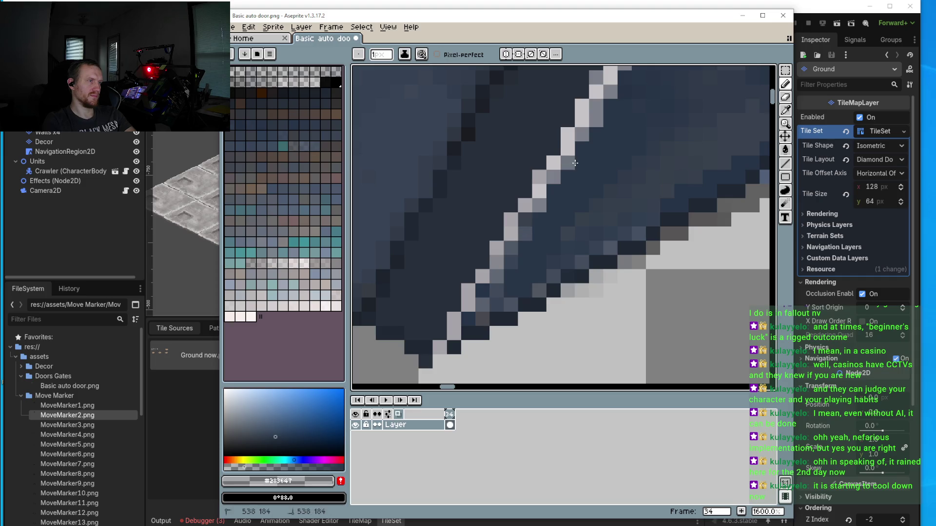
{"action": "left_click", "coordinate": [597, 120]}
Step: Darken the edge pixels below the highlight line on the door's lower diagonal edge
{"action": "scroll", "coordinate": [598, 154], "scroll_direction": "down", "scroll_amount": 5}
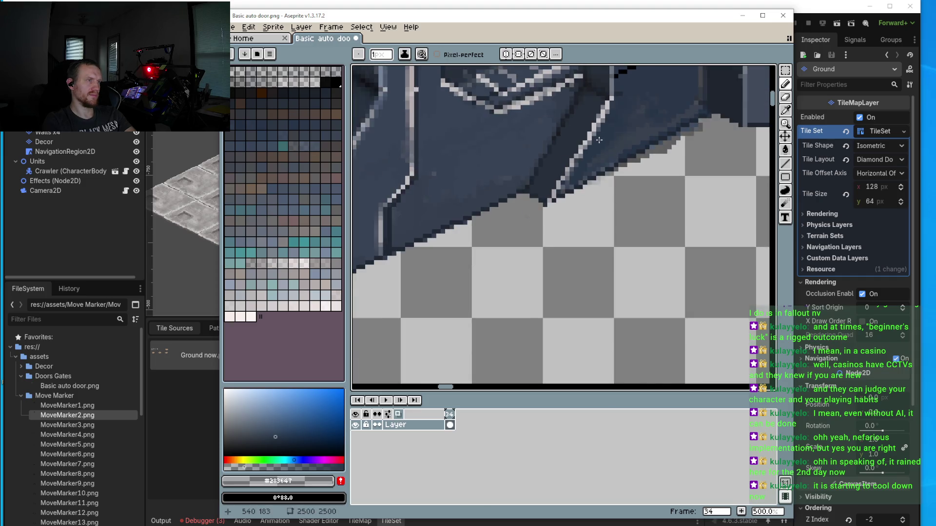
{"action": "left_click_drag", "start_coordinate": [618, 136], "coordinate": [591, 182]}
{"action": "scroll", "coordinate": [575, 212], "scroll_direction": "up", "scroll_amount": 8}
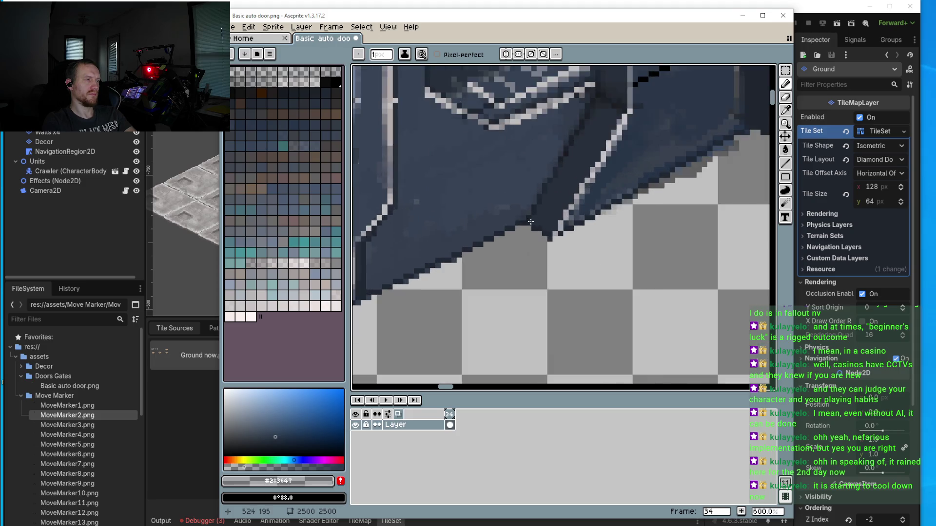
{"action": "left_click", "coordinate": [621, 160]}
{"action": "left_click", "coordinate": [606, 202]}
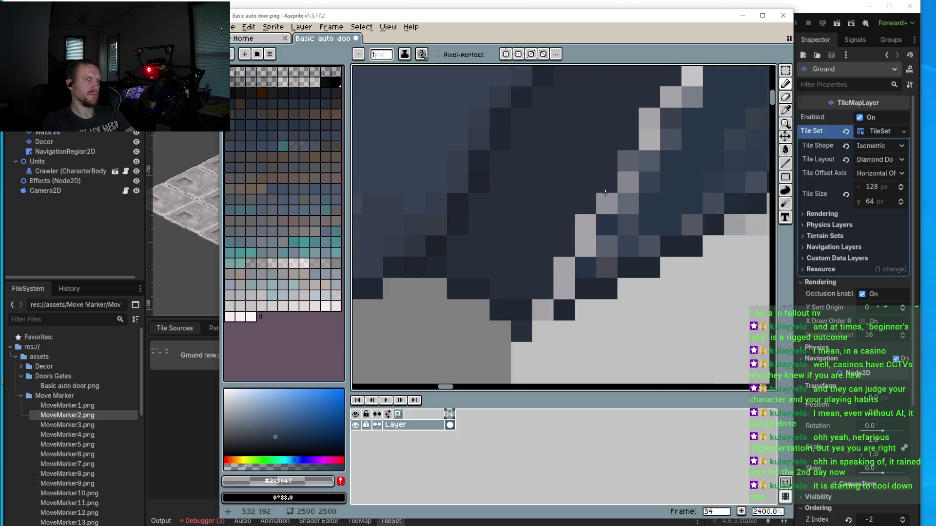
{"action": "left_click", "coordinate": [585, 224]}
{"action": "left_click", "coordinate": [585, 225]}
{"action": "left_click", "coordinate": [564, 267]}
{"action": "left_click", "coordinate": [564, 267]}
{"action": "left_click", "coordinate": [585, 246]}
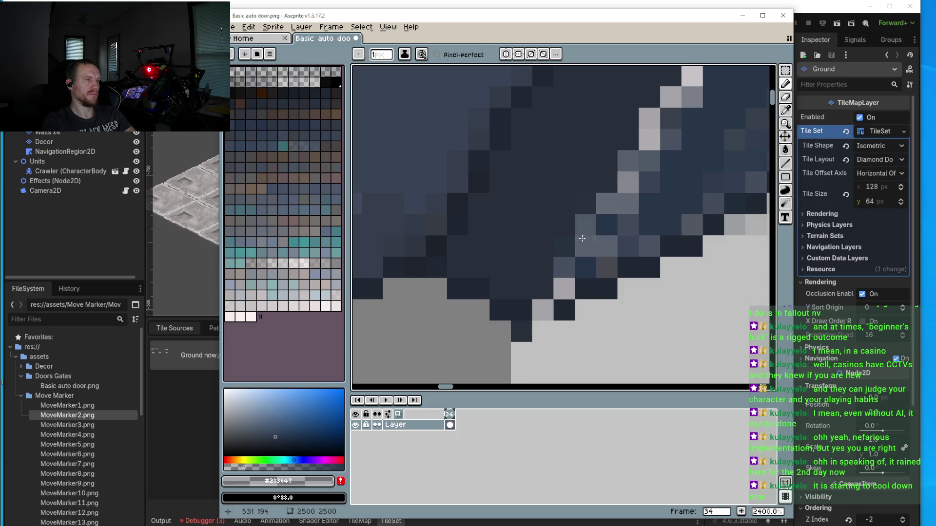
{"action": "left_click", "coordinate": [562, 281]}
{"action": "scroll", "coordinate": [562, 281], "scroll_direction": "down", "scroll_amount": 3}
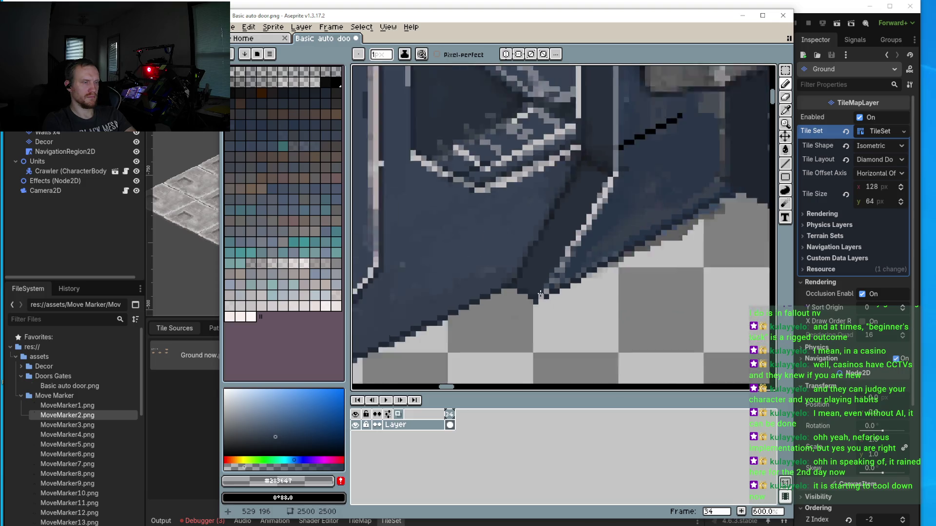
{"action": "scroll", "coordinate": [578, 267], "scroll_direction": "up", "scroll_amount": 2}
{"action": "scroll", "coordinate": [578, 267], "scroll_direction": "down", "scroll_amount": 3}
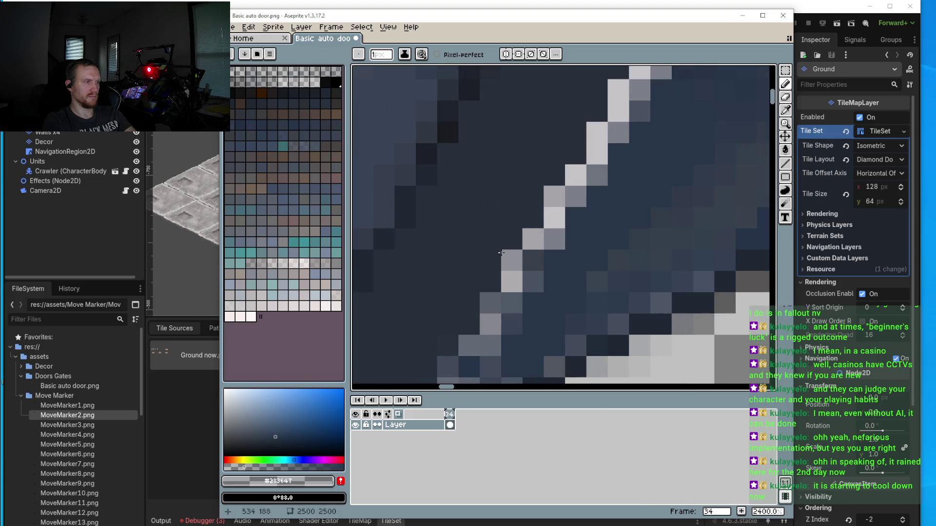
{"action": "scroll", "coordinate": [539, 229], "scroll_direction": "down", "scroll_amount": 1}
{"action": "scroll", "coordinate": [539, 229], "scroll_direction": "up", "scroll_amount": 1}
{"action": "scroll", "coordinate": [619, 204], "scroll_direction": "down", "scroll_amount": 1}
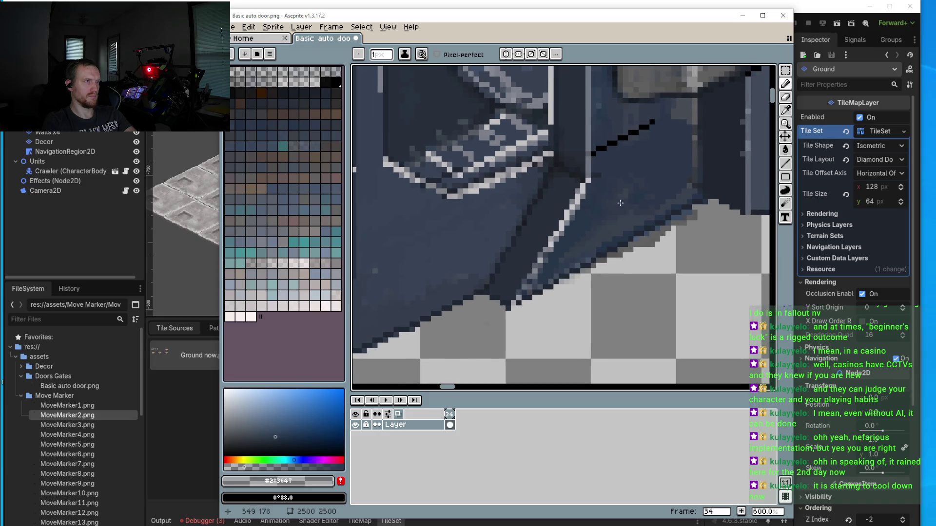
{"action": "scroll", "coordinate": [537, 266], "scroll_direction": "up", "scroll_amount": 4}
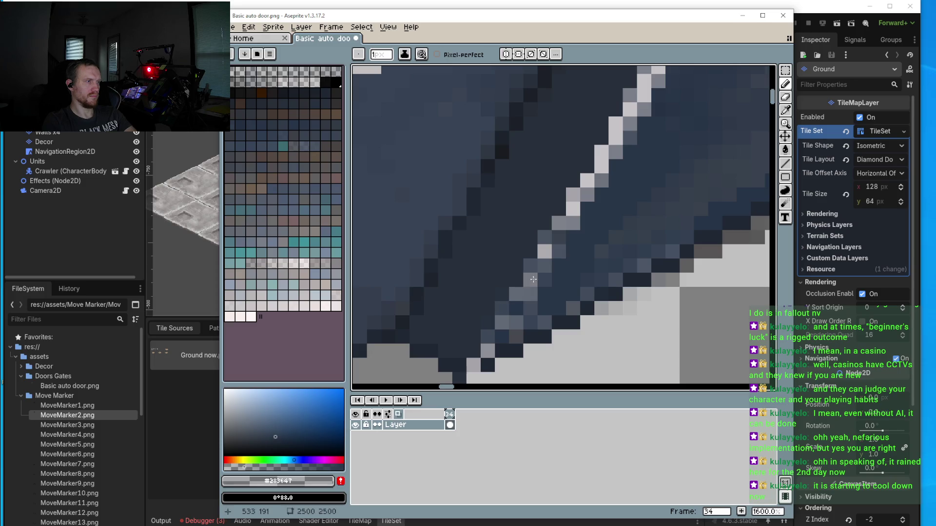
Step: Sample the highlight line's light grey #c7c4c8 and return to the Pencil
{"action": "key", "text": "i"}
{"action": "left_click", "coordinate": [592, 178]}
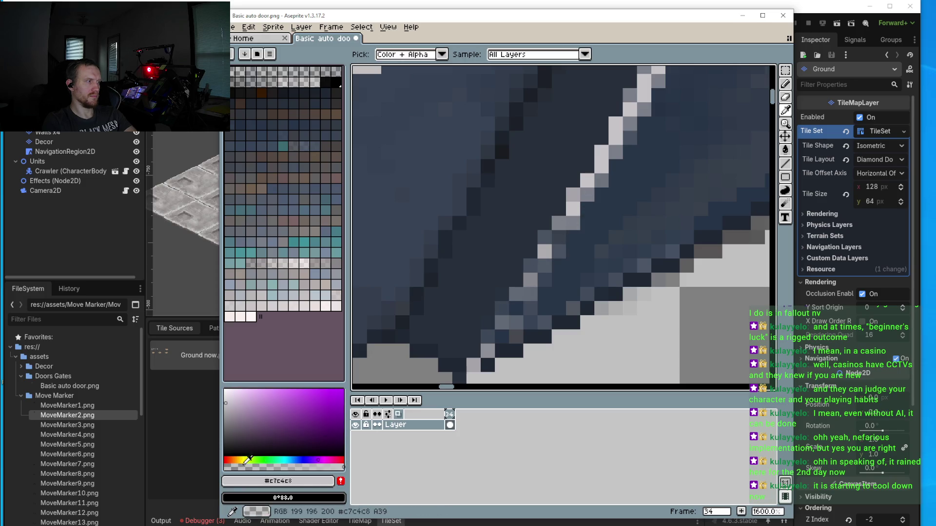
{"action": "key", "text": "b"}
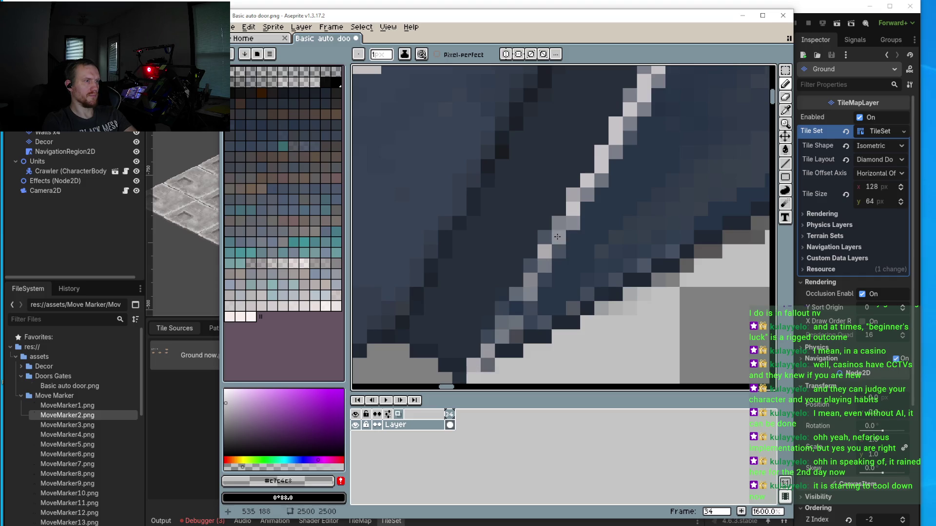
{"action": "scroll", "coordinate": [564, 229], "scroll_direction": "down", "scroll_amount": 3}
{"action": "scroll", "coordinate": [564, 232], "scroll_direction": "down", "scroll_amount": 1}
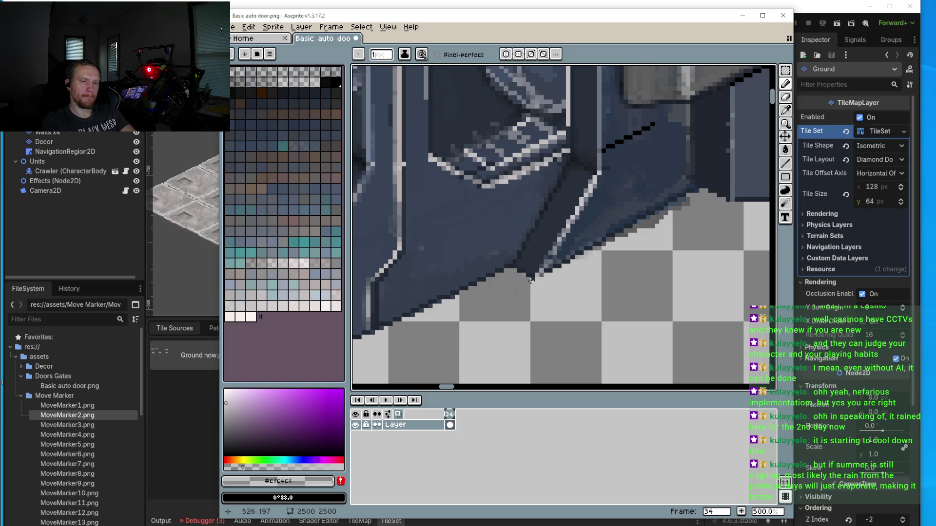
{"action": "scroll", "coordinate": [477, 288], "scroll_direction": "down", "scroll_amount": 3}
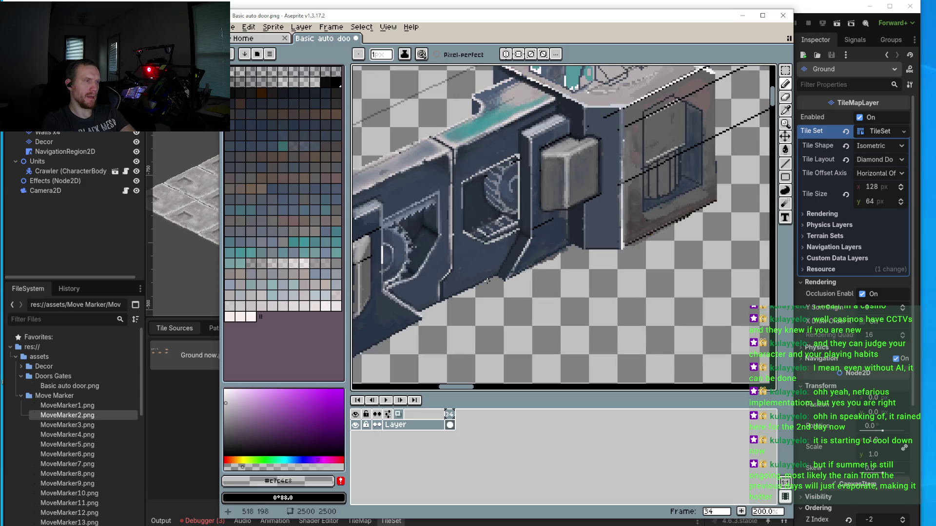
Step: Paint a light-grey highlight line down the door frame column
{"action": "scroll", "coordinate": [545, 197], "scroll_direction": "up", "scroll_amount": 8}
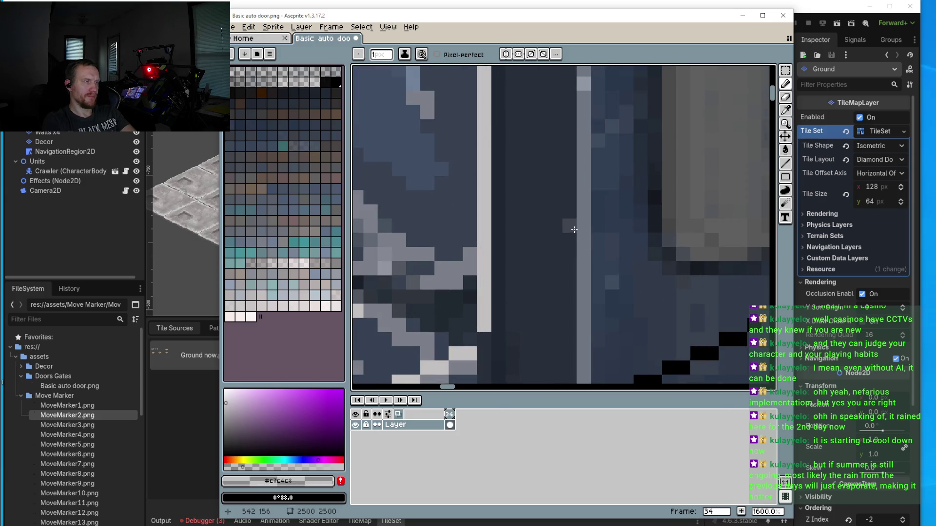
{"action": "mouse_move", "coordinate": [562, 288]}
{"action": "left_mouse_down"}
{"action": "mouse_move", "coordinate": [568, 283]}
{"action": "mouse_move", "coordinate": [569, 341]}
{"action": "mouse_move", "coordinate": [589, 294]}
{"action": "mouse_move", "coordinate": [584, 336]}
{"action": "mouse_move", "coordinate": [584, 282]}
{"action": "mouse_move", "coordinate": [598, 251]}
{"action": "mouse_move", "coordinate": [598, 317]}
{"action": "left_mouse_up"}
{"action": "left_click_drag", "start_coordinate": [589, 313], "coordinate": [584, 198]}
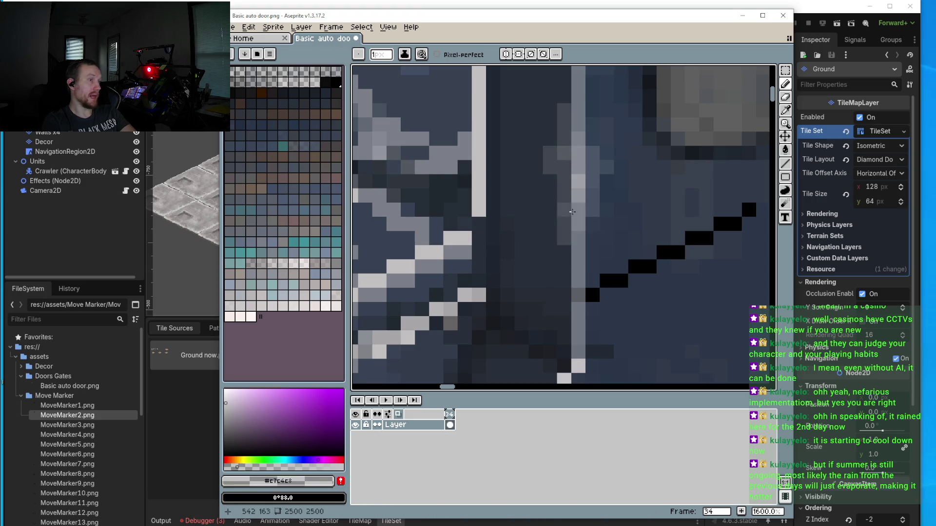
{"action": "mouse_move", "coordinate": [592, 196]}
{"action": "left_mouse_down"}
{"action": "mouse_move", "coordinate": [583, 280]}
{"action": "mouse_move", "coordinate": [598, 236]}
{"action": "left_mouse_up"}
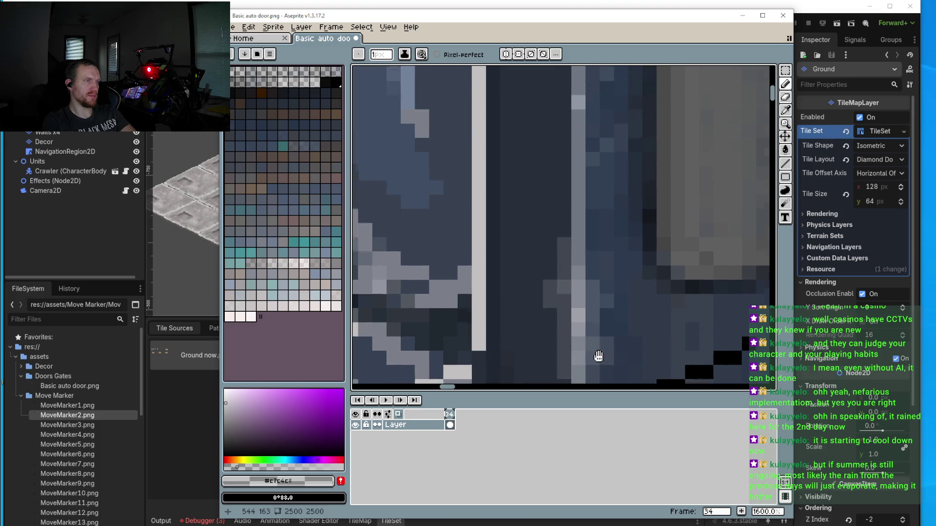
{"action": "scroll", "coordinate": [589, 283], "scroll_direction": "down", "scroll_amount": 4}
{"action": "scroll", "coordinate": [589, 283], "scroll_direction": "up", "scroll_amount": 2}
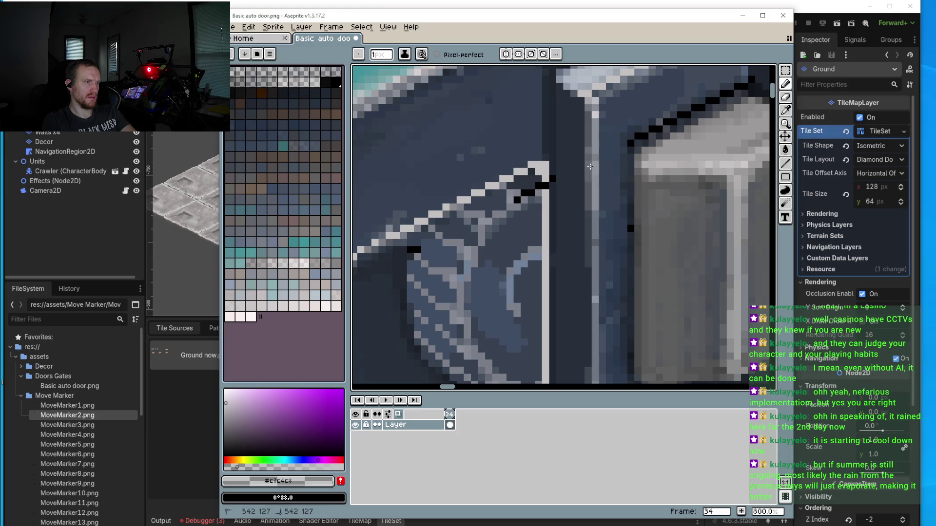
{"action": "left_click_drag", "start_coordinate": [596, 137], "coordinate": [599, 167]}
{"action": "scroll", "coordinate": [633, 210], "scroll_direction": "up", "scroll_amount": 2}
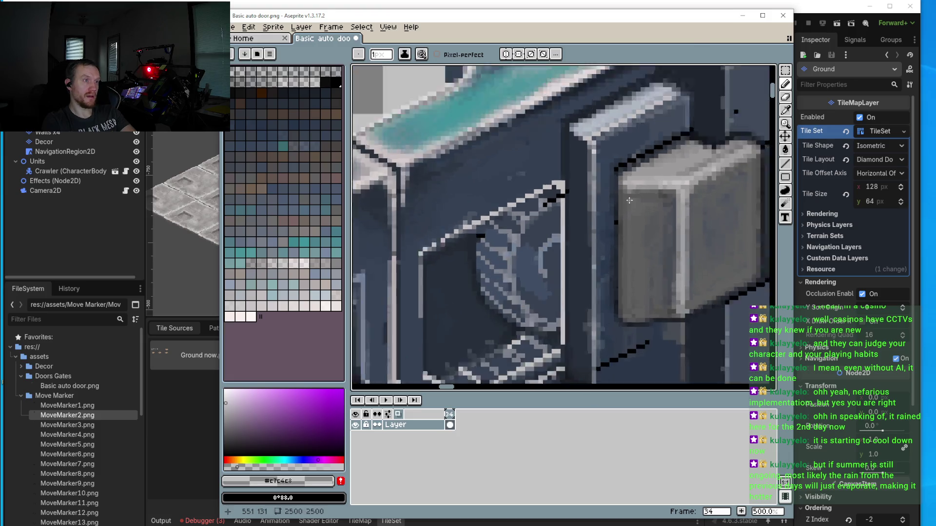
Step: Sample the box's light grey at reduced opacity for the Pencil
{"action": "key", "text": "i"}
{"action": "left_click", "coordinate": [652, 215]}
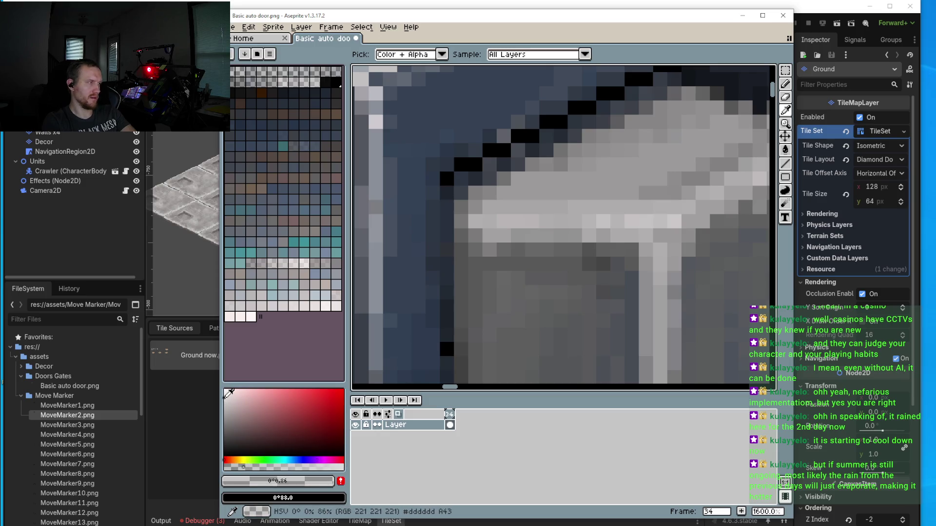
{"action": "left_click_drag", "start_coordinate": [269, 467], "coordinate": [243, 467]}
{"action": "key", "text": "b"}
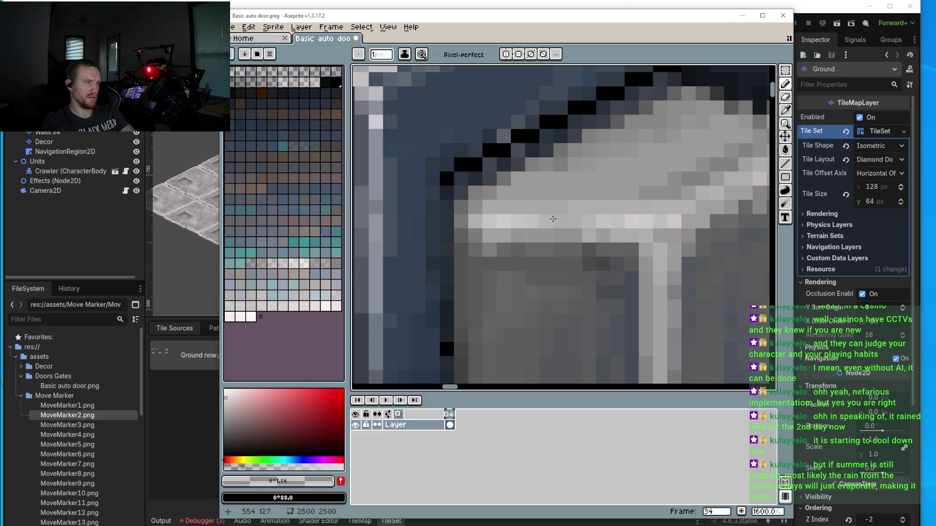
Step: Lighten the highlight pixels along the grey box's top edge
{"action": "scroll", "coordinate": [539, 213], "scroll_direction": "right", "scroll_amount": 2}
{"action": "left_click", "coordinate": [649, 216]}
{"action": "left_click", "coordinate": [638, 228]}
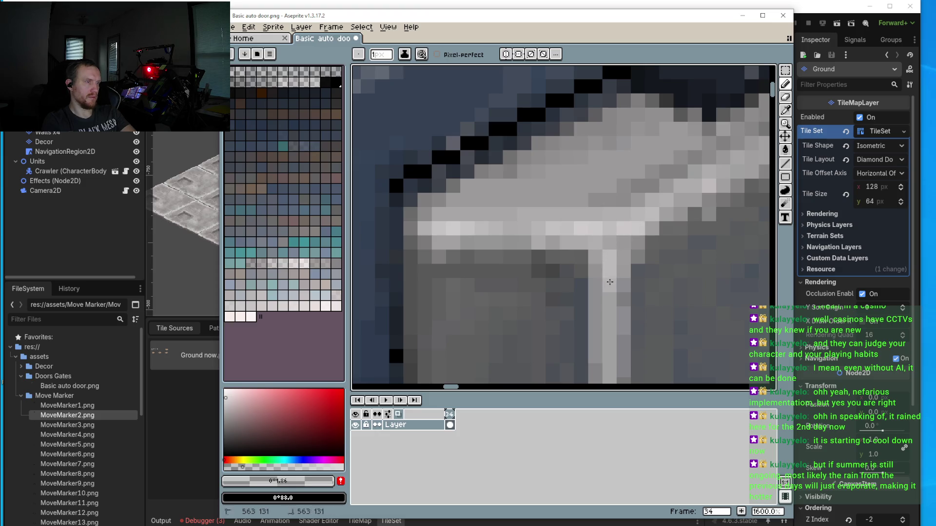
{"action": "scroll", "coordinate": [603, 280], "scroll_direction": "down", "scroll_amount": 3}
{"action": "scroll", "coordinate": [602, 280], "scroll_direction": "up", "scroll_amount": 2}
{"action": "scroll", "coordinate": [585, 268], "scroll_direction": "down", "scroll_amount": 3}
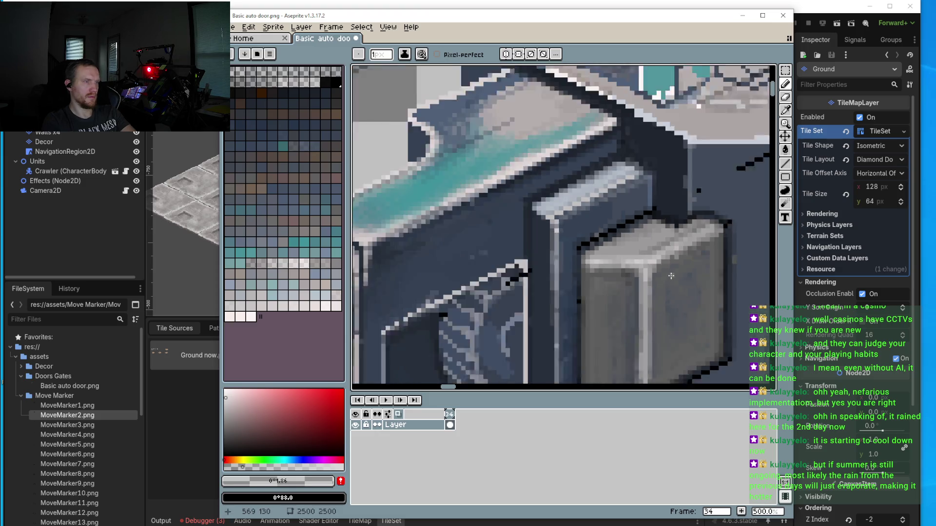
{"action": "scroll", "coordinate": [636, 238], "scroll_direction": "up", "scroll_amount": 2}
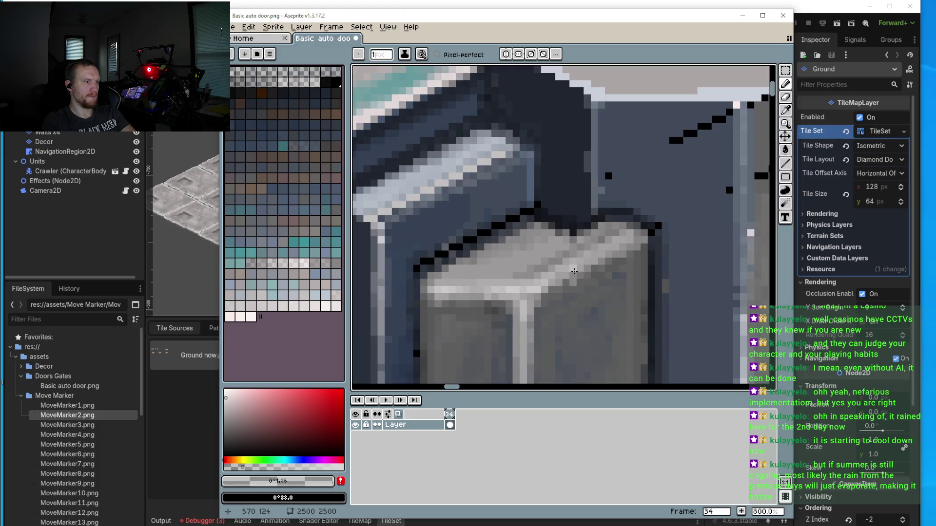
{"action": "scroll", "coordinate": [636, 238], "scroll_direction": "up", "scroll_amount": 2}
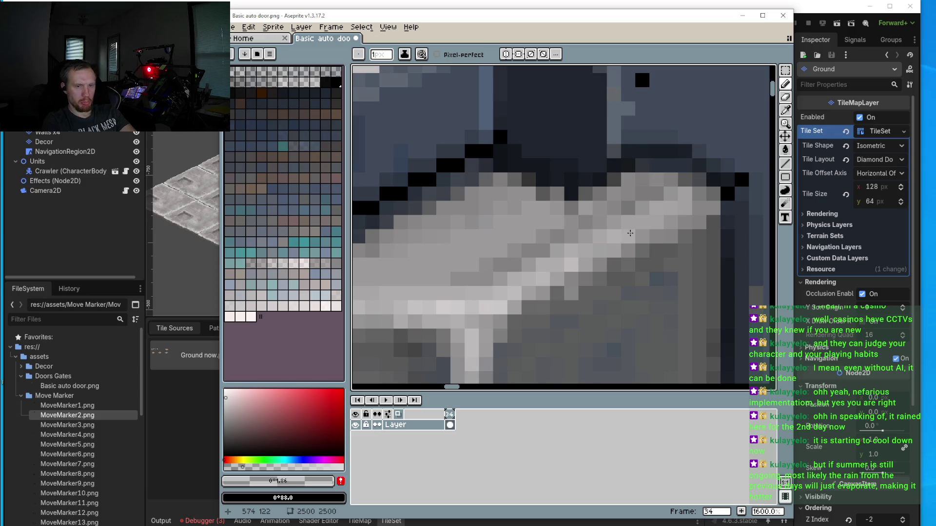
{"action": "scroll", "coordinate": [630, 233], "scroll_direction": "up", "scroll_amount": 1}
{"action": "scroll", "coordinate": [687, 196], "scroll_direction": "down", "scroll_amount": 1}
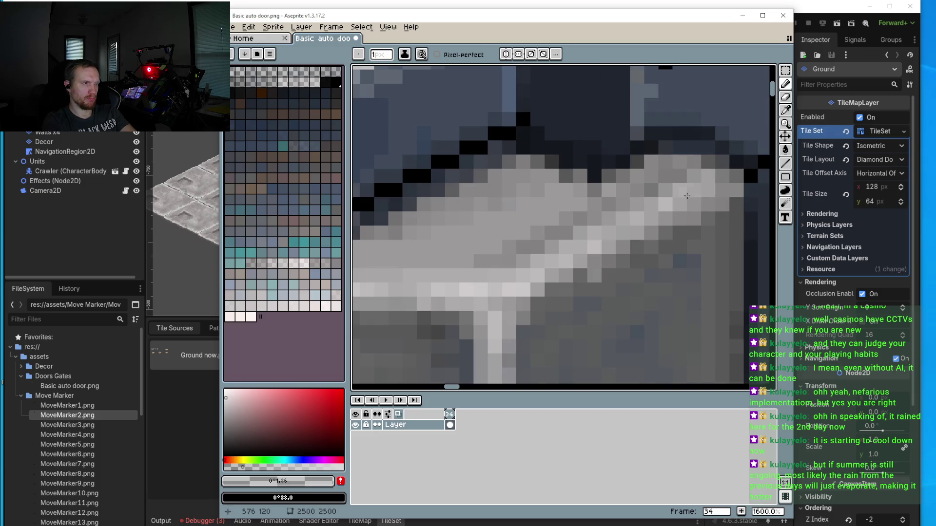
{"action": "left_click", "coordinate": [706, 177]}
{"action": "left_click", "coordinate": [653, 218]}
{"action": "left_click", "coordinate": [611, 242]}
Step: Lighten a row of pixels along the grey box's bottom edge
{"action": "left_click_drag", "start_coordinate": [570, 287], "coordinate": [584, 216]}
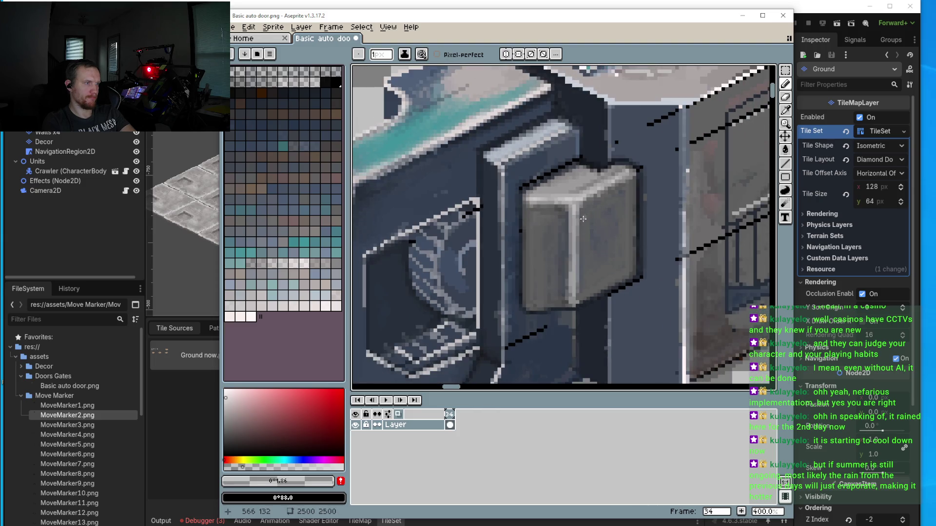
{"action": "scroll", "coordinate": [565, 287], "scroll_direction": "down", "scroll_amount": 2}
{"action": "scroll", "coordinate": [566, 287], "scroll_direction": "up", "scroll_amount": 7}
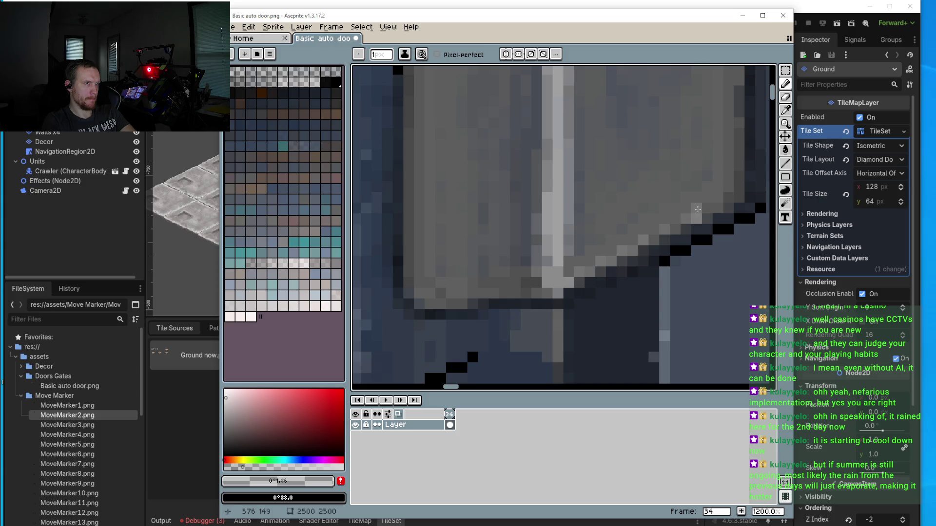
{"action": "mouse_move", "coordinate": [561, 293]}
{"action": "left_mouse_down"}
{"action": "mouse_move", "coordinate": [432, 304]}
{"action": "mouse_move", "coordinate": [453, 293]}
{"action": "left_mouse_up"}
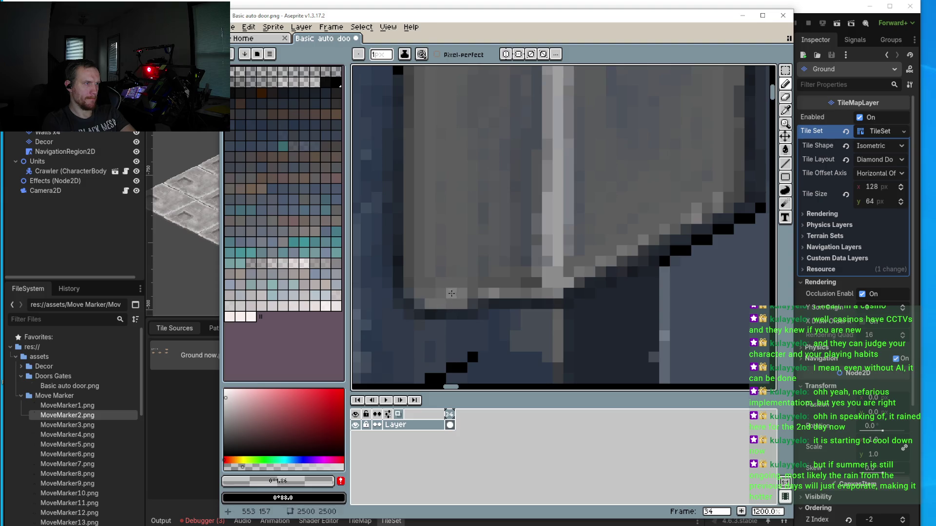
{"action": "scroll", "coordinate": [419, 290], "scroll_direction": "down", "scroll_amount": 5}
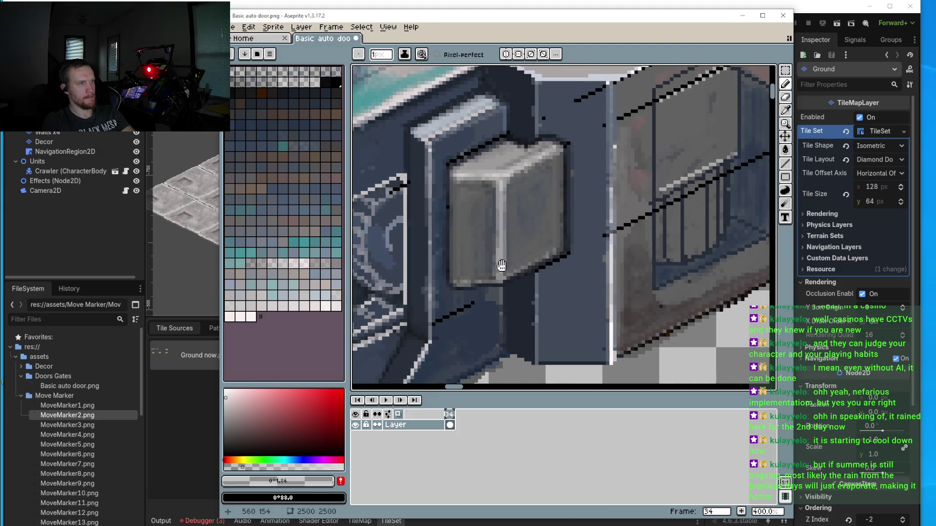
Step: Sample the dark translucent outline colour and draw a short straight line along the box's left edge
{"action": "scroll", "coordinate": [510, 180], "scroll_direction": "up", "scroll_amount": 5}
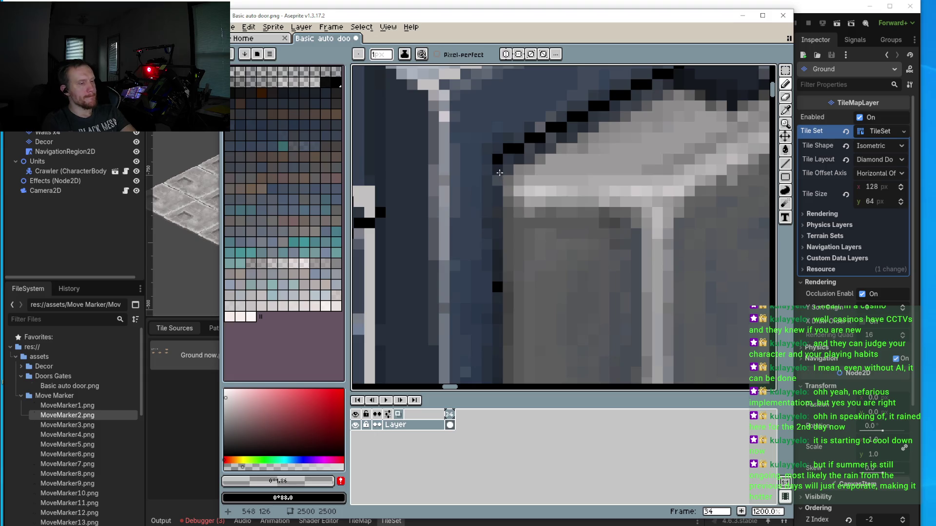
{"action": "key", "text": "i"}
{"action": "left_click", "coordinate": [508, 141]}
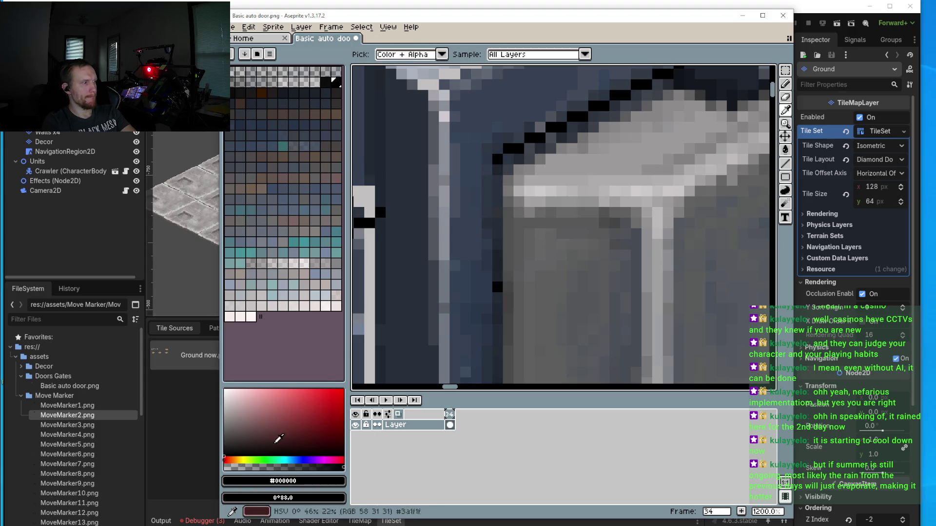
{"action": "key", "text": "b"}
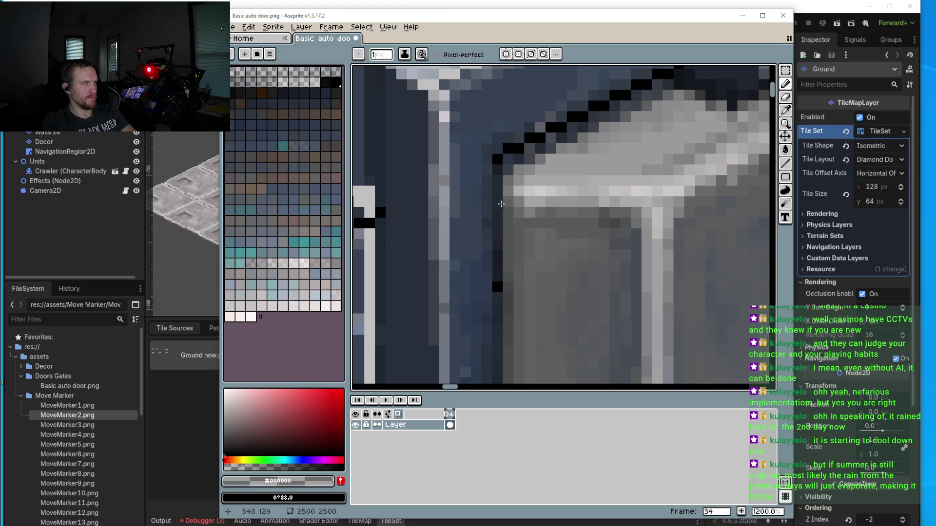
{"action": "scroll", "coordinate": [492, 195], "scroll_direction": "down", "scroll_amount": 3}
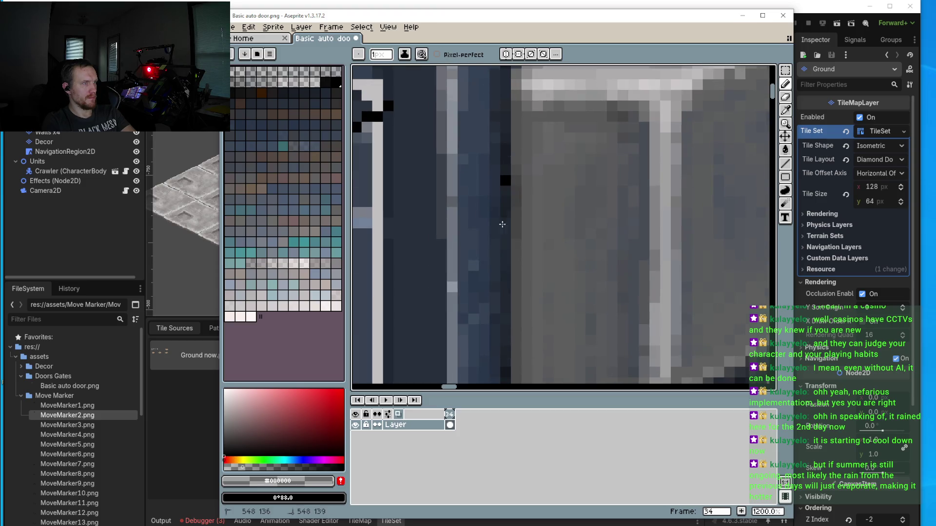
{"action": "scroll", "coordinate": [502, 249], "scroll_direction": "down", "scroll_amount": 4}
{"action": "scroll", "coordinate": [488, 258], "scroll_direction": "up", "scroll_amount": 3}
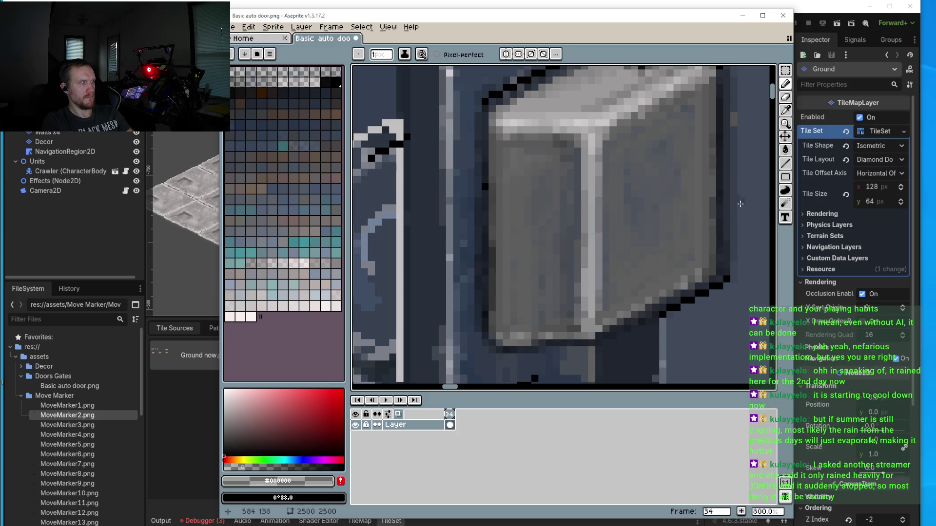
{"action": "key", "text": "l"}
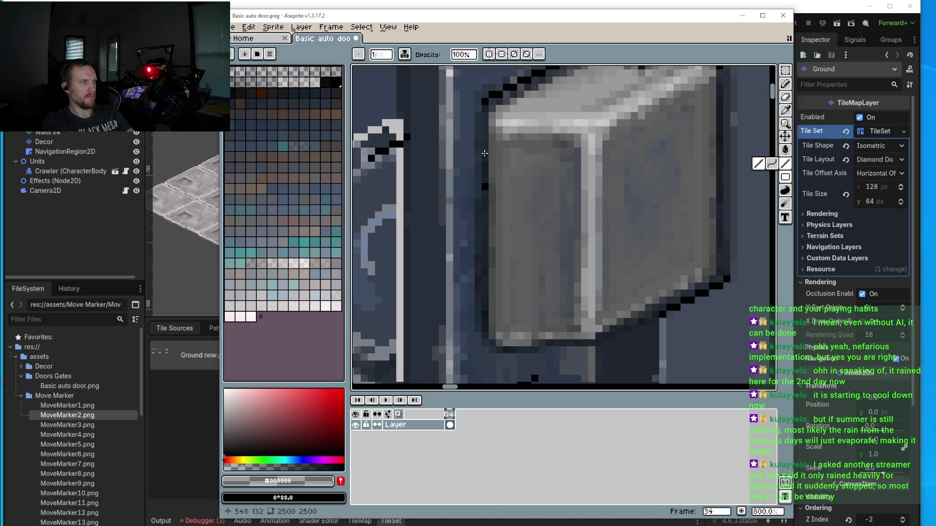
{"action": "left_click_drag", "start_coordinate": [485, 250], "coordinate": [485, 269]}
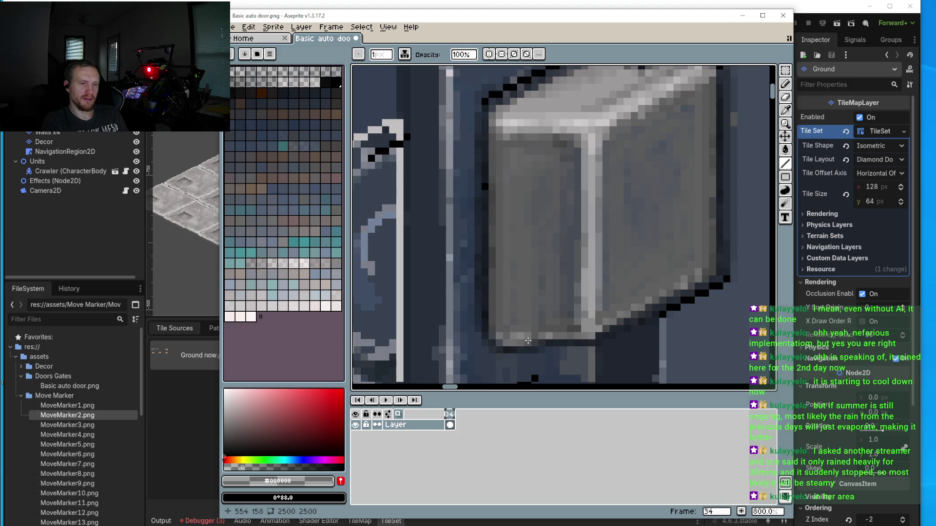
{"action": "scroll", "coordinate": [536, 343], "scroll_direction": "down", "scroll_amount": 4}
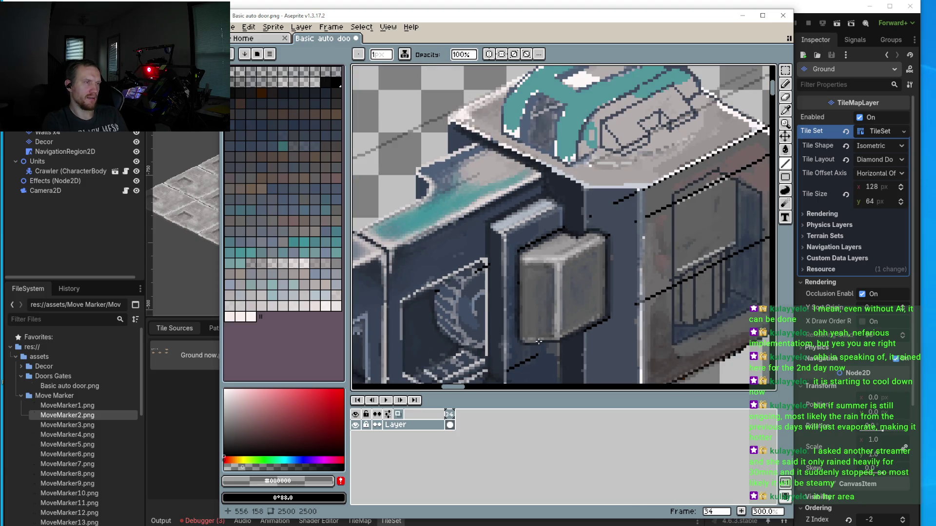
Step: Zoom in on the box's outline and sample solid black for the Pencil
{"action": "scroll", "coordinate": [511, 320], "scroll_direction": "up", "scroll_amount": 9}
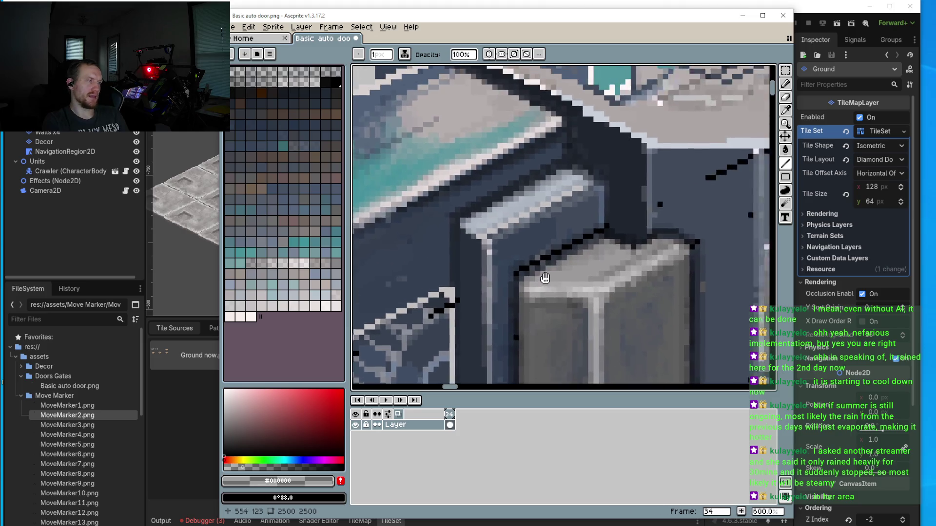
{"action": "left_click_drag", "start_coordinate": [574, 258], "coordinate": [539, 216]}
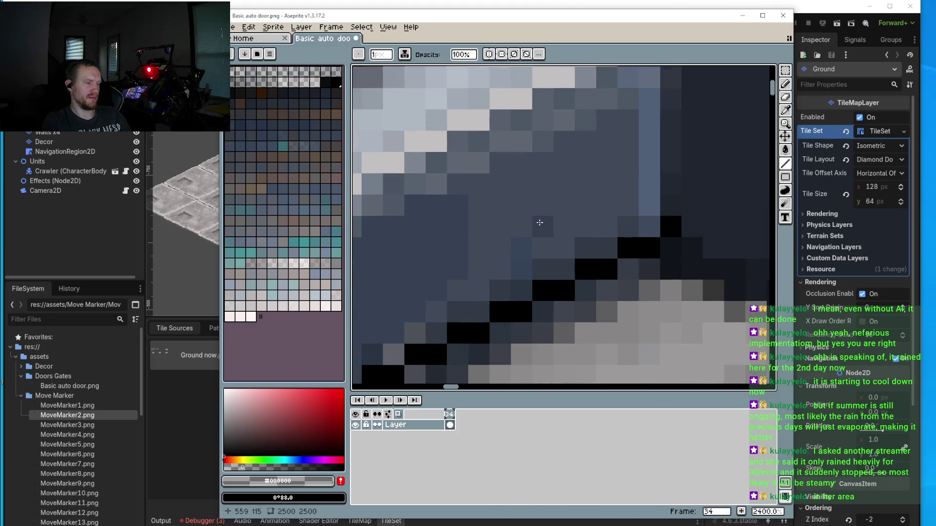
{"action": "key", "text": "i"}
{"action": "left_click", "coordinate": [626, 253]}
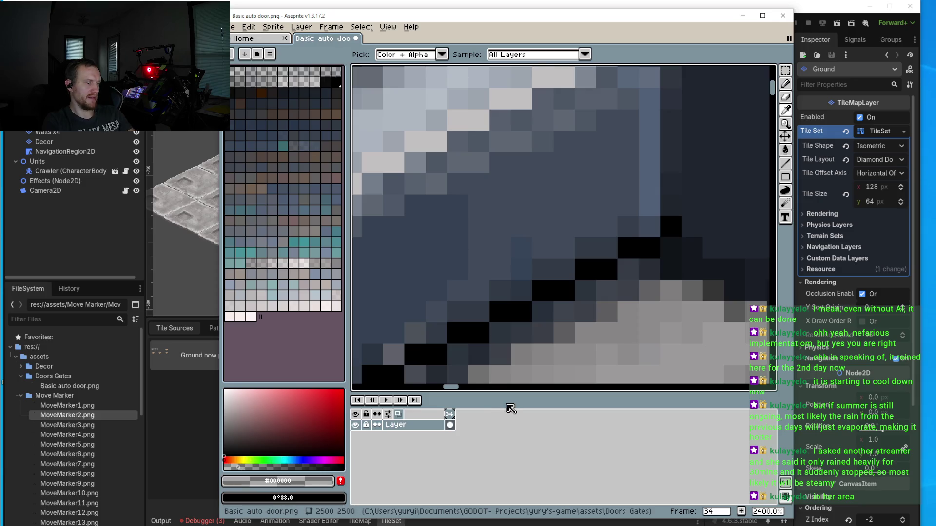
{"action": "key", "text": "b"}
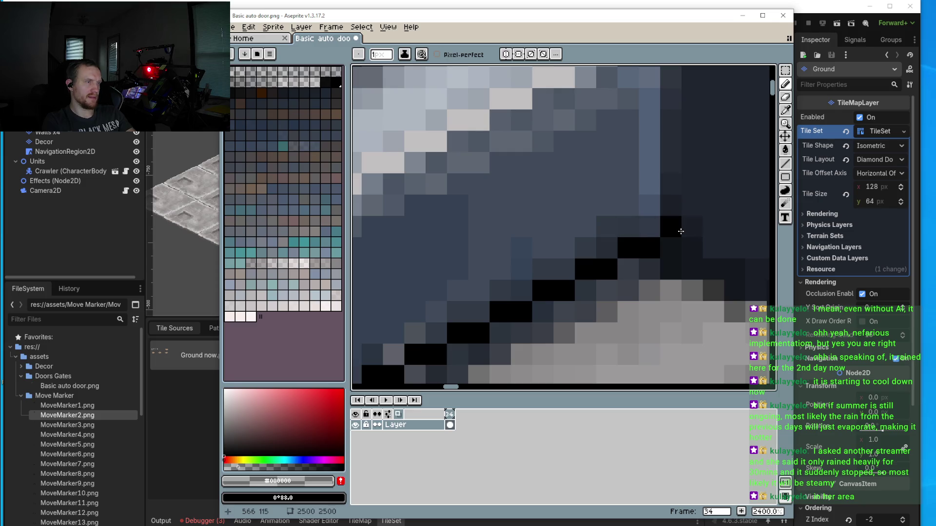
Step: Blacken the pixels on the box outline and along the door's diagonal edge
{"action": "left_click", "coordinate": [479, 291]}
{"action": "left_click", "coordinate": [522, 269]}
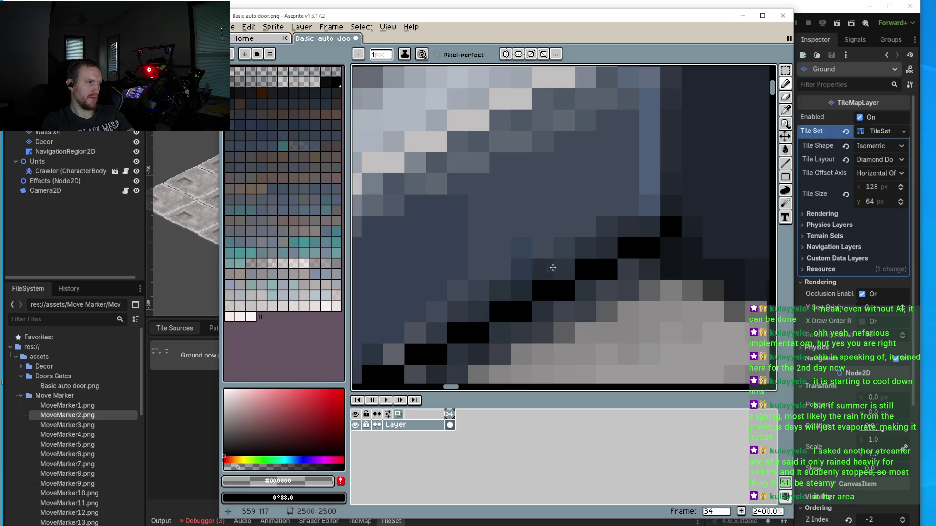
{"action": "scroll", "coordinate": [515, 253], "scroll_direction": "down", "scroll_amount": 2}
{"action": "scroll", "coordinate": [514, 253], "scroll_direction": "left", "scroll_amount": 2}
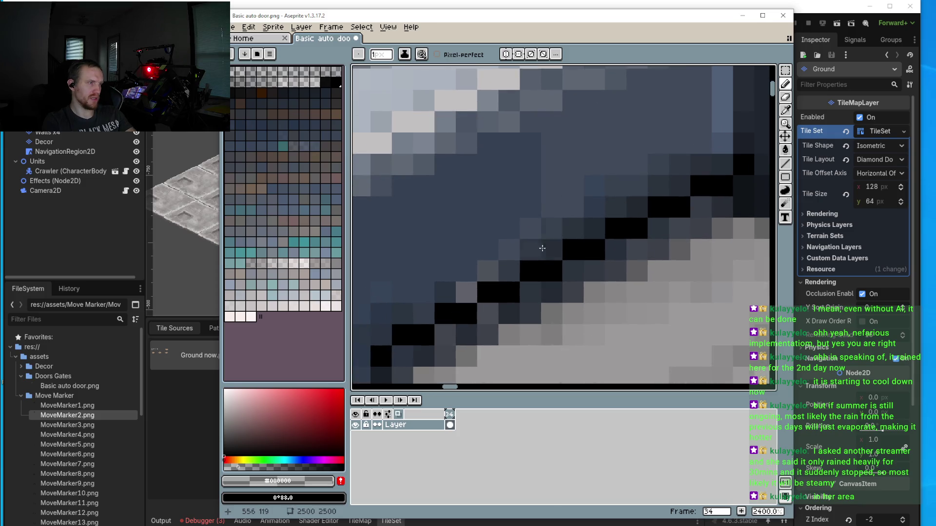
{"action": "left_click", "coordinate": [471, 292]}
{"action": "left_click", "coordinate": [466, 271]}
{"action": "left_click", "coordinate": [488, 271]}
{"action": "left_click", "coordinate": [508, 250]}
{"action": "left_click", "coordinate": [489, 250]}
{"action": "left_click", "coordinate": [424, 293]}
{"action": "left_click", "coordinate": [402, 292]}
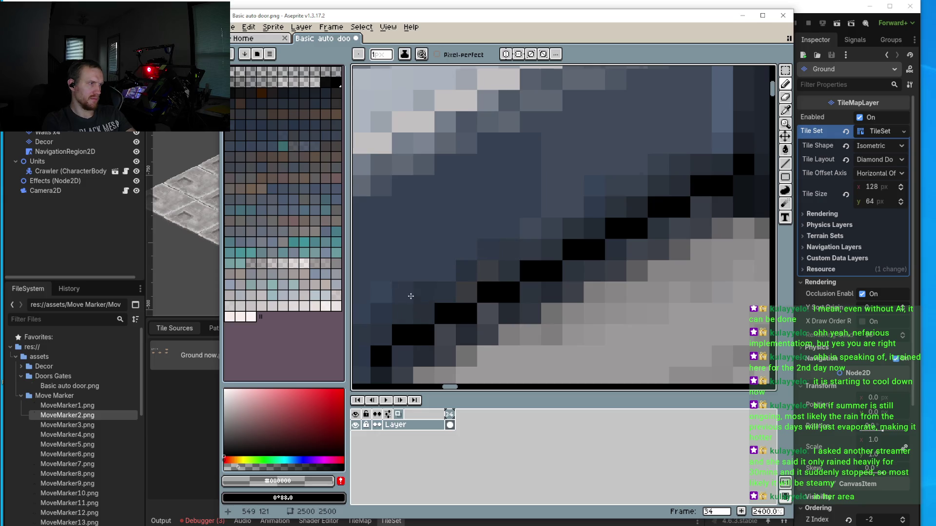
{"action": "scroll", "coordinate": [439, 302], "scroll_direction": "down", "scroll_amount": 1}
{"action": "scroll", "coordinate": [439, 303], "scroll_direction": "left", "scroll_amount": 1}
{"action": "left_click", "coordinate": [463, 298]}
{"action": "left_click", "coordinate": [466, 303]}
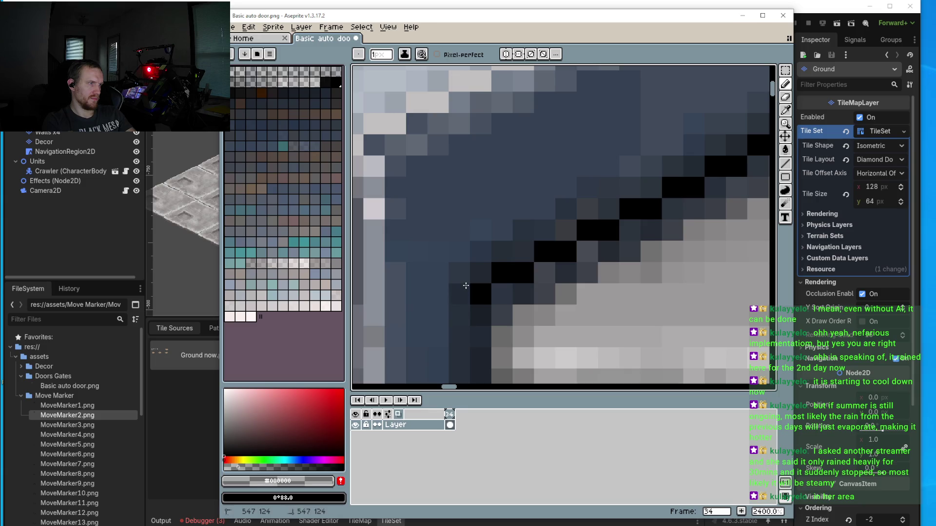
Step: Blacken the remaining grey pixels on the black diagonal outline
{"action": "scroll", "coordinate": [488, 300], "scroll_direction": "down", "scroll_amount": 4}
{"action": "scroll", "coordinate": [507, 296], "scroll_direction": "up", "scroll_amount": 1}
{"action": "scroll", "coordinate": [508, 296], "scroll_direction": "up", "scroll_amount": 1}
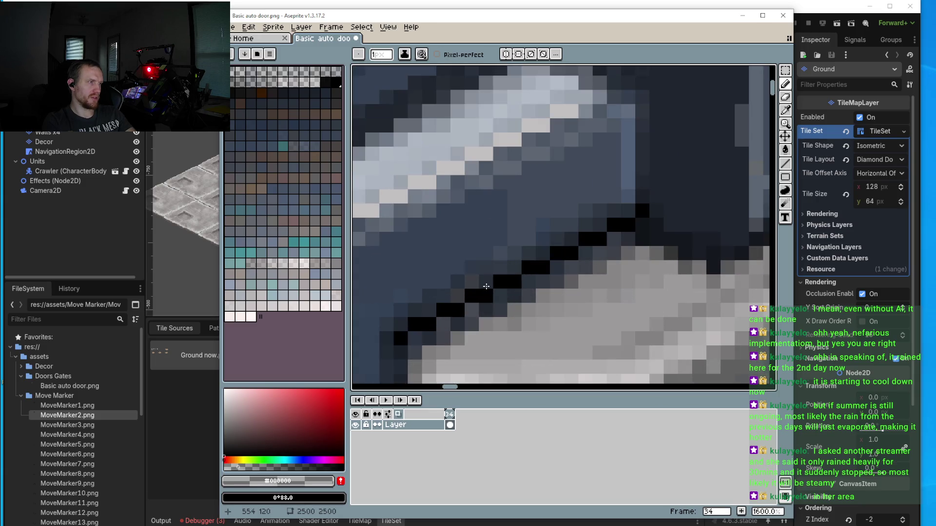
{"action": "left_click", "coordinate": [454, 298]}
{"action": "left_click", "coordinate": [515, 267]}
{"action": "left_click", "coordinate": [532, 245]}
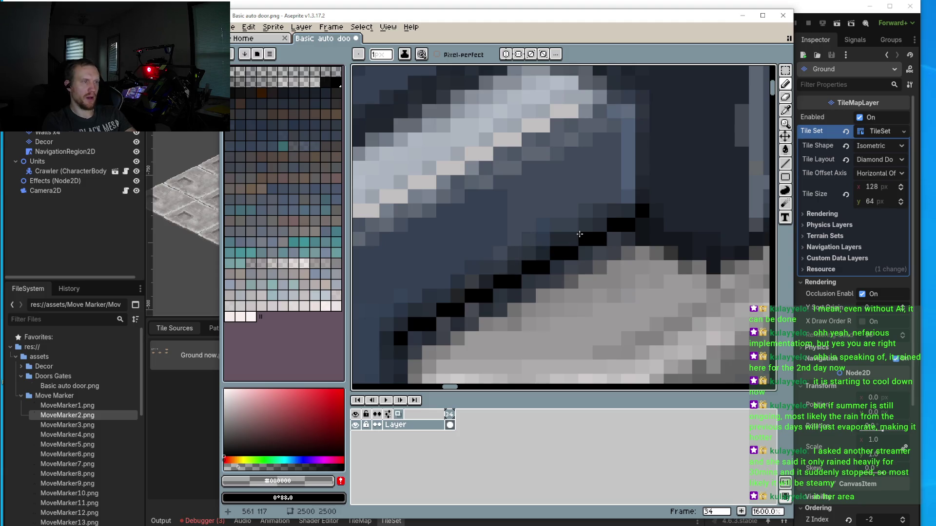
{"action": "scroll", "coordinate": [610, 124], "scroll_direction": "down", "scroll_amount": 3}
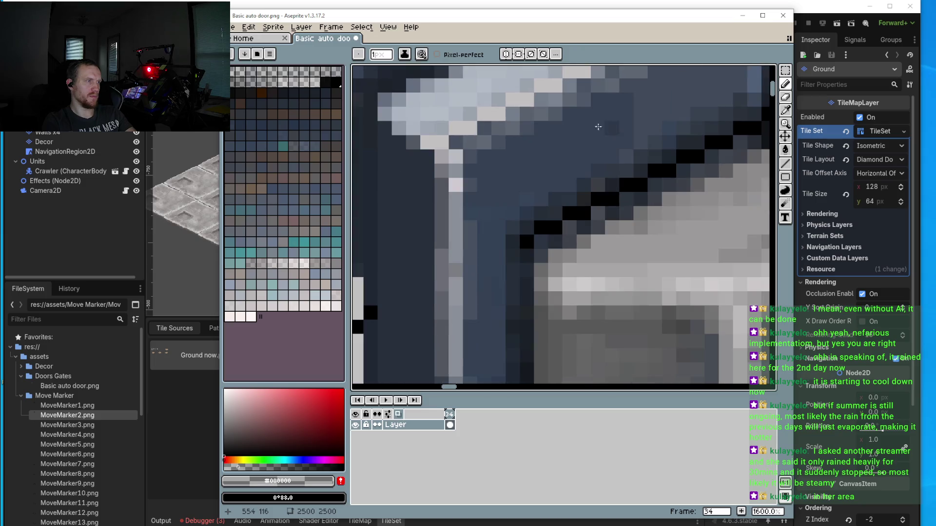
{"action": "scroll", "coordinate": [510, 312], "scroll_direction": "down", "scroll_amount": 4}
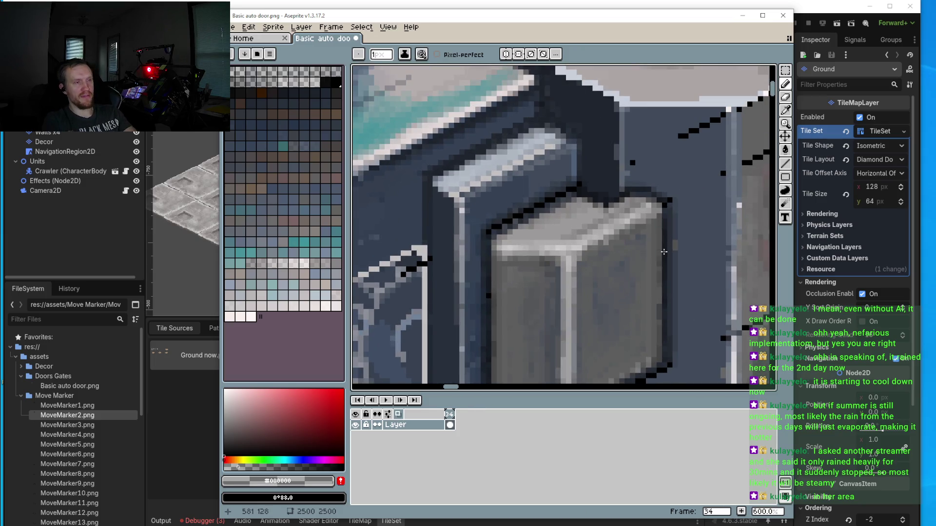
{"action": "scroll", "coordinate": [590, 222], "scroll_direction": "up", "scroll_amount": 4}
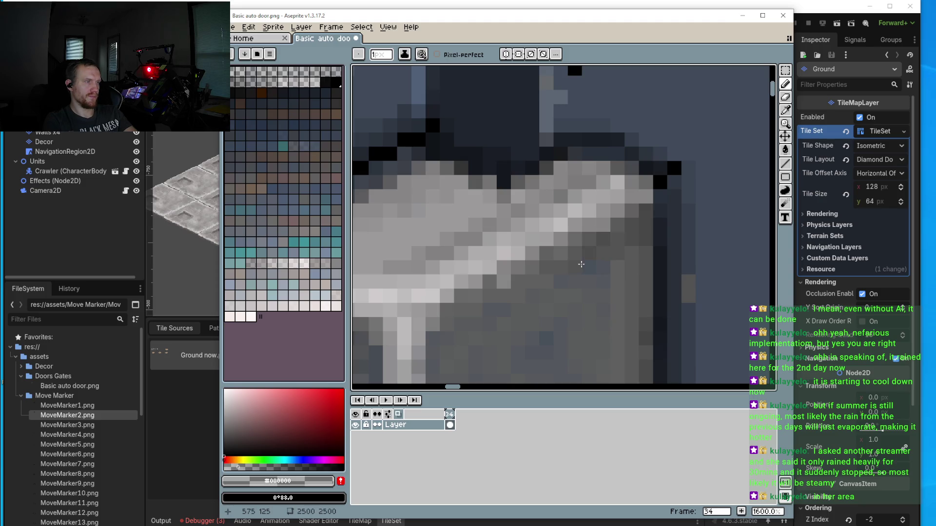
{"action": "scroll", "coordinate": [603, 281], "scroll_direction": "down", "scroll_amount": 6}
{"action": "scroll", "coordinate": [615, 288], "scroll_direction": "up", "scroll_amount": 6}
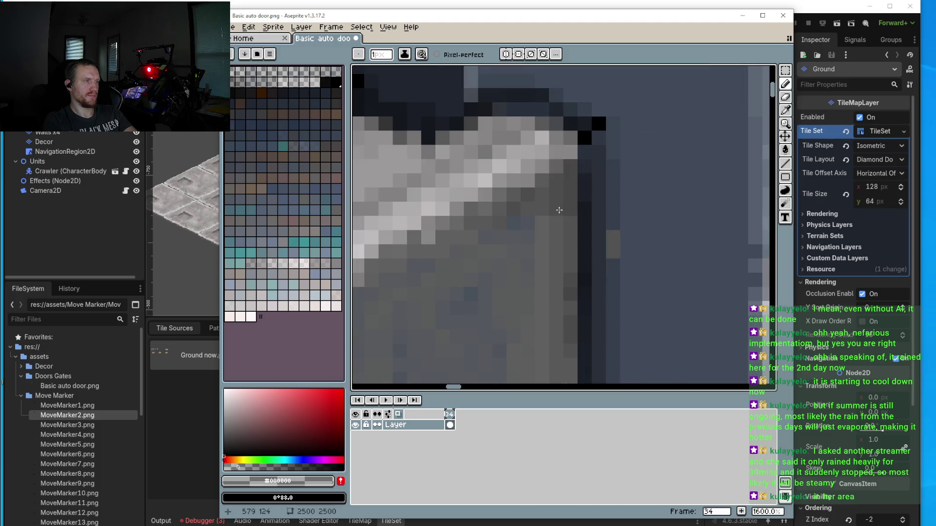
{"action": "scroll", "coordinate": [560, 210], "scroll_direction": "down", "scroll_amount": 7}
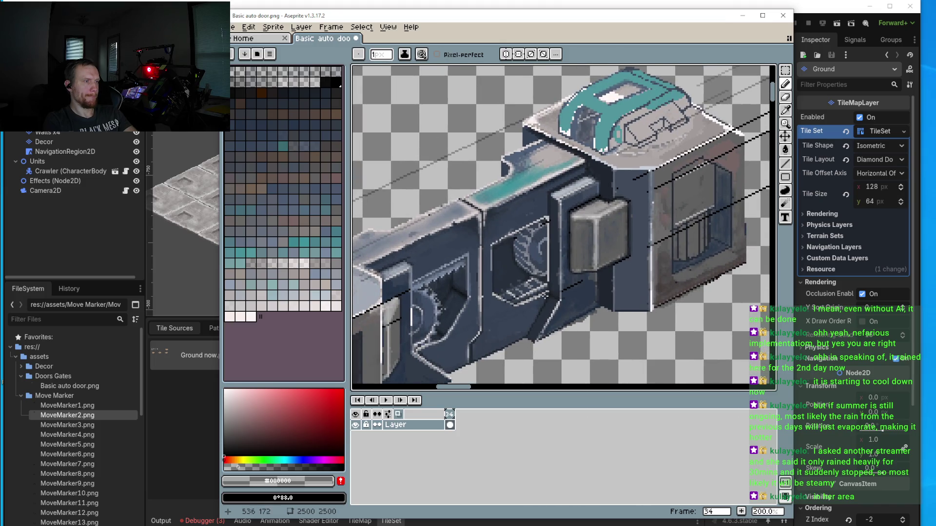
Step: Sample the dark blue-grey panel colour and shift it to a darker, duller shade
{"action": "scroll", "coordinate": [546, 231], "scroll_direction": "up", "scroll_amount": 9}
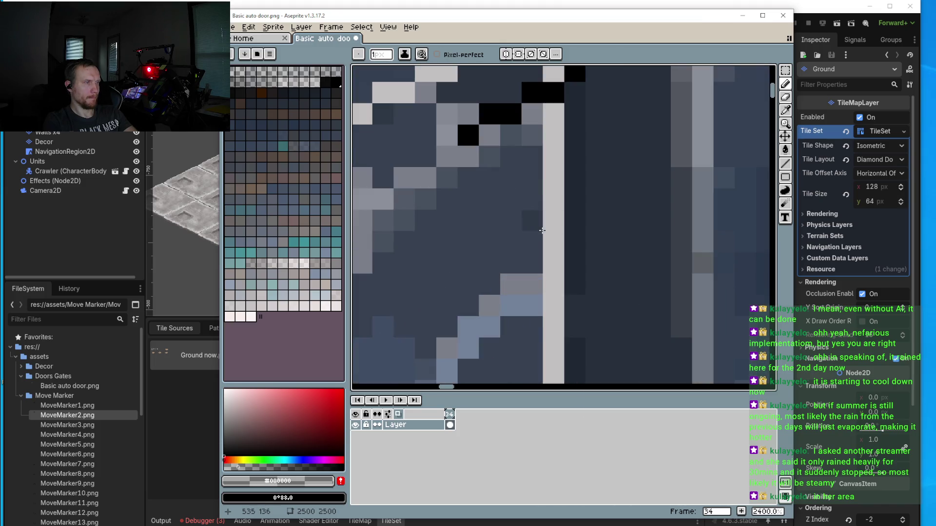
{"action": "key", "text": "i"}
{"action": "left_click", "coordinate": [577, 140]}
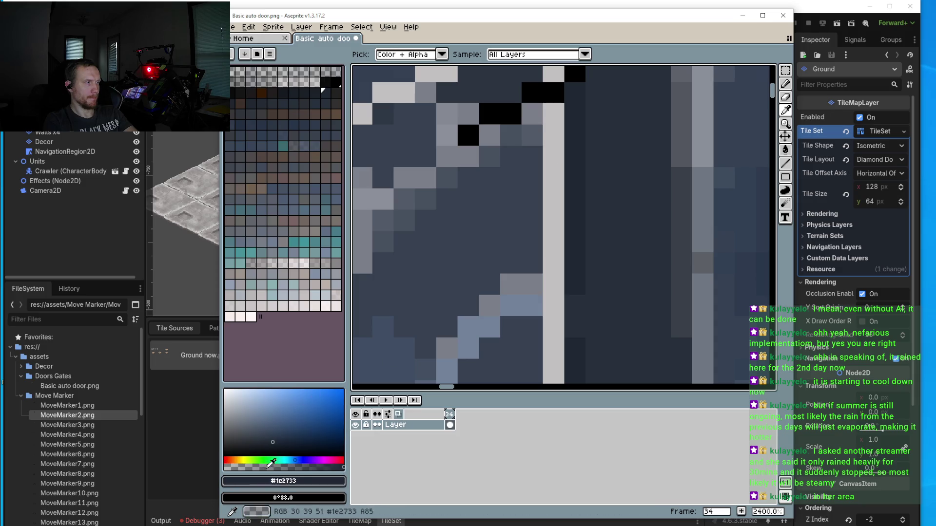
{"action": "left_click", "coordinate": [240, 448]}
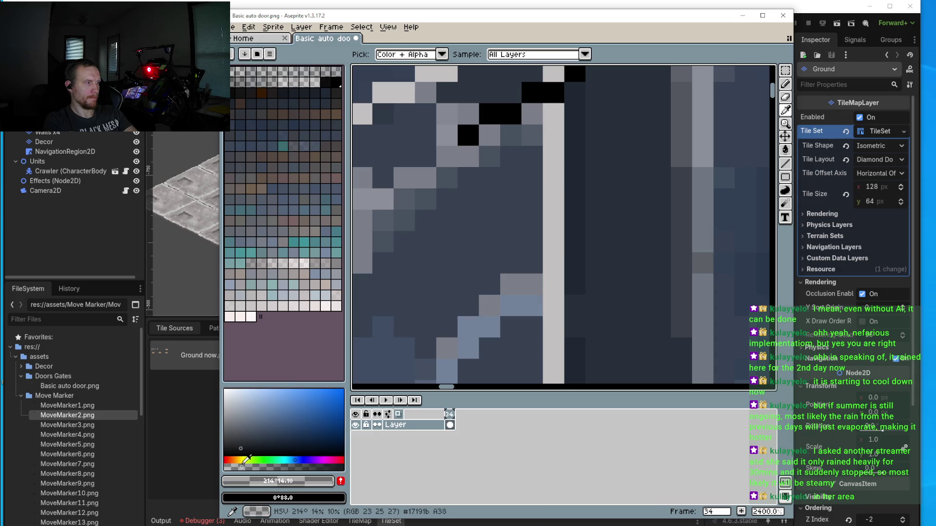
Step: Darken the light pixels at the top of the vertical highlight column
{"action": "key", "text": "b"}
{"action": "left_click", "coordinate": [551, 115]}
{"action": "left_click", "coordinate": [550, 137]}
{"action": "left_click", "coordinate": [550, 115]}
{"action": "left_click", "coordinate": [548, 138]}
{"action": "left_click", "coordinate": [549, 137]}
{"action": "left_click", "coordinate": [552, 114]}
{"action": "left_click", "coordinate": [554, 136]}
Step: Paint the upper length of the light vertical column dark
{"action": "left_click", "coordinate": [554, 135]}
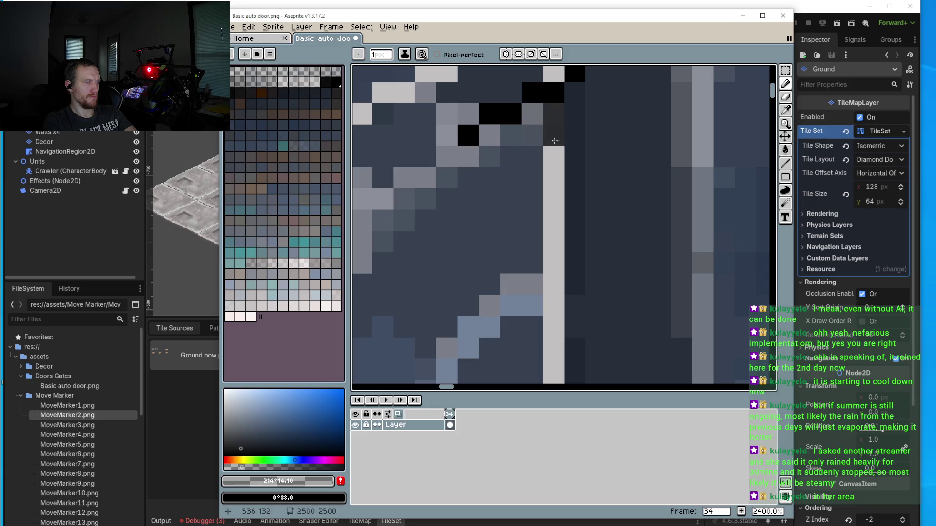
{"action": "left_click_drag", "start_coordinate": [553, 152], "coordinate": [546, 203]}
{"action": "left_click", "coordinate": [550, 119], "text": "alt"}
{"action": "left_click_drag", "start_coordinate": [551, 146], "coordinate": [553, 288]}
{"action": "scroll", "coordinate": [548, 244], "scroll_direction": "down", "scroll_amount": 3}
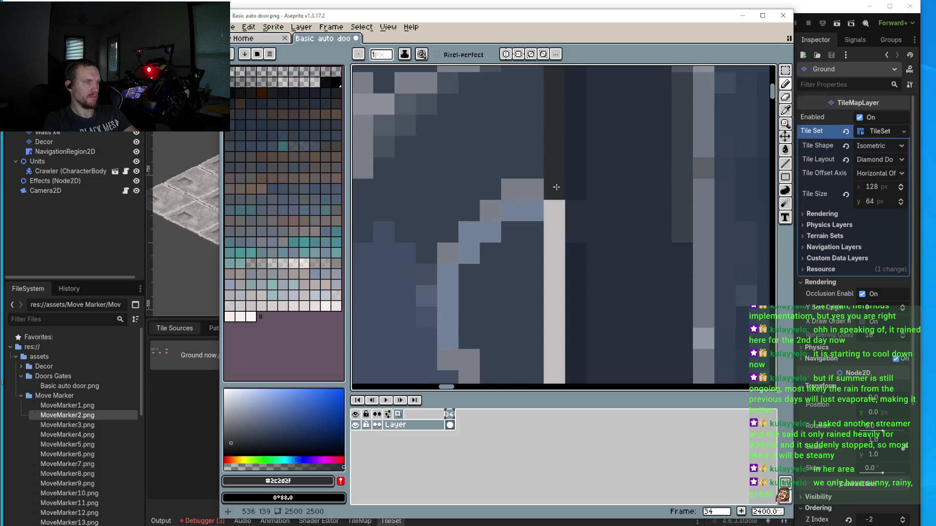
Step: Paint the remaining lower pixels of the light column dark
{"action": "left_click", "coordinate": [546, 223]}
{"action": "scroll", "coordinate": [546, 214], "scroll_direction": "down", "scroll_amount": 3}
{"action": "mouse_move", "coordinate": [546, 181]}
{"action": "left_mouse_down"}
{"action": "mouse_move", "coordinate": [548, 302]}
{"action": "mouse_move", "coordinate": [562, 261]}
{"action": "mouse_move", "coordinate": [563, 314]}
{"action": "left_mouse_up"}
{"action": "scroll", "coordinate": [556, 222], "scroll_direction": "down", "scroll_amount": 3}
{"action": "scroll", "coordinate": [566, 244], "scroll_direction": "down", "scroll_amount": 3}
{"action": "left_click", "coordinate": [570, 160]}
{"action": "left_click_drag", "start_coordinate": [578, 190], "coordinate": [577, 358]}
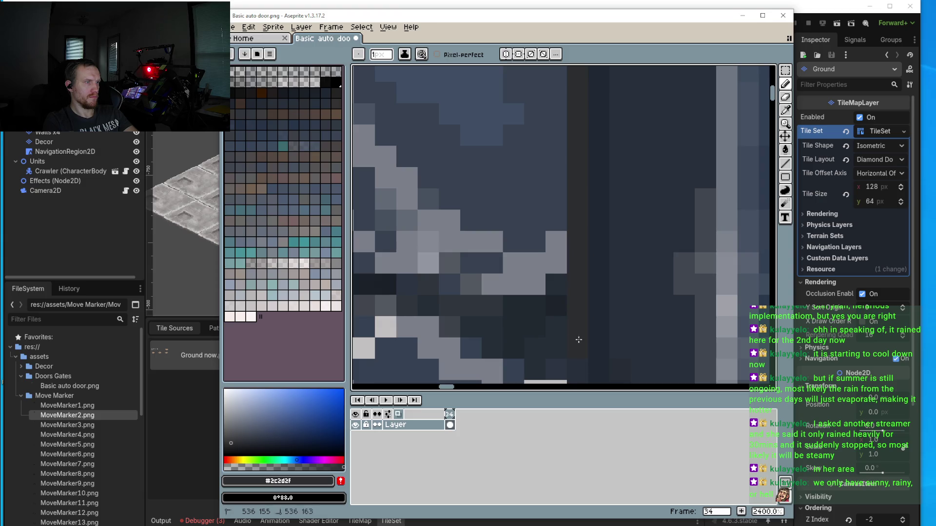
{"action": "scroll", "coordinate": [573, 277], "scroll_direction": "down", "scroll_amount": 6}
{"action": "scroll", "coordinate": [576, 141], "scroll_direction": "up", "scroll_amount": 3}
Step: Pick black from the outline and darken the pixel below the highlight's corner
{"action": "key", "text": "i"}
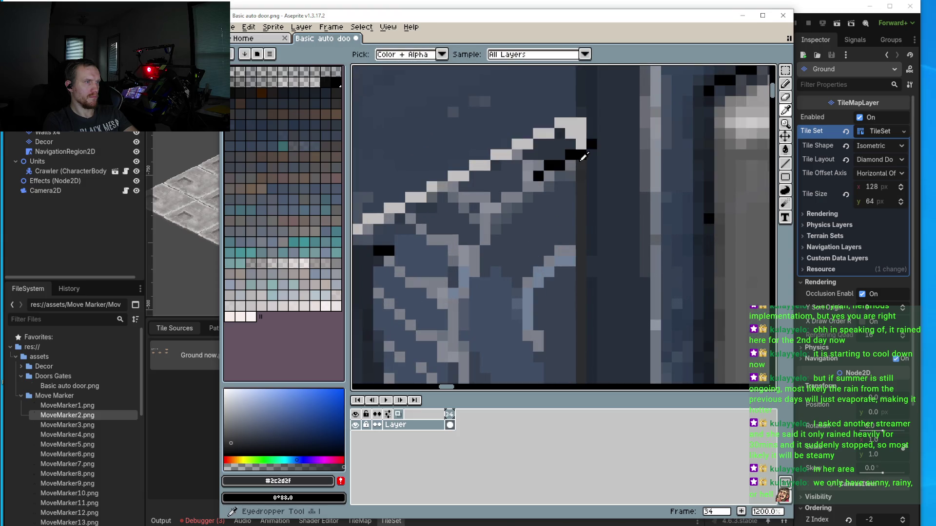
{"action": "left_click", "coordinate": [584, 148]}
{"action": "key", "text": "b"}
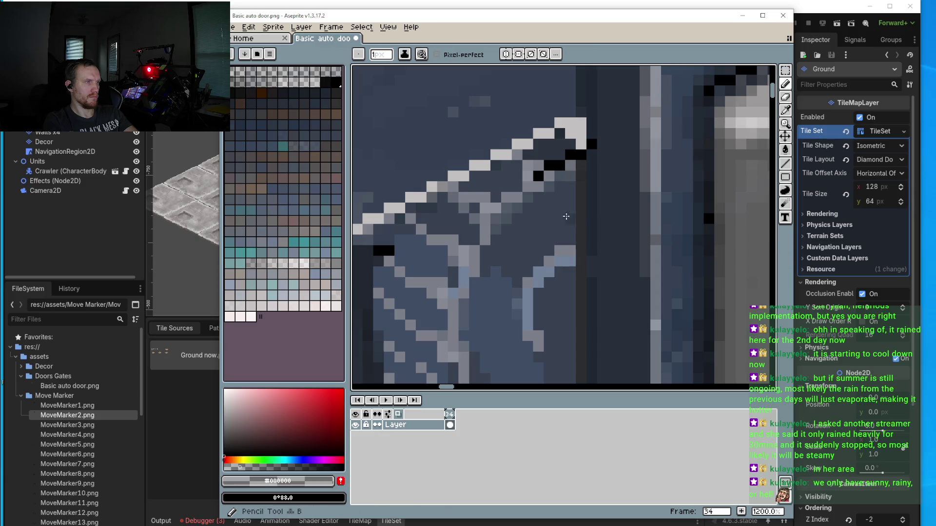
{"action": "left_click", "coordinate": [571, 168]}
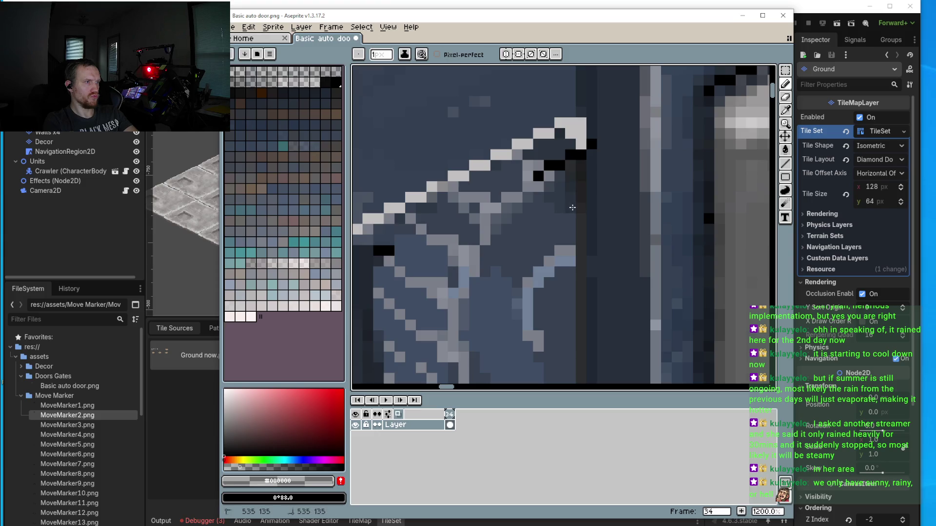
{"action": "scroll", "coordinate": [573, 217], "scroll_direction": "down", "scroll_amount": 5}
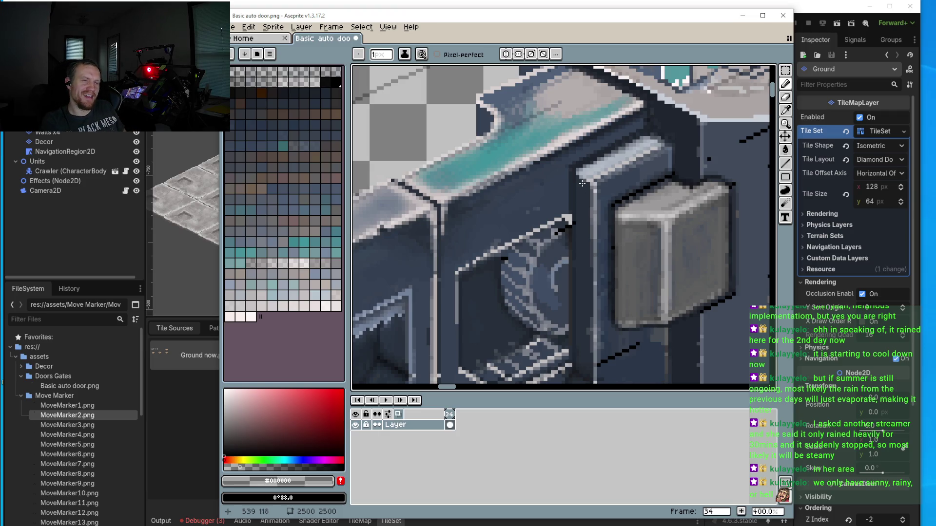
{"action": "scroll", "coordinate": [582, 209], "scroll_direction": "up", "scroll_amount": 6}
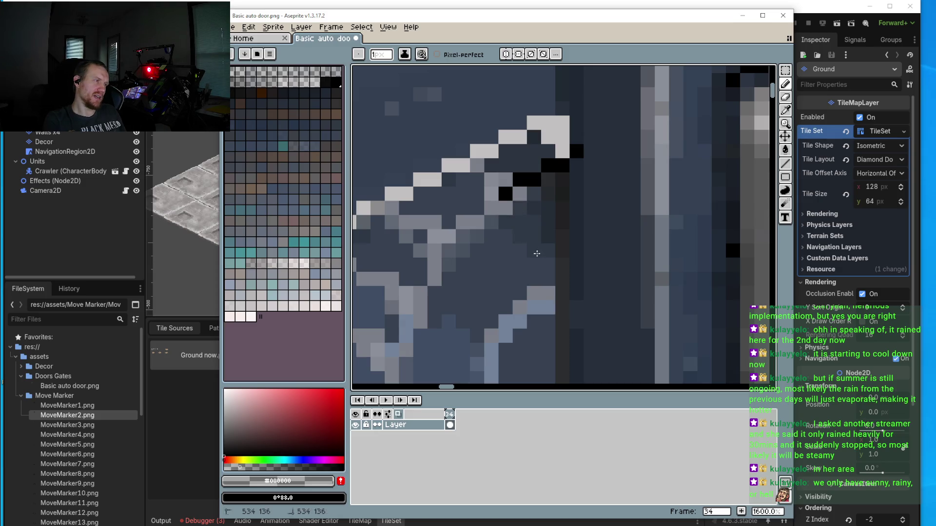
Step: Darken several pixels just beneath the light diagonal trim
{"action": "left_click", "coordinate": [520, 297]}
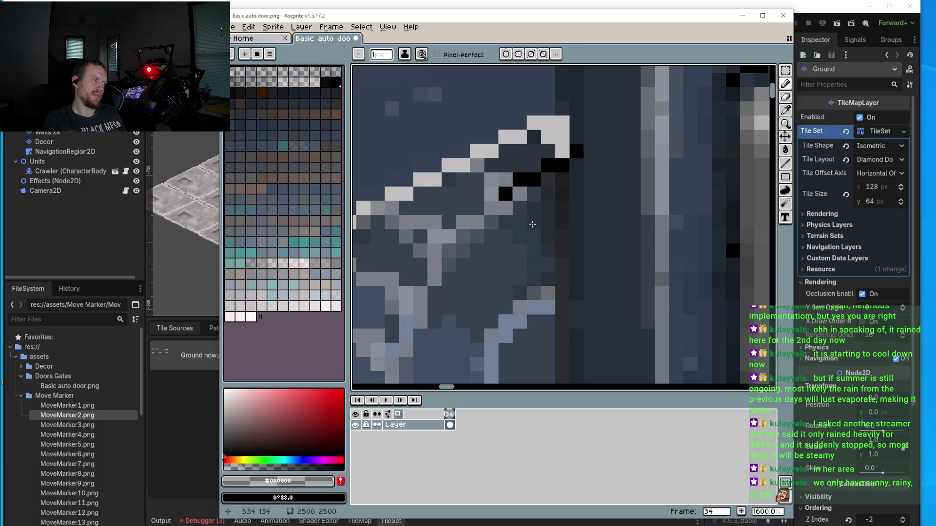
{"action": "scroll", "coordinate": [500, 238], "scroll_direction": "down", "scroll_amount": 3}
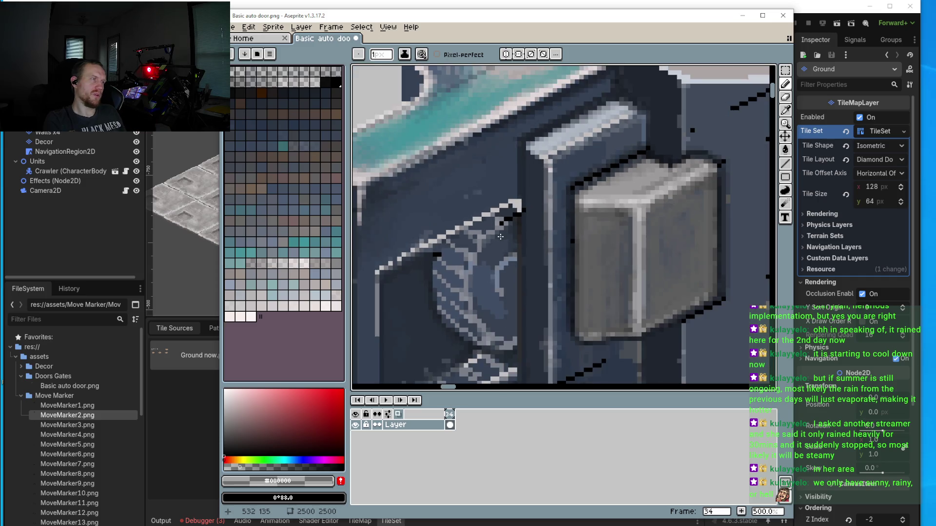
{"action": "scroll", "coordinate": [484, 205], "scroll_direction": "up", "scroll_amount": 3}
{"action": "scroll", "coordinate": [484, 205], "scroll_direction": "up", "scroll_amount": 1}
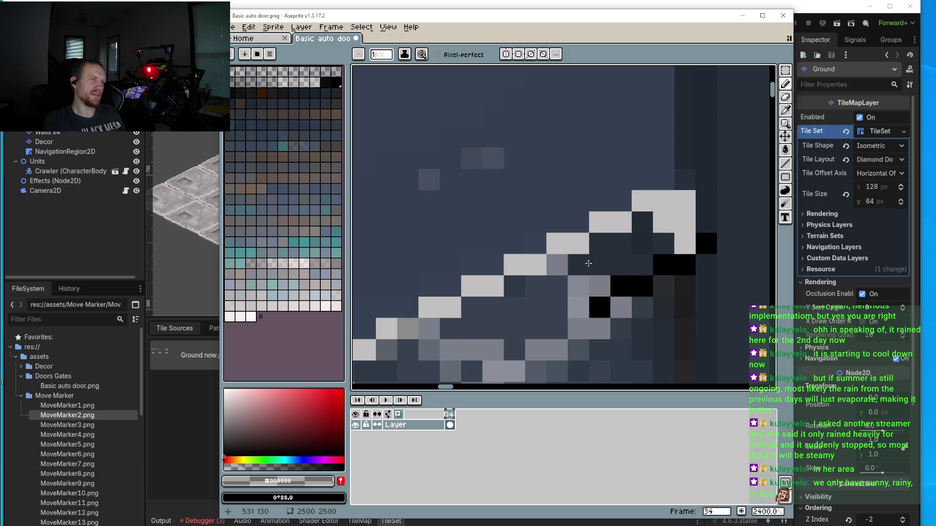
{"action": "left_click_drag", "start_coordinate": [557, 285], "coordinate": [536, 285]}
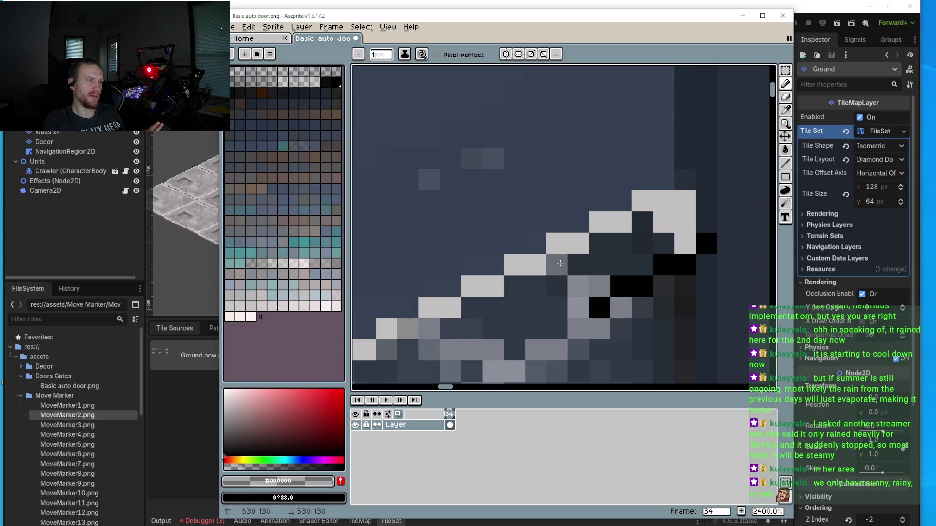
{"action": "left_click", "coordinate": [536, 272]}
{"action": "left_click", "coordinate": [578, 265]}
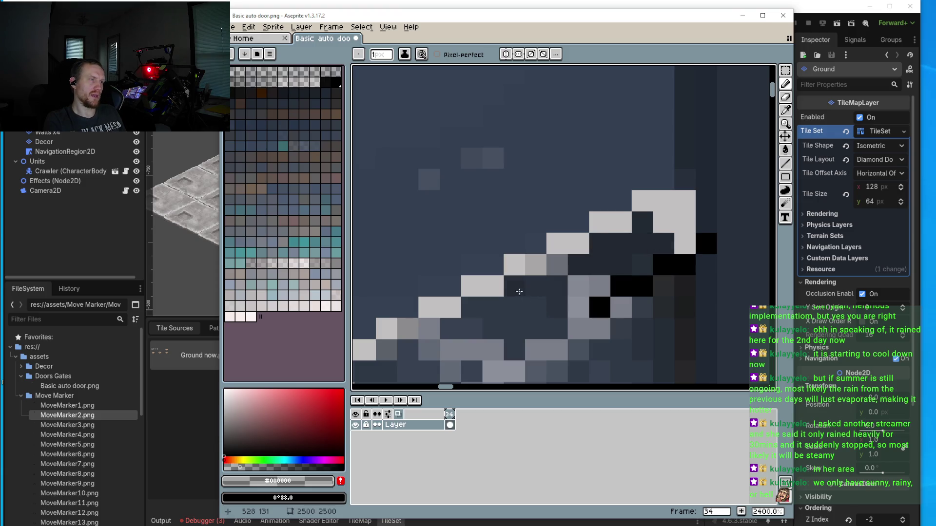
Step: Darken pixels along the trim's underside and a stray light pixel on the highlight edge
{"action": "scroll", "coordinate": [598, 302], "scroll_direction": "down", "scroll_amount": 1}
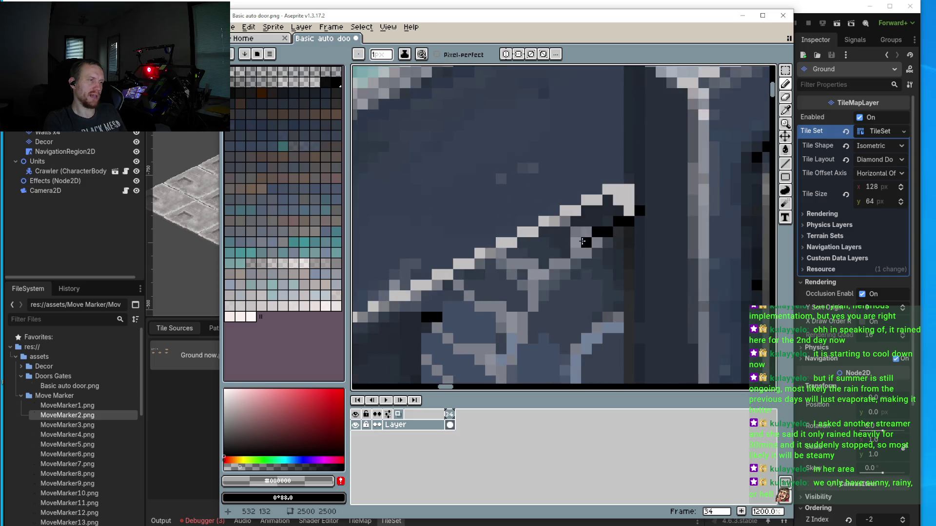
{"action": "scroll", "coordinate": [586, 289], "scroll_direction": "up", "scroll_amount": 1}
{"action": "mouse_move", "coordinate": [571, 275]}
{"action": "left_mouse_down"}
{"action": "mouse_move", "coordinate": [543, 285]}
{"action": "mouse_move", "coordinate": [536, 306]}
{"action": "left_mouse_up"}
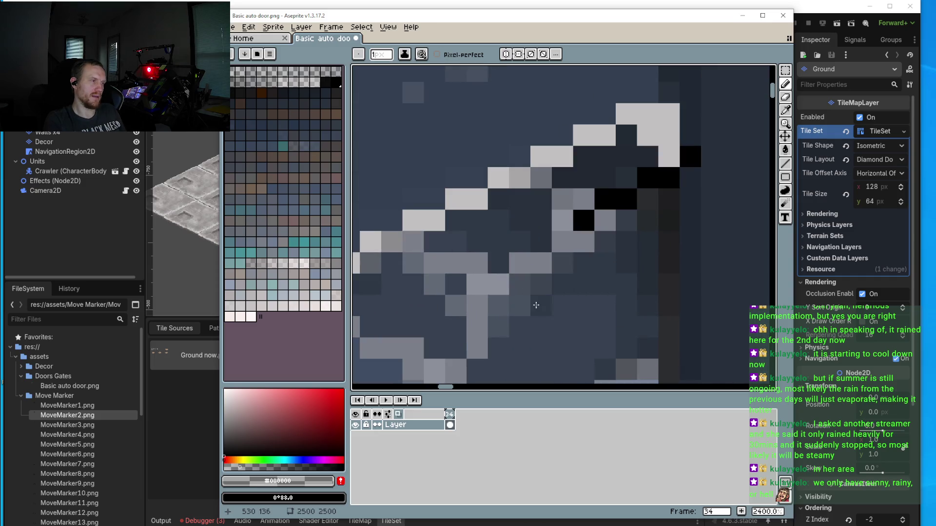
{"action": "scroll", "coordinate": [629, 307], "scroll_direction": "down", "scroll_amount": 3}
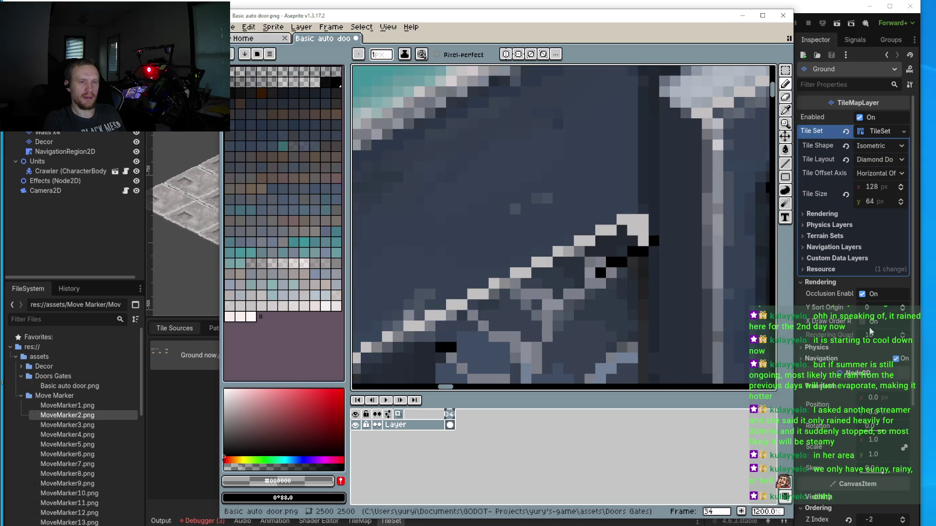
{"action": "left_click_drag", "start_coordinate": [636, 304], "coordinate": [649, 241]}
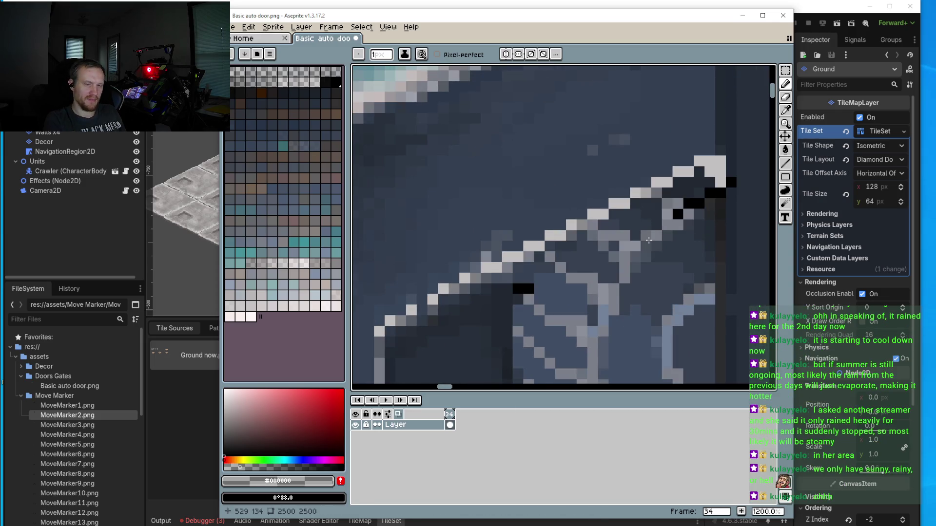
{"action": "scroll", "coordinate": [633, 262], "scroll_direction": "down", "scroll_amount": 2}
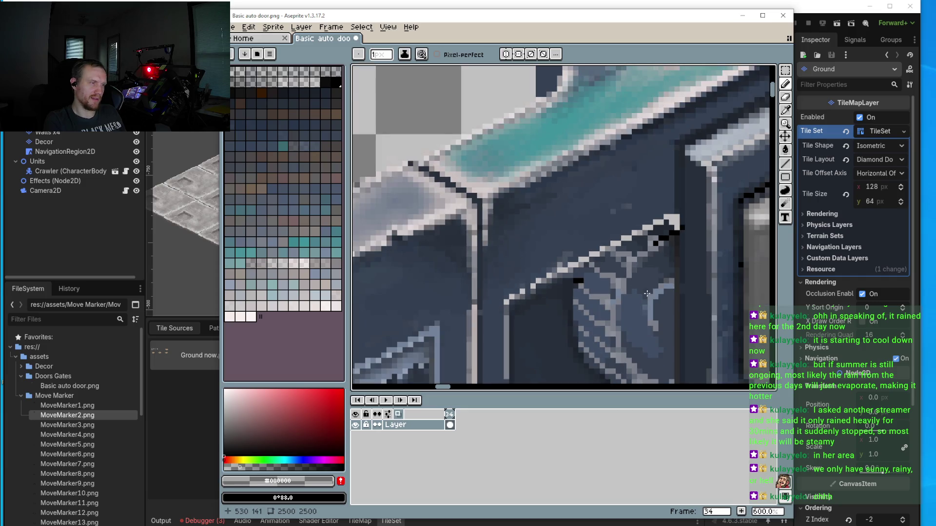
{"action": "scroll", "coordinate": [666, 225], "scroll_direction": "up", "scroll_amount": 3}
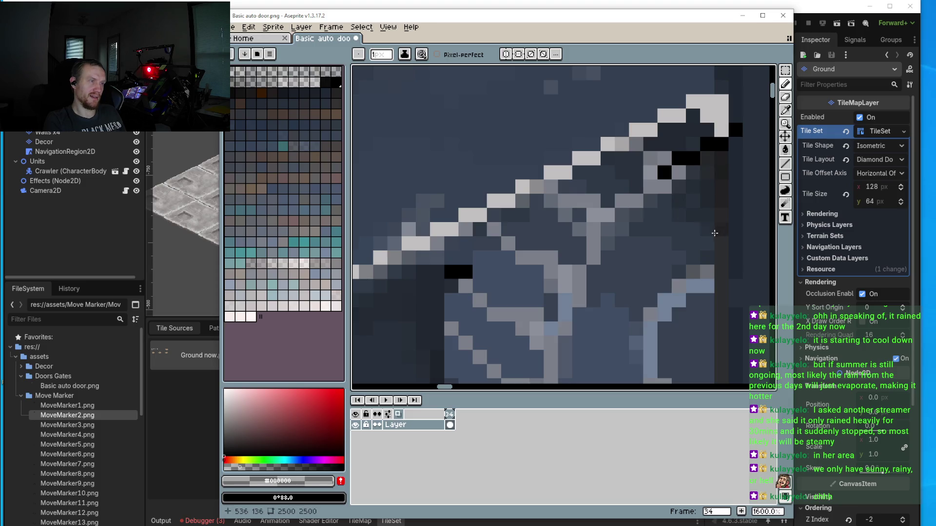
{"action": "scroll", "coordinate": [694, 258], "scroll_direction": "down", "scroll_amount": 2}
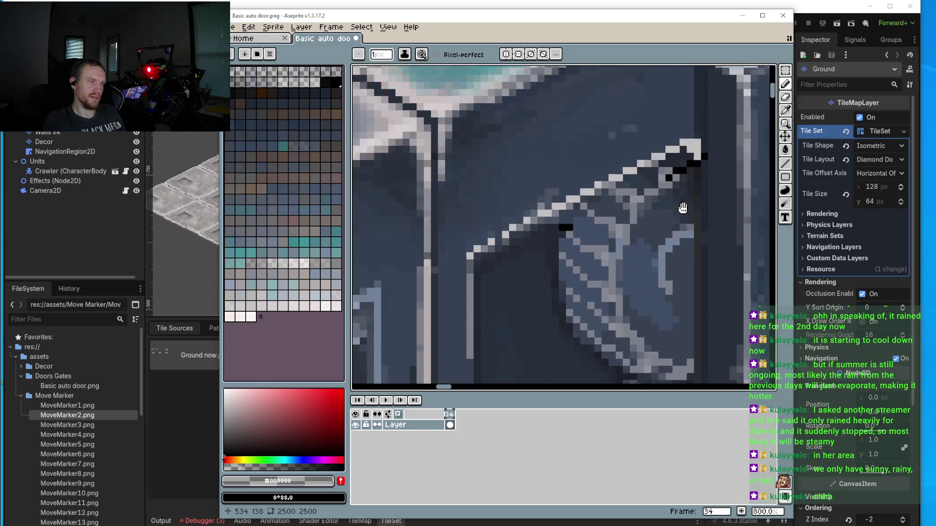
{"action": "scroll", "coordinate": [679, 219], "scroll_direction": "up", "scroll_amount": 4}
{"action": "left_click", "coordinate": [689, 178]}
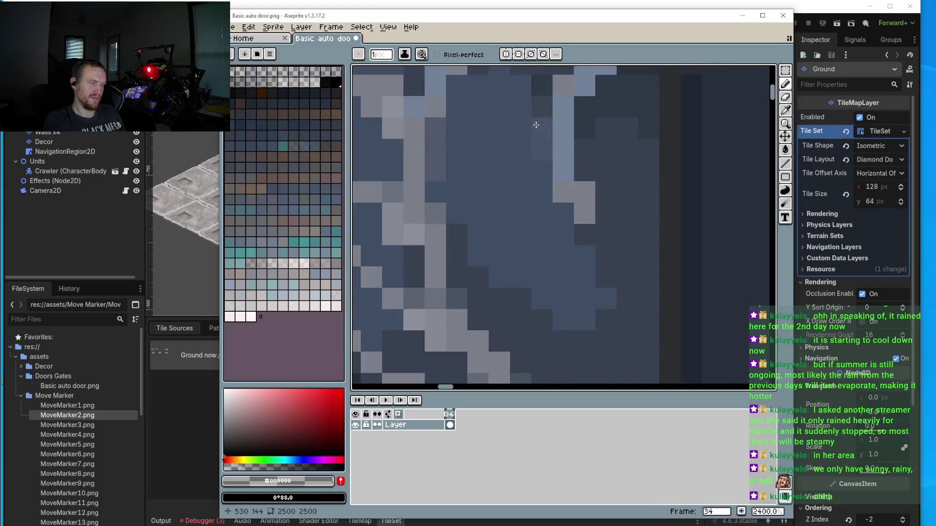
Step: Paint two dark pixels into the inner panel to smooth the rough seam
{"action": "scroll", "coordinate": [552, 170], "scroll_direction": "up", "scroll_amount": 2}
{"action": "left_click_drag", "start_coordinate": [551, 169], "coordinate": [598, 198]}
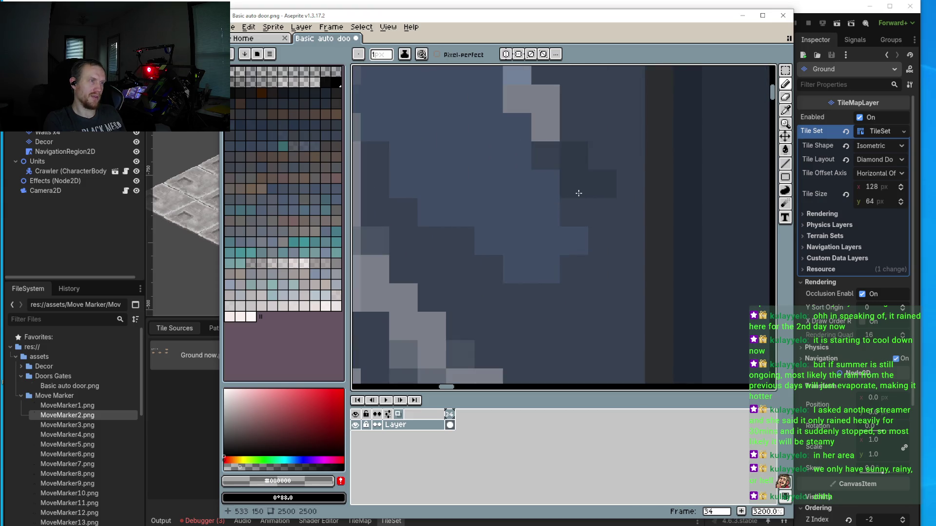
{"action": "scroll", "coordinate": [693, 187], "scroll_direction": "down", "scroll_amount": 4}
{"action": "scroll", "coordinate": [643, 216], "scroll_direction": "down", "scroll_amount": 2}
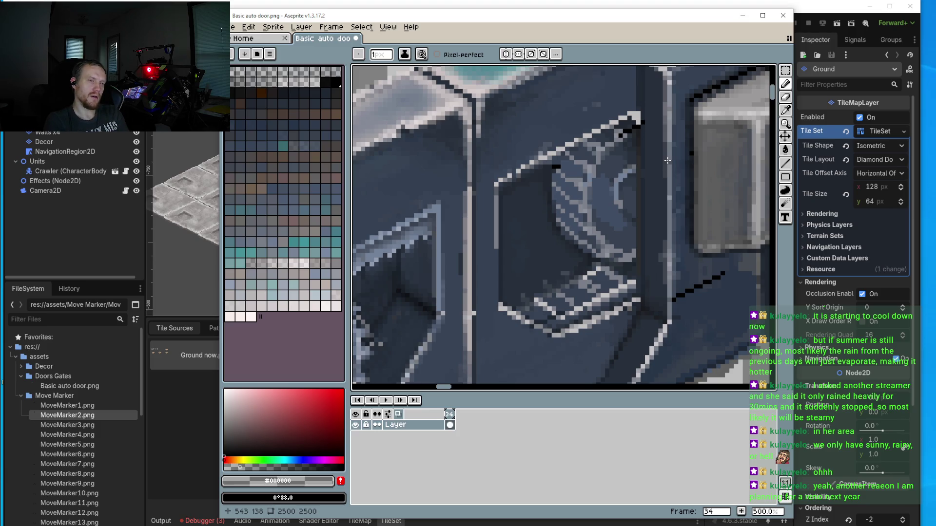
Step: Zoom and pan around the door to check the tidied seam
{"action": "scroll", "coordinate": [606, 180], "scroll_direction": "up", "scroll_amount": 7}
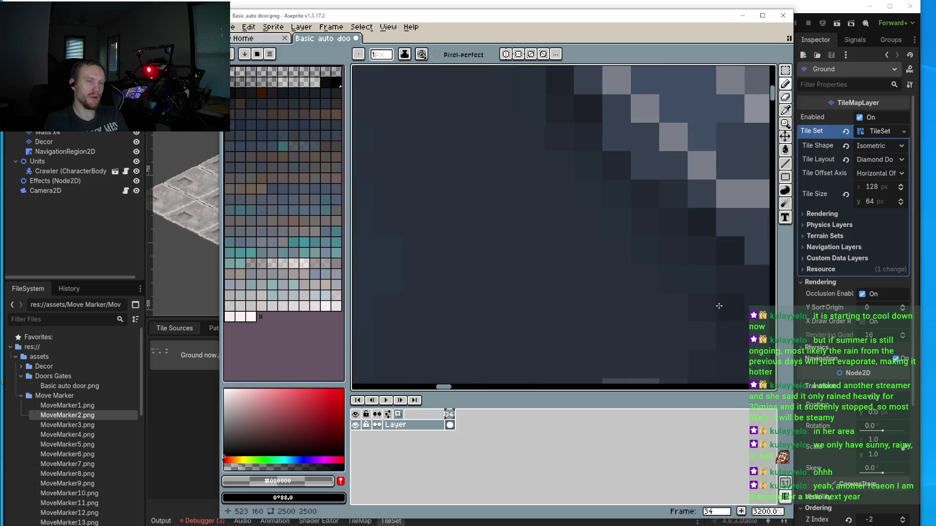
{"action": "scroll", "coordinate": [702, 318], "scroll_direction": "down", "scroll_amount": 3}
{"action": "left_click_drag", "start_coordinate": [702, 318], "coordinate": [601, 288]}
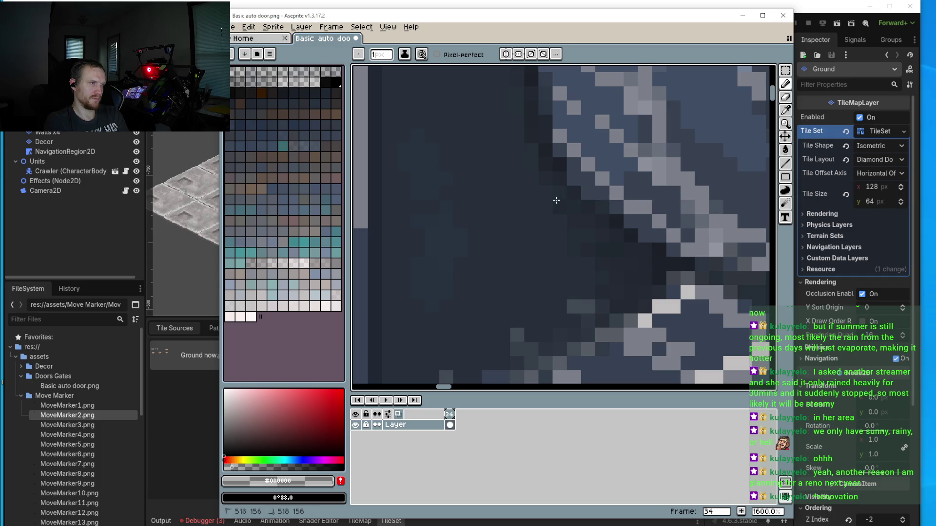
{"action": "scroll", "coordinate": [519, 145], "scroll_direction": "up", "scroll_amount": 3}
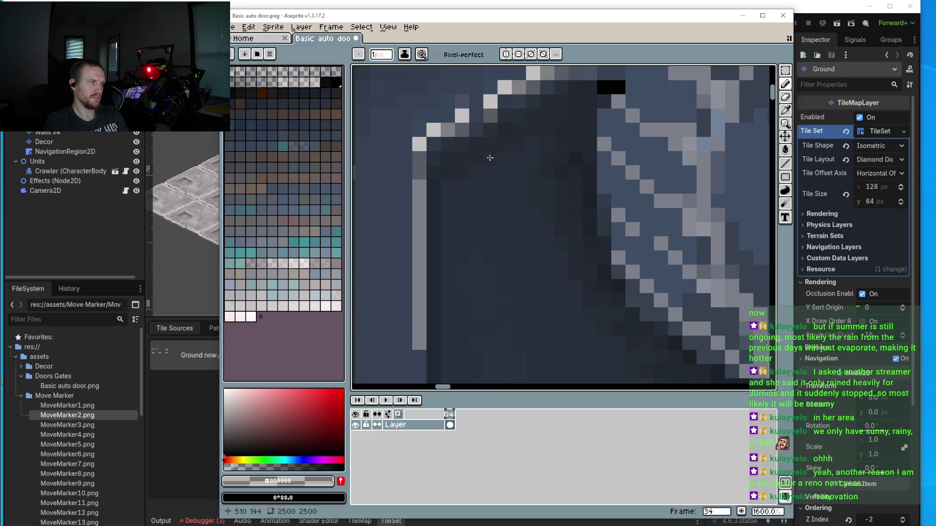
{"action": "scroll", "coordinate": [447, 210], "scroll_direction": "down", "scroll_amount": 4}
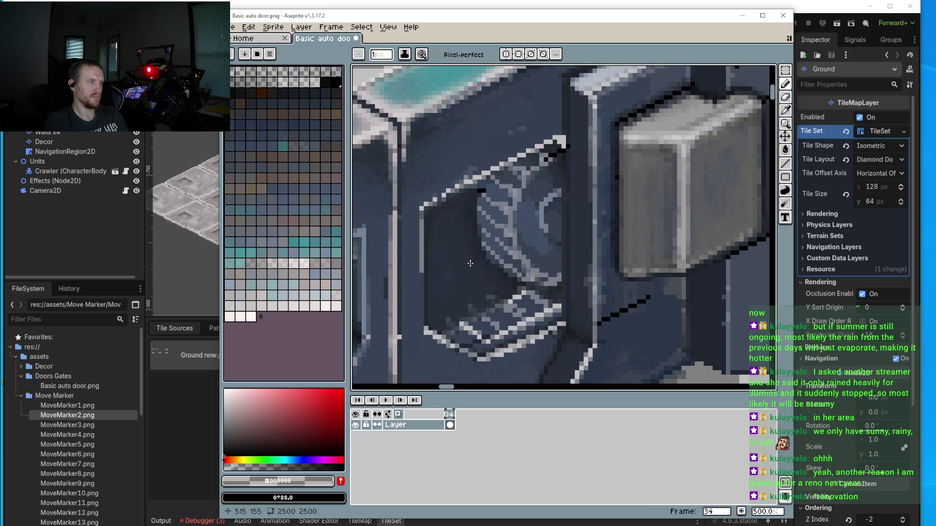
{"action": "scroll", "coordinate": [461, 198], "scroll_direction": "up", "scroll_amount": 5}
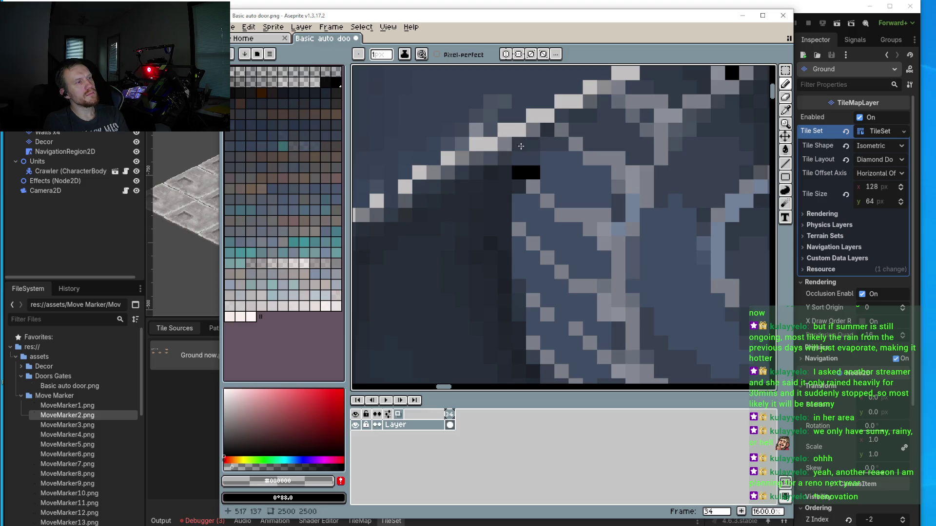
{"action": "scroll", "coordinate": [481, 176], "scroll_direction": "down", "scroll_amount": 4}
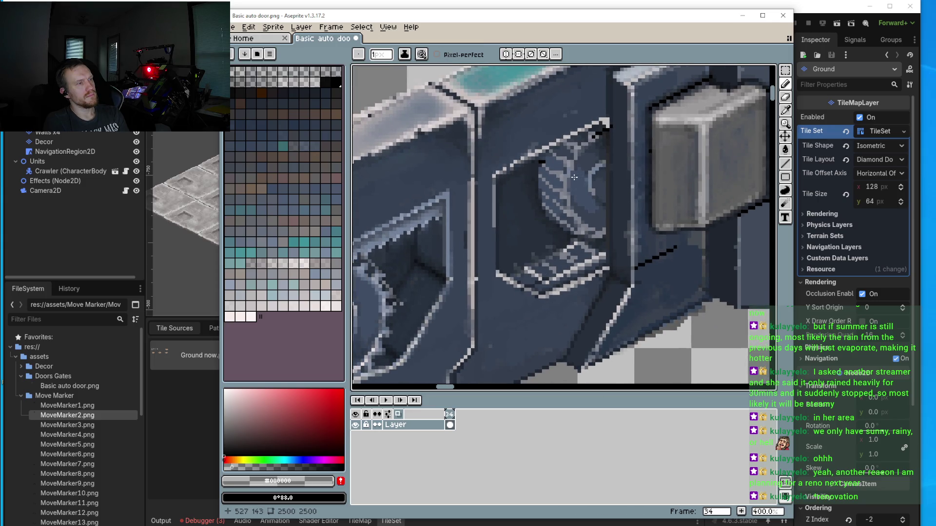
{"action": "scroll", "coordinate": [574, 177], "scroll_direction": "up", "scroll_amount": 3}
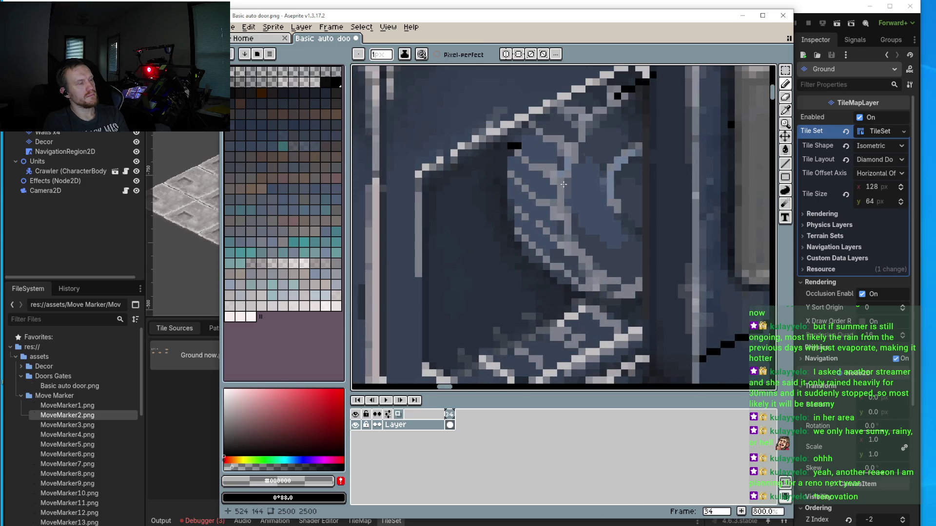
{"action": "scroll", "coordinate": [561, 216], "scroll_direction": "up", "scroll_amount": 3}
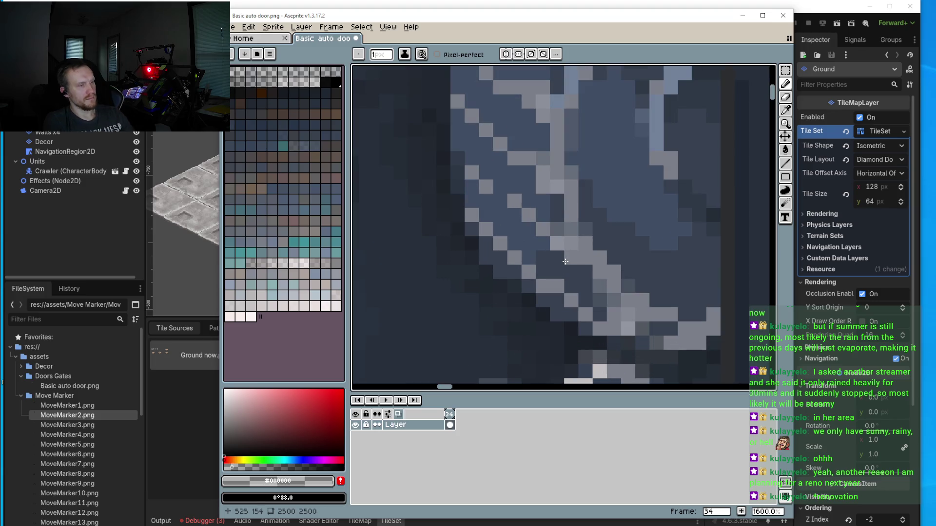
Step: Sample the highlight line's grey and lighten it to a pale tone in the colour picker
{"action": "key", "text": "i"}
{"action": "left_click", "coordinate": [580, 244]}
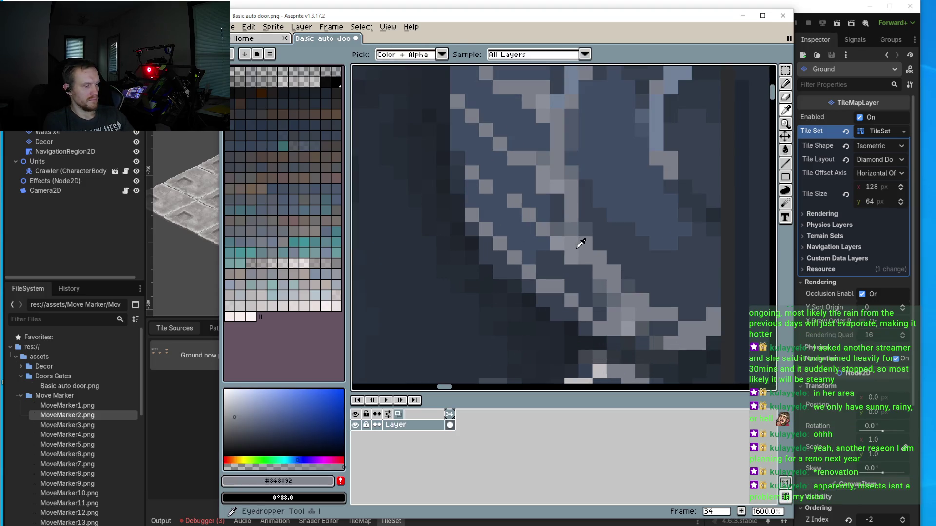
{"action": "key", "text": "b"}
{"action": "left_click_drag", "start_coordinate": [541, 146], "coordinate": [540, 197]}
{"action": "key", "text": "i"}
{"action": "left_click", "coordinate": [544, 153]}
{"action": "left_click", "coordinate": [228, 406]}
{"action": "left_click", "coordinate": [266, 465]}
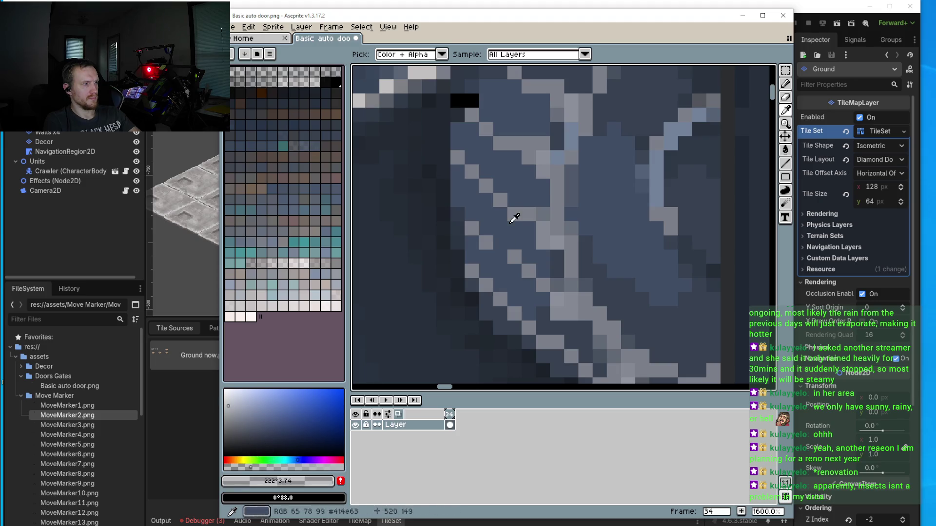
{"action": "key", "text": "b"}
Step: Fill two gaps in the gear area's highlight line with pale grey pixels
{"action": "left_click", "coordinate": [530, 157]}
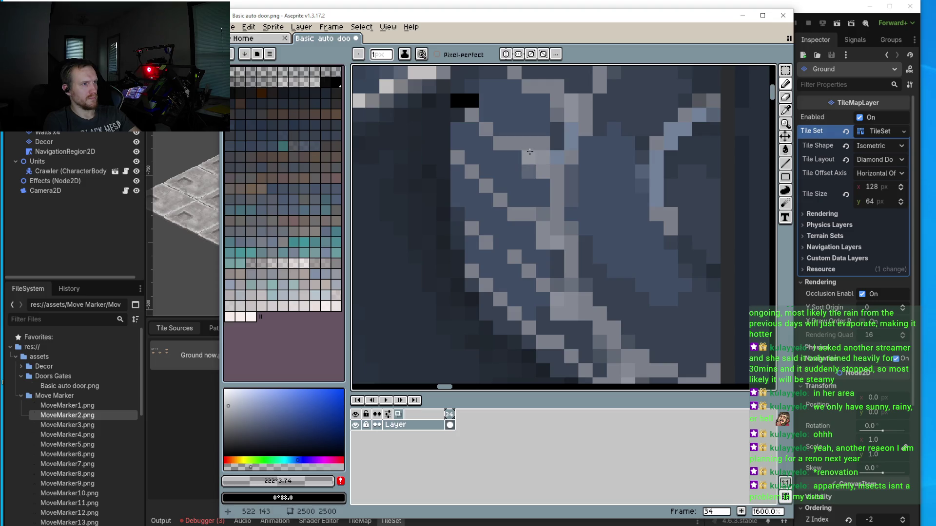
{"action": "scroll", "coordinate": [536, 166], "scroll_direction": "down", "scroll_amount": 5}
{"action": "scroll", "coordinate": [551, 188], "scroll_direction": "up", "scroll_amount": 4}
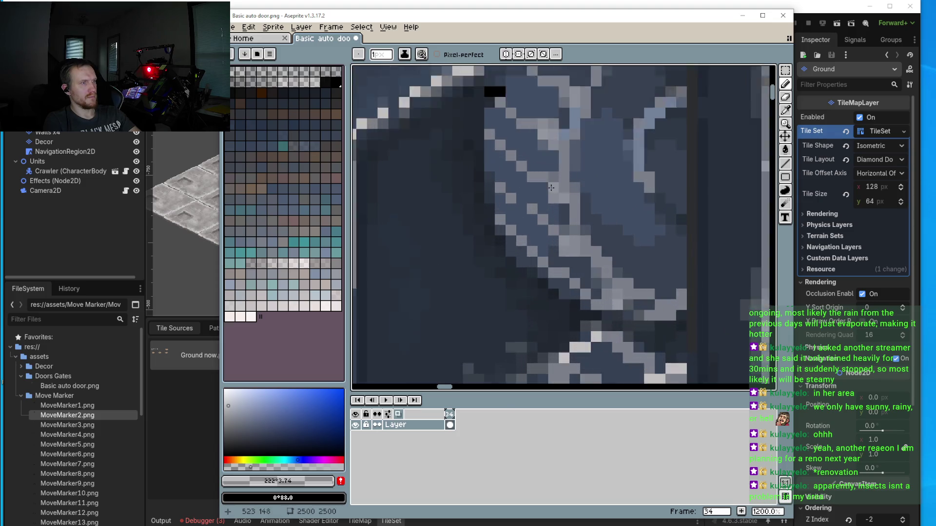
{"action": "scroll", "coordinate": [551, 188], "scroll_direction": "up", "scroll_amount": 1}
{"action": "left_click", "coordinate": [541, 187]}
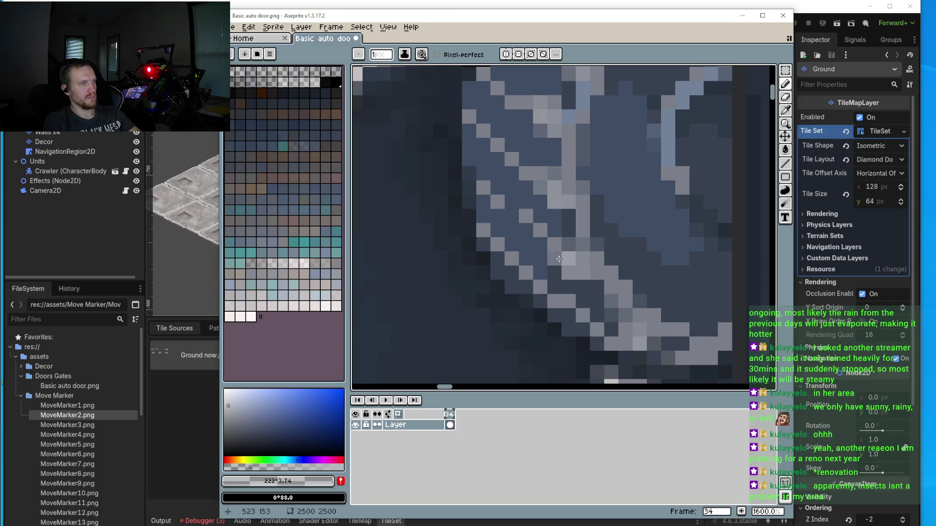
{"action": "scroll", "coordinate": [546, 278], "scroll_direction": "down", "scroll_amount": 3}
{"action": "scroll", "coordinate": [535, 291], "scroll_direction": "up", "scroll_amount": 4}
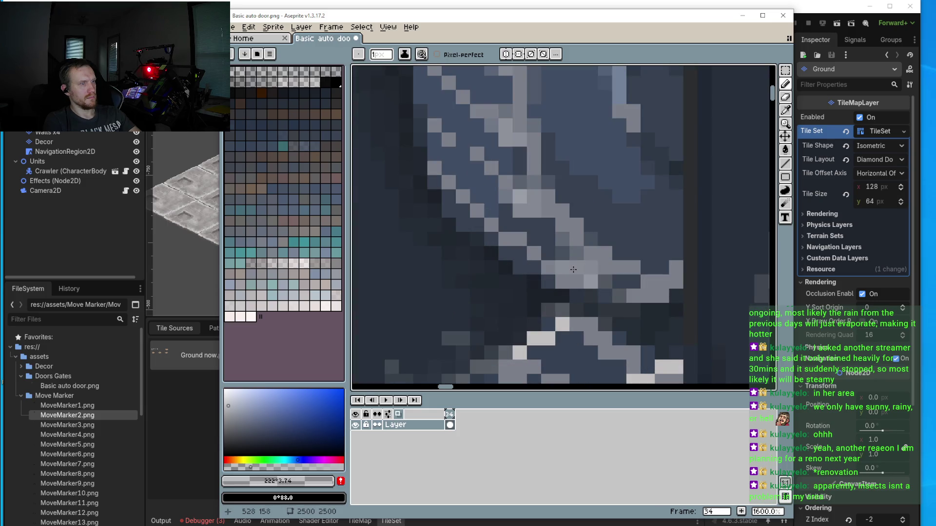
{"action": "scroll", "coordinate": [560, 272], "scroll_direction": "down", "scroll_amount": 3}
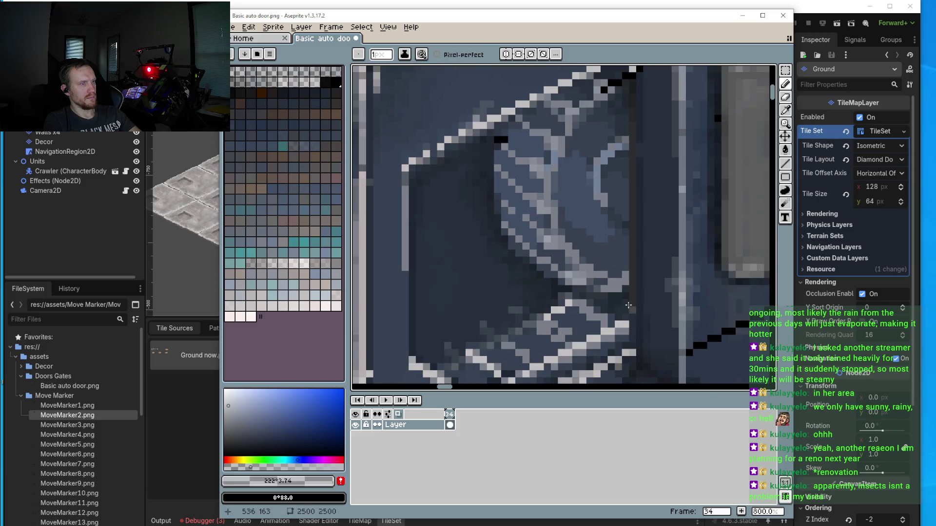
{"action": "scroll", "coordinate": [609, 292], "scroll_direction": "up", "scroll_amount": 3}
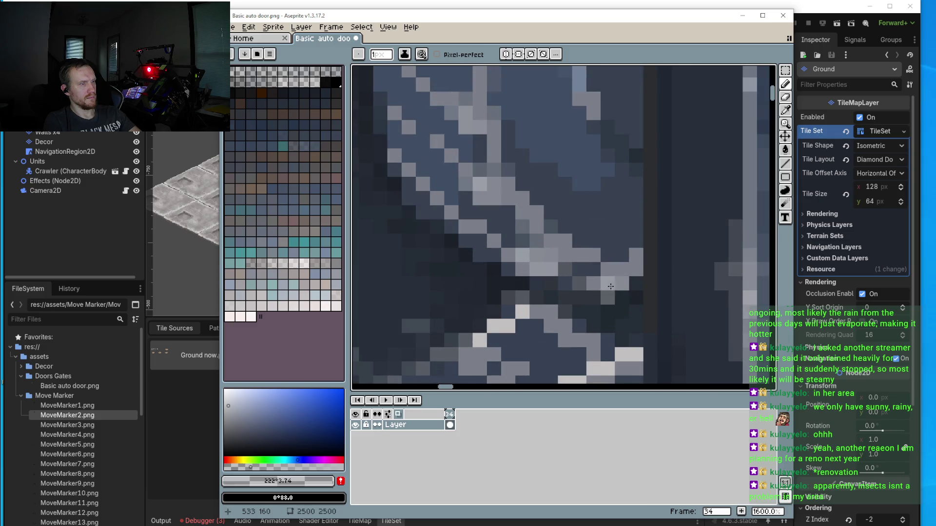
{"action": "scroll", "coordinate": [576, 217], "scroll_direction": "down", "scroll_amount": 4}
{"action": "scroll", "coordinate": [577, 217], "scroll_direction": "up", "scroll_amount": 4}
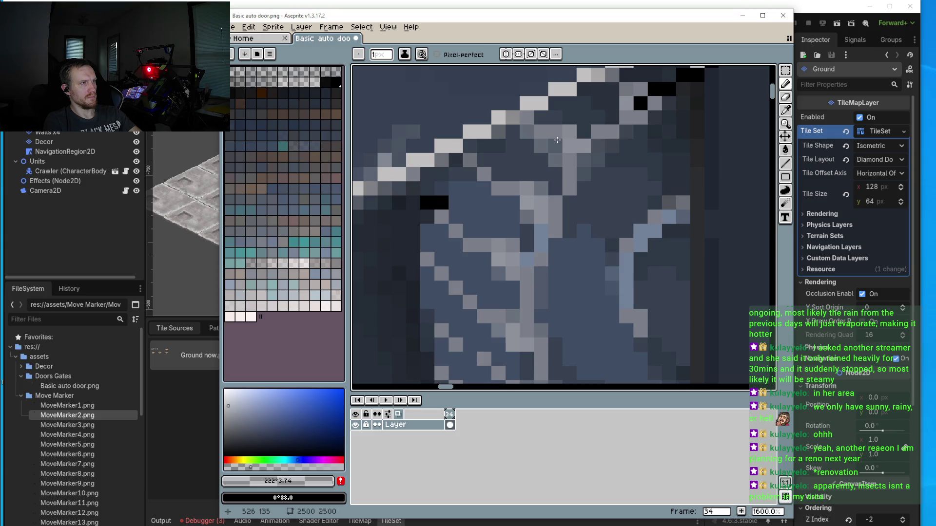
Step: Eyedrop the very dark navy #202730 from the panel for shading
{"action": "left_click_drag", "start_coordinate": [576, 142], "coordinate": [590, 141]}
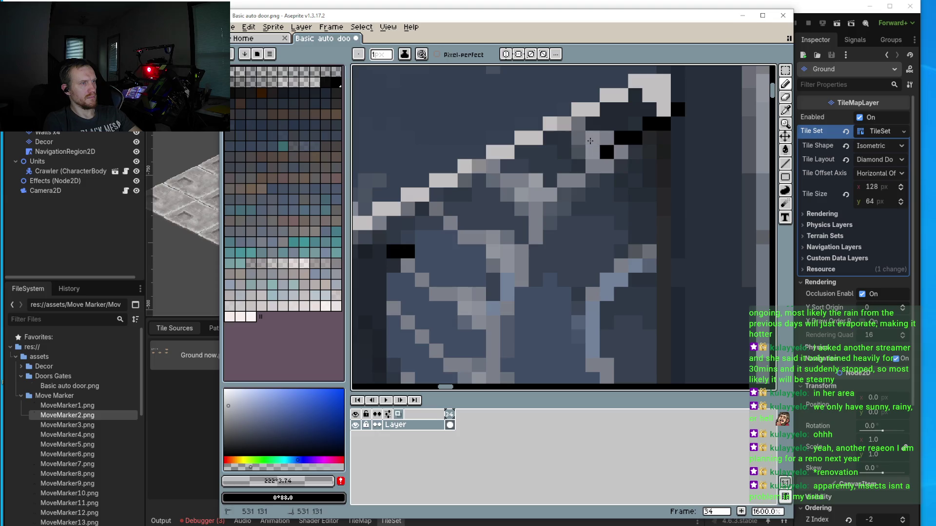
{"action": "scroll", "coordinate": [576, 162], "scroll_direction": "down", "scroll_amount": 4}
{"action": "scroll", "coordinate": [547, 206], "scroll_direction": "down", "scroll_amount": 1}
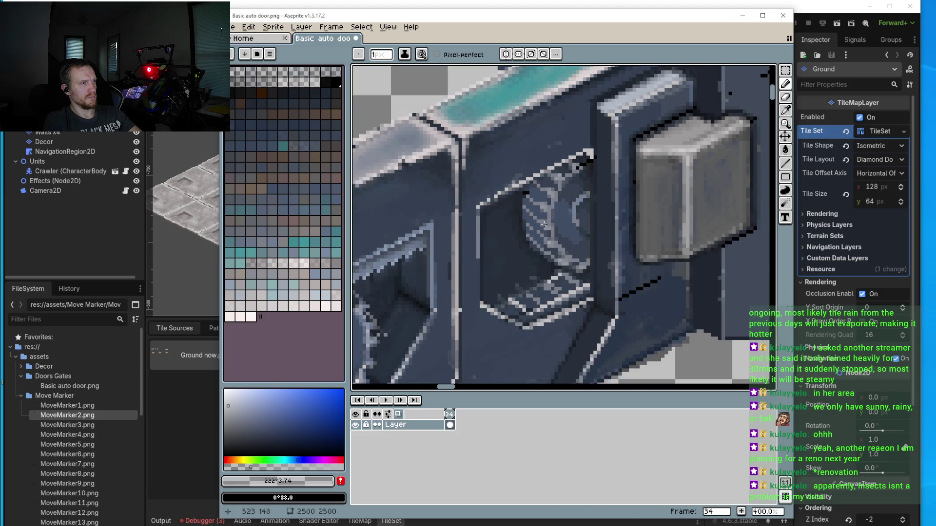
{"action": "scroll", "coordinate": [507, 225], "scroll_direction": "down", "scroll_amount": 2}
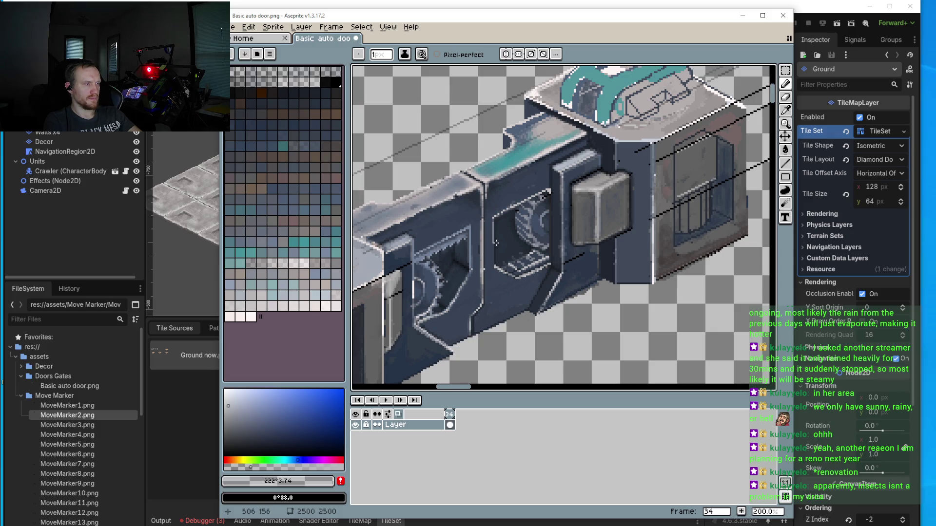
{"action": "scroll", "coordinate": [559, 253], "scroll_direction": "up", "scroll_amount": 7}
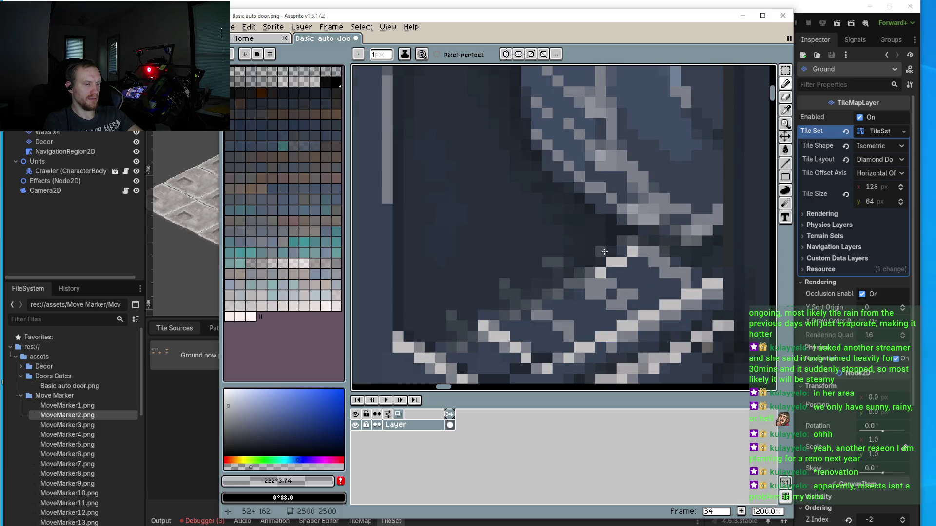
{"action": "left_click", "coordinate": [594, 245], "text": "alt"}
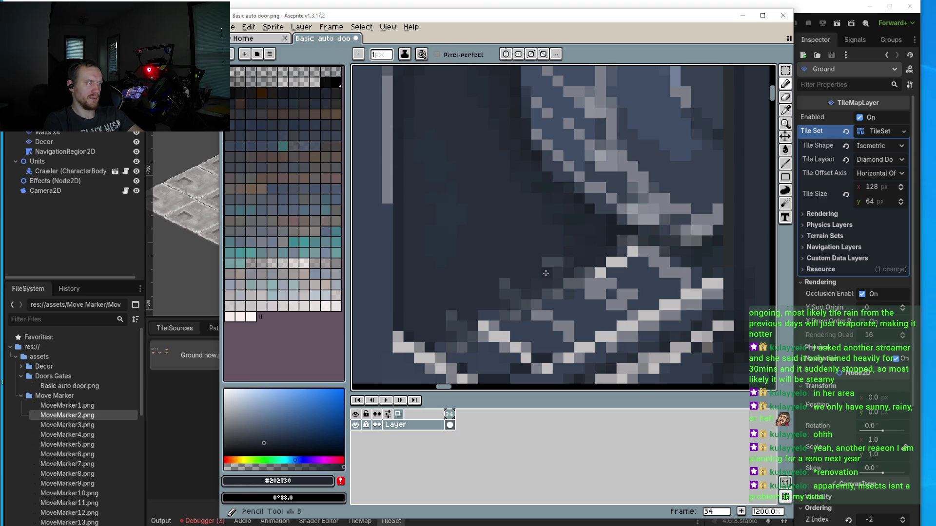
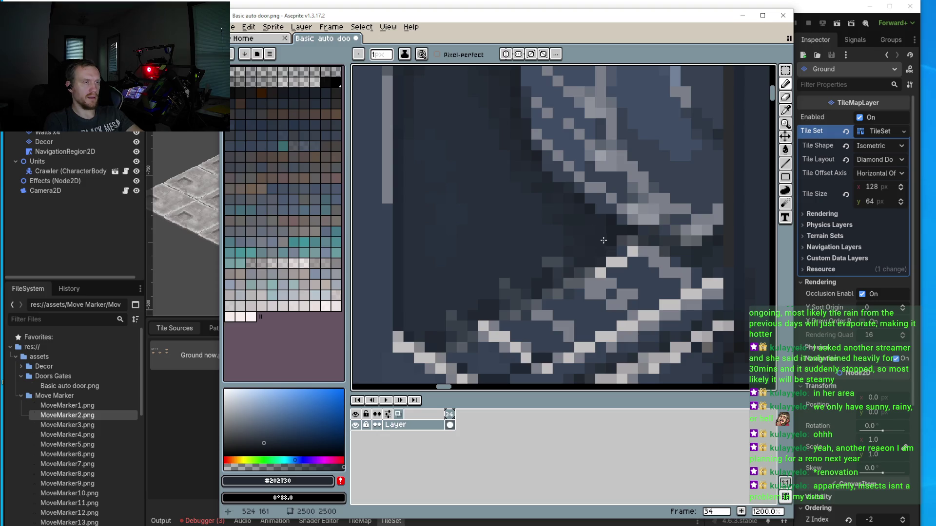
Step: Pick black from the door's outline as the drawing colour and return to the Pencil
{"action": "scroll", "coordinate": [588, 254], "scroll_direction": "down", "scroll_amount": 5}
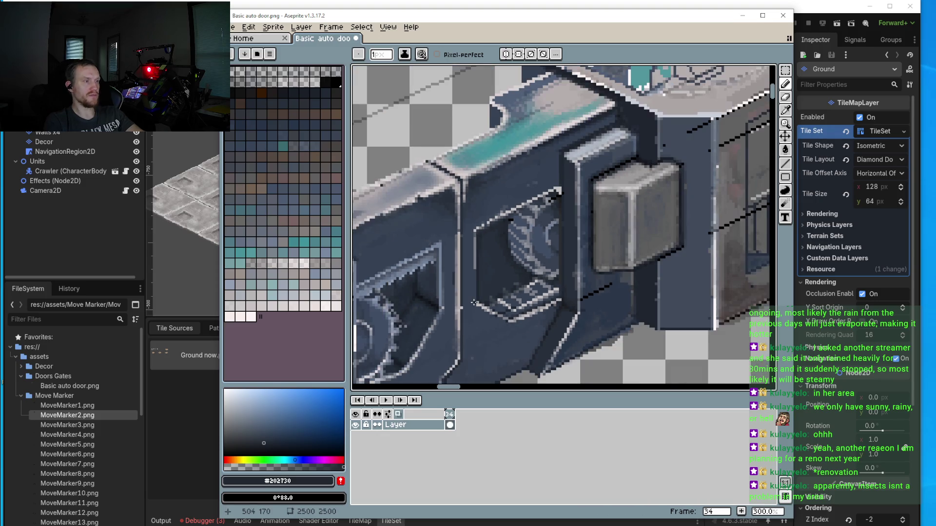
{"action": "scroll", "coordinate": [494, 282], "scroll_direction": "up", "scroll_amount": 5}
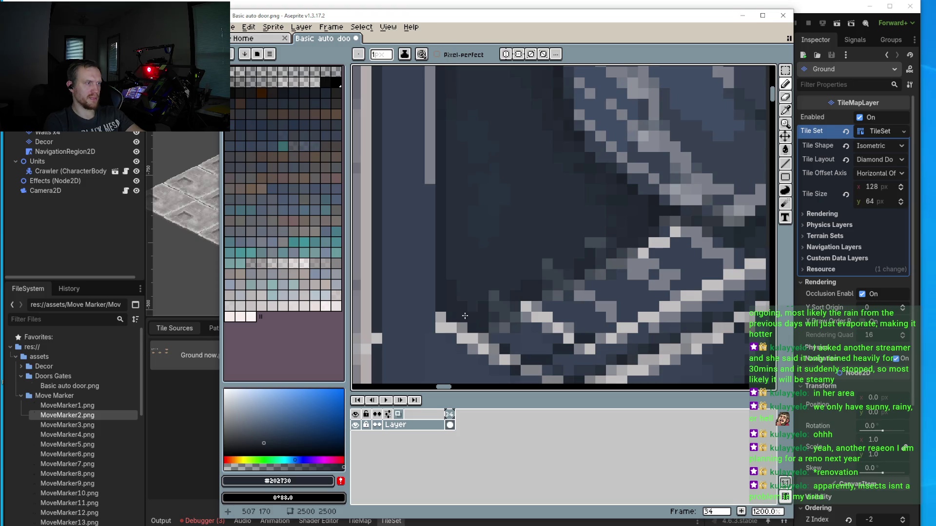
{"action": "scroll", "coordinate": [465, 316], "scroll_direction": "down", "scroll_amount": 5}
{"action": "scroll", "coordinate": [492, 247], "scroll_direction": "up", "scroll_amount": 5}
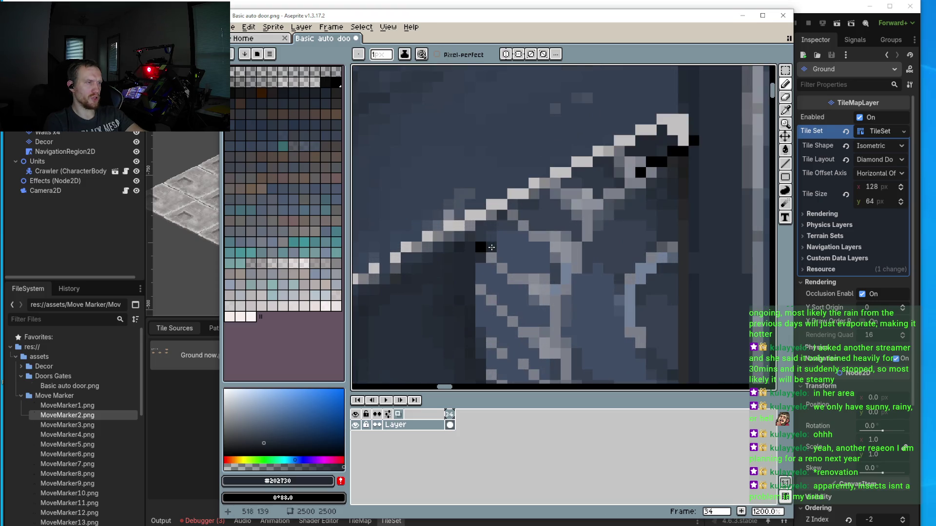
{"action": "key", "text": "i"}
{"action": "left_click", "coordinate": [492, 247]}
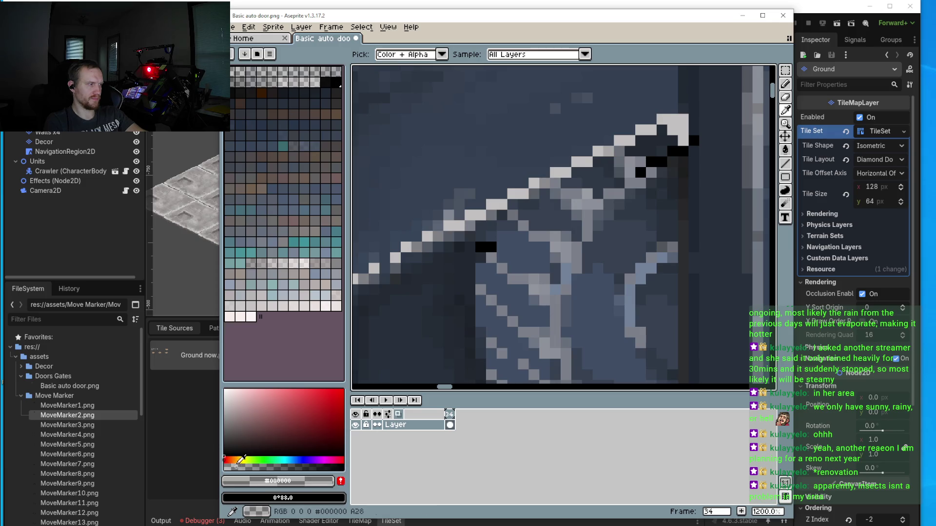
{"action": "left_click_drag", "start_coordinate": [418, 313], "coordinate": [564, 240]}
{"action": "key", "text": "b"}
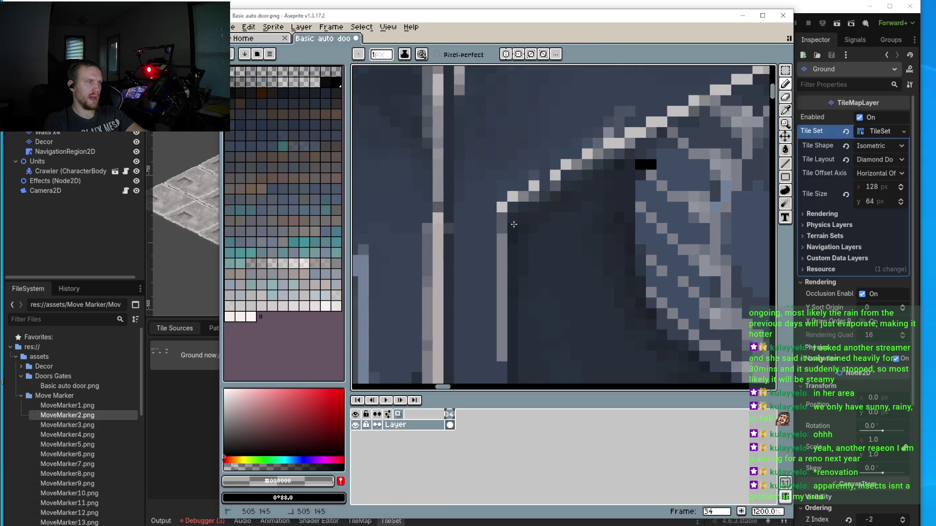
Step: Zoom in and out around the door's bottom edges to inspect them
{"action": "scroll", "coordinate": [514, 225], "scroll_direction": "down", "scroll_amount": 3}
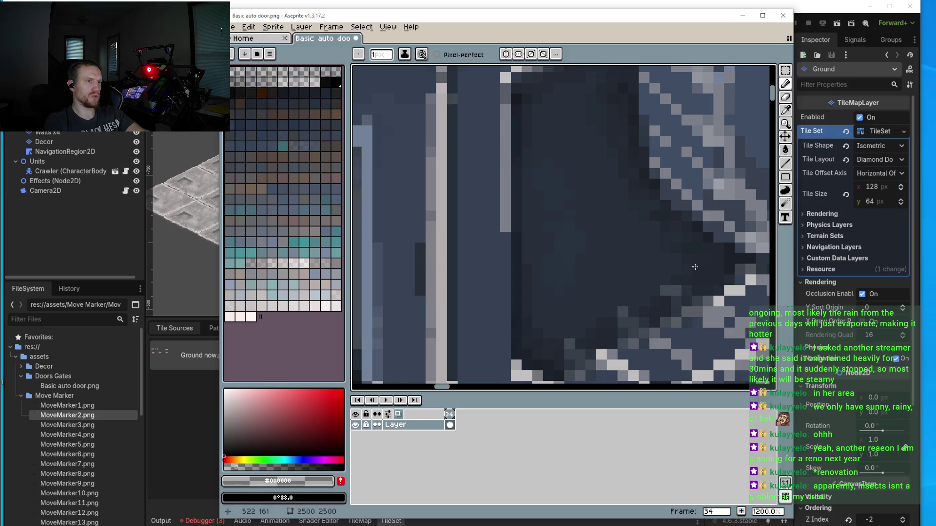
{"action": "scroll", "coordinate": [420, 276], "scroll_direction": "down", "scroll_amount": 4}
{"action": "scroll", "coordinate": [419, 276], "scroll_direction": "up", "scroll_amount": 5}
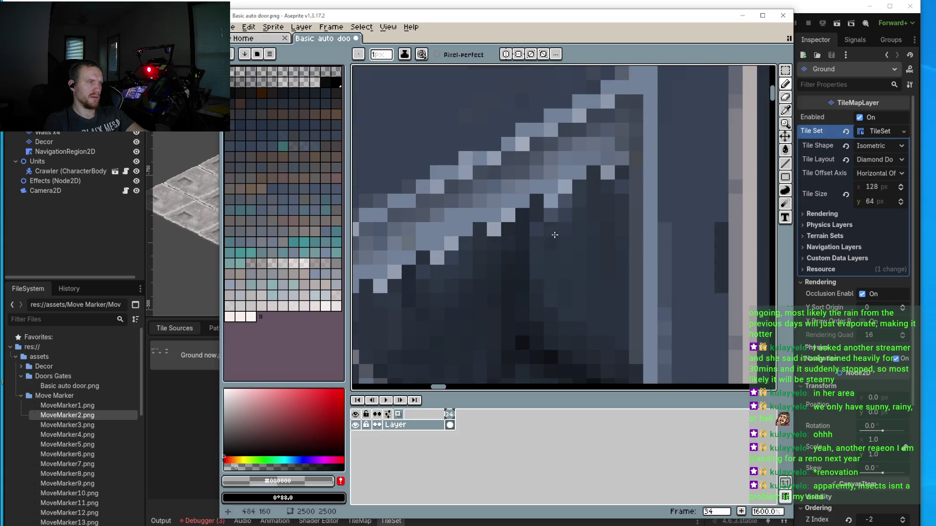
{"action": "scroll", "coordinate": [594, 256], "scroll_direction": "down", "scroll_amount": 4}
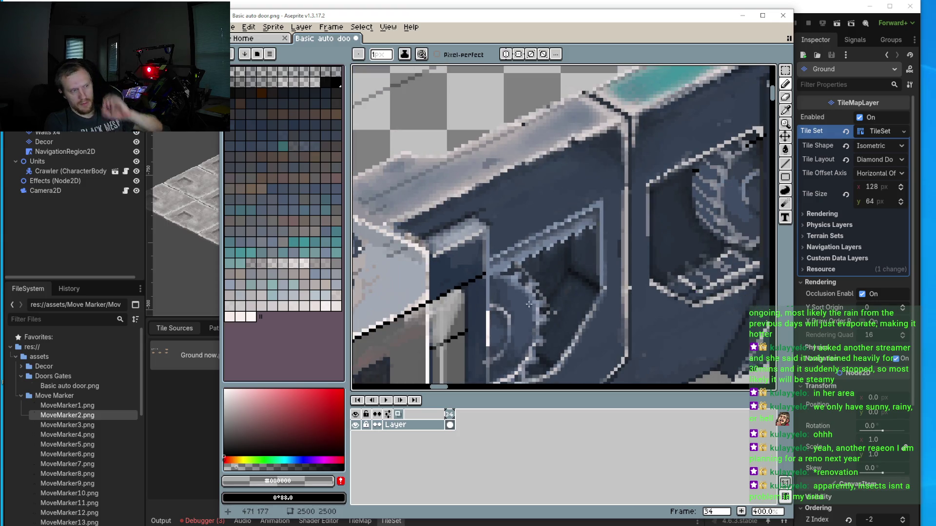
{"action": "scroll", "coordinate": [530, 304], "scroll_direction": "up", "scroll_amount": 6}
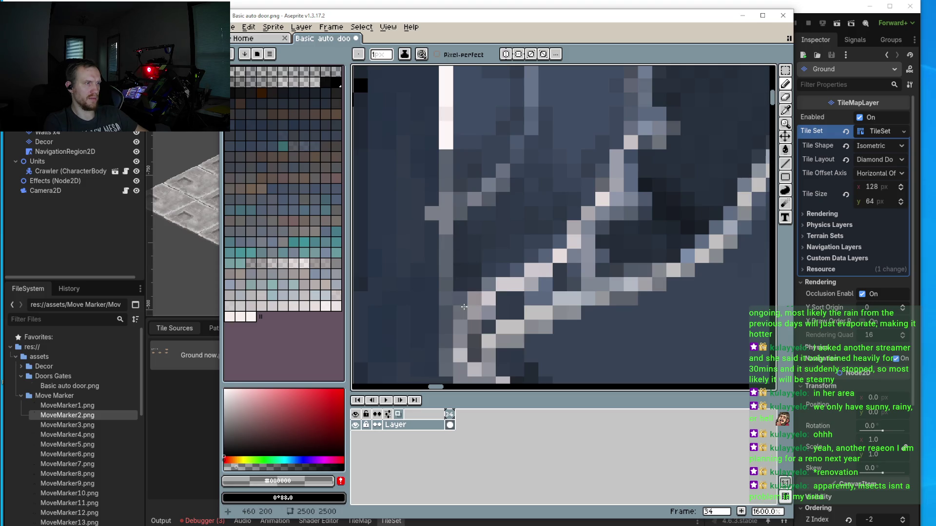
{"action": "scroll", "coordinate": [535, 234], "scroll_direction": "down", "scroll_amount": 4}
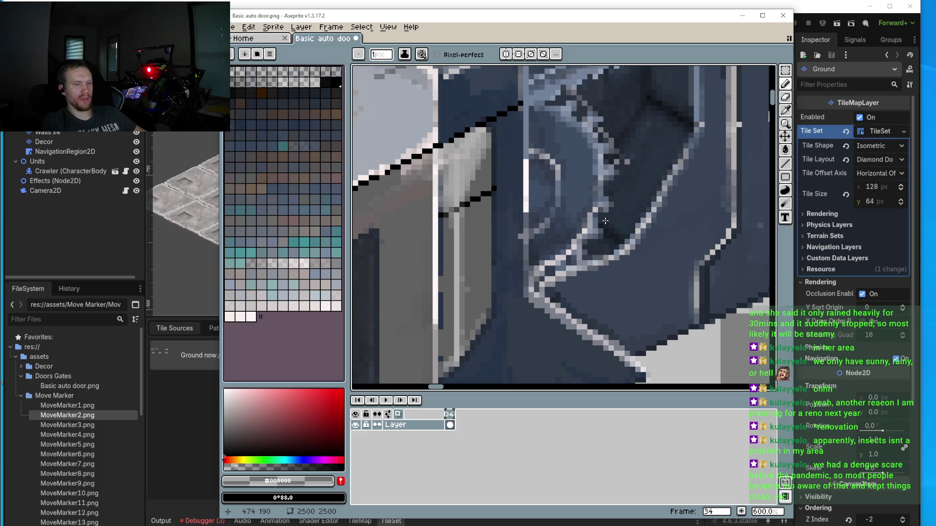
{"action": "scroll", "coordinate": [603, 228], "scroll_direction": "down", "scroll_amount": 2}
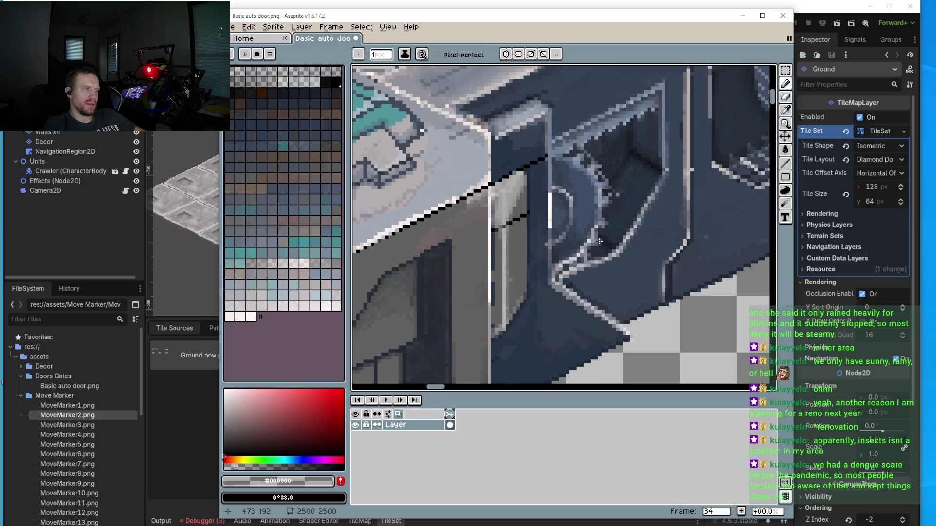
Step: Sample the light highlight colour and paint one #95a1b4 pixel on the highlight line
{"action": "scroll", "coordinate": [603, 225], "scroll_direction": "down", "scroll_amount": 1}
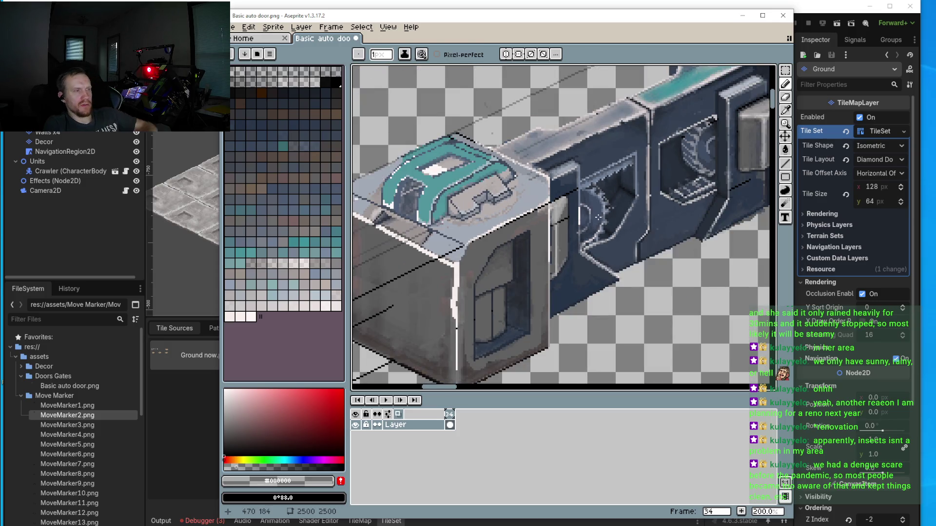
{"action": "scroll", "coordinate": [602, 239], "scroll_direction": "down", "scroll_amount": 1}
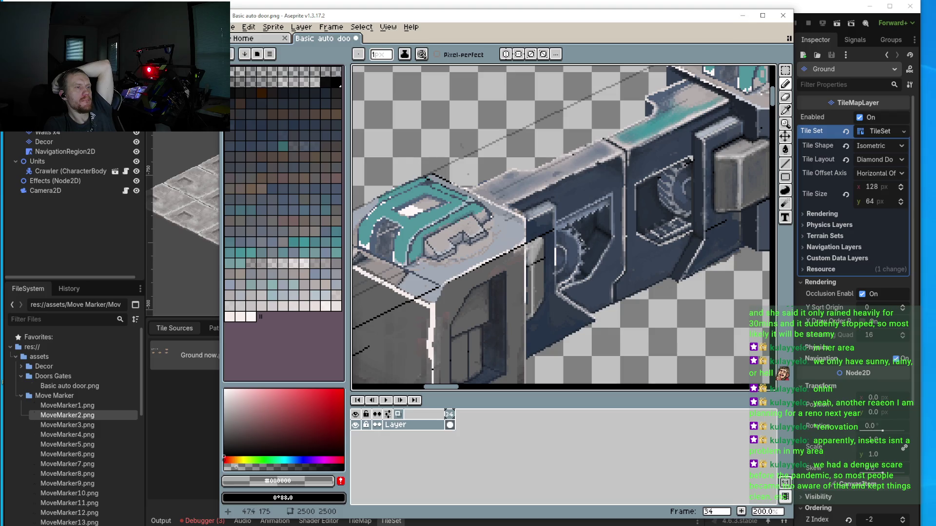
{"action": "scroll", "coordinate": [576, 221], "scroll_direction": "up", "scroll_amount": 3}
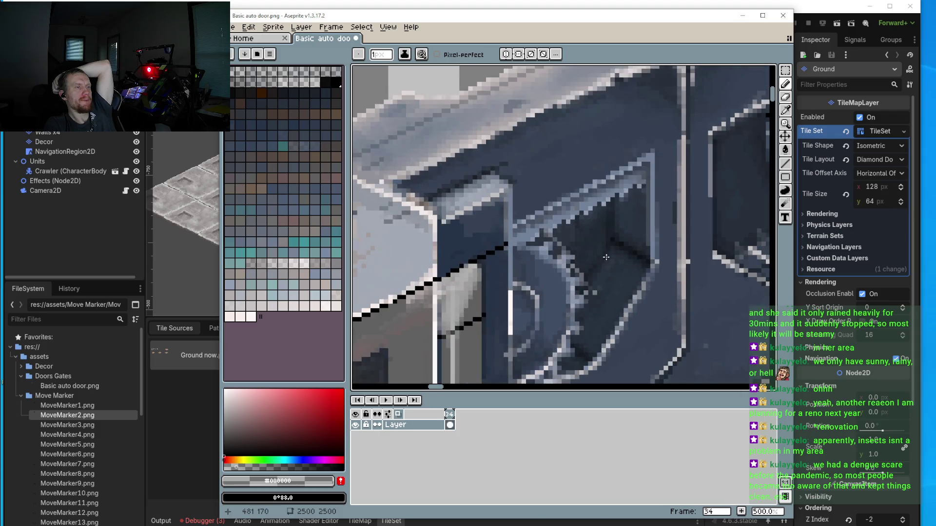
{"action": "scroll", "coordinate": [578, 258], "scroll_direction": "up", "scroll_amount": 4}
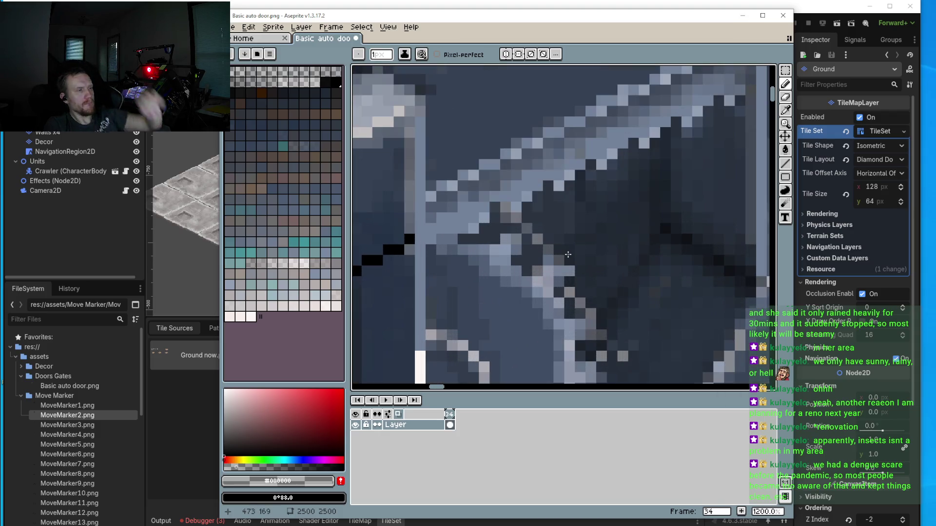
{"action": "left_click", "coordinate": [553, 227], "text": "alt"}
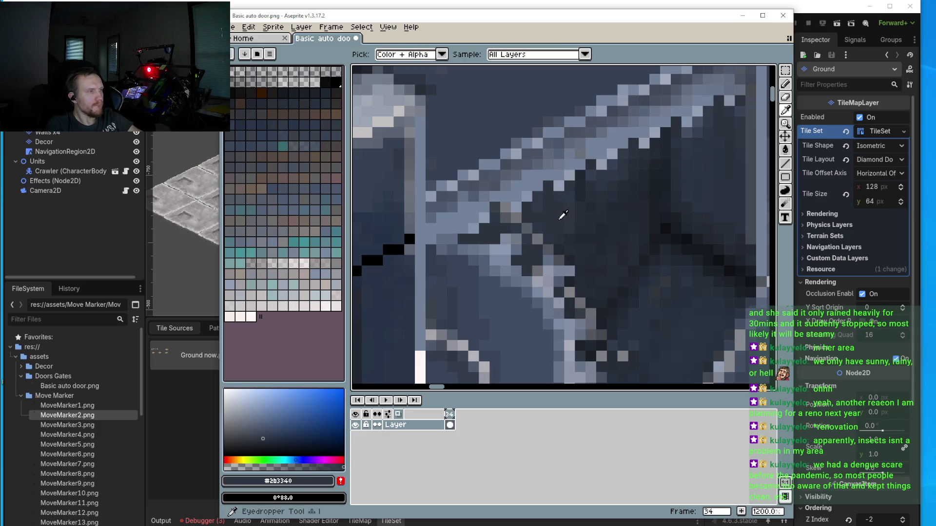
{"action": "left_click", "coordinate": [557, 218], "text": "alt"}
{"action": "key", "text": "ctrl"}
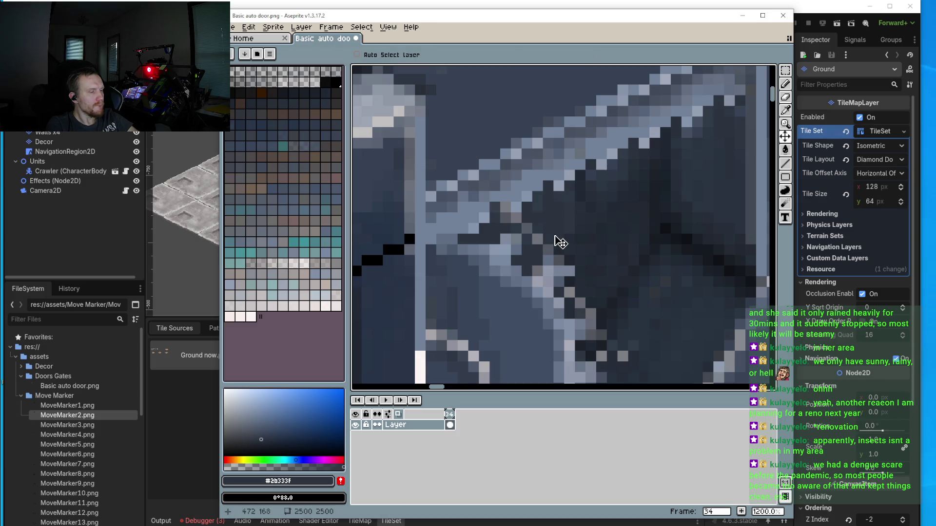
{"action": "left_click", "coordinate": [562, 207], "text": "alt"}
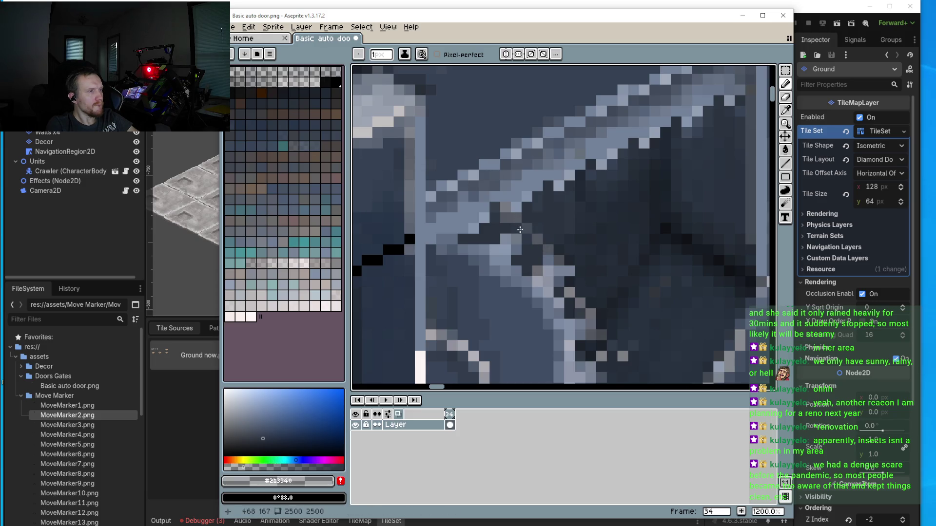
{"action": "left_click", "coordinate": [560, 184], "text": "alt"}
{"action": "left_click", "coordinate": [504, 221]}
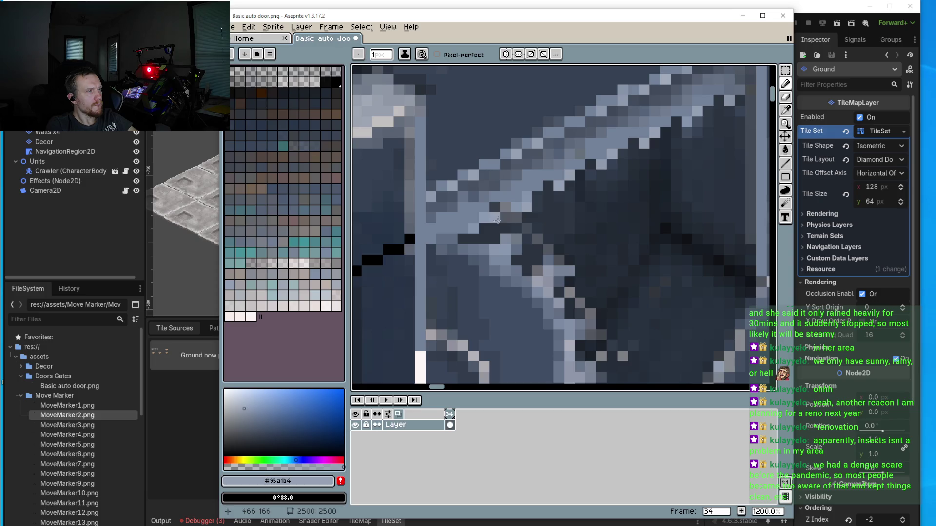
Step: Pick the mid-tone blue #606c85 from the door artwork
{"action": "scroll", "coordinate": [528, 307], "scroll_direction": "down", "scroll_amount": 5}
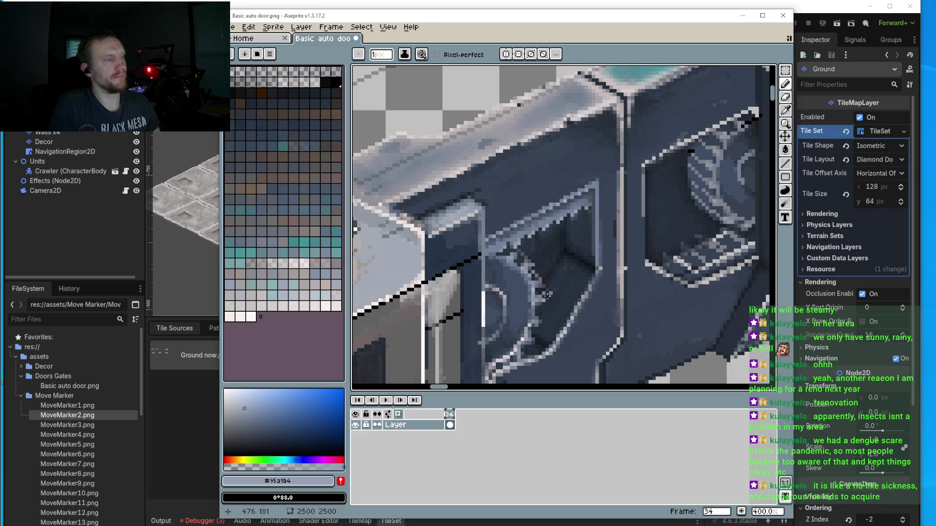
{"action": "scroll", "coordinate": [551, 263], "scroll_direction": "up", "scroll_amount": 4}
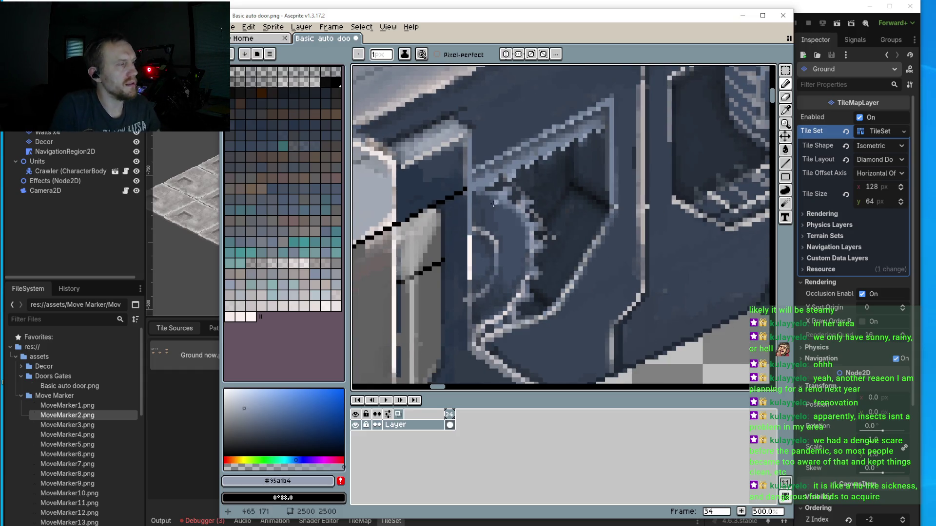
{"action": "scroll", "coordinate": [497, 202], "scroll_direction": "up", "scroll_amount": 1}
{"action": "left_click", "coordinate": [495, 170], "text": "alt"}
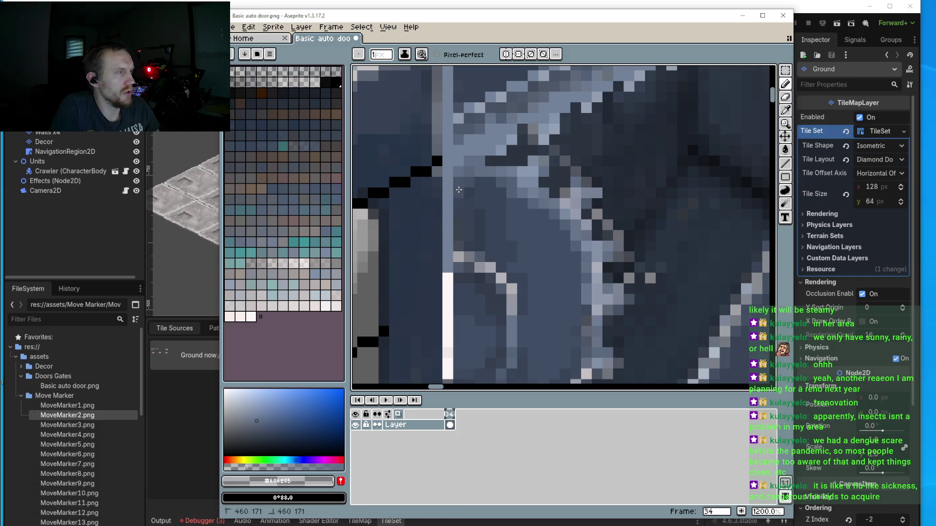
{"action": "scroll", "coordinate": [459, 190], "scroll_direction": "down", "scroll_amount": 5}
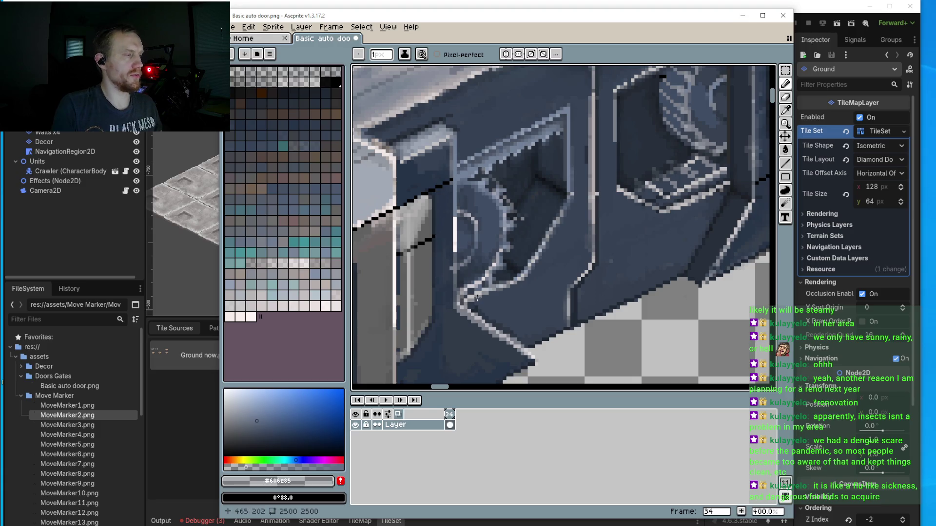
{"action": "scroll", "coordinate": [492, 252], "scroll_direction": "up", "scroll_amount": 2}
{"action": "scroll", "coordinate": [506, 245], "scroll_direction": "up", "scroll_amount": 4}
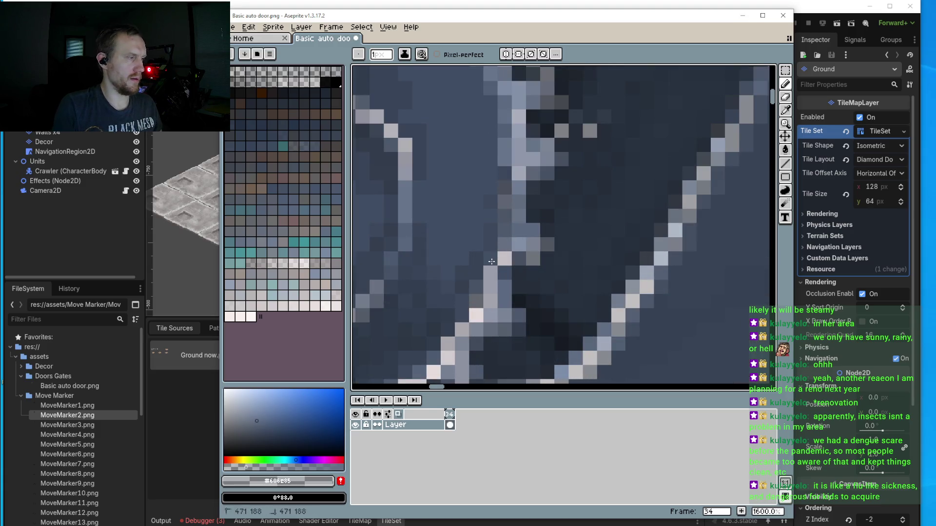
{"action": "left_click_drag", "start_coordinate": [451, 307], "coordinate": [474, 238]}
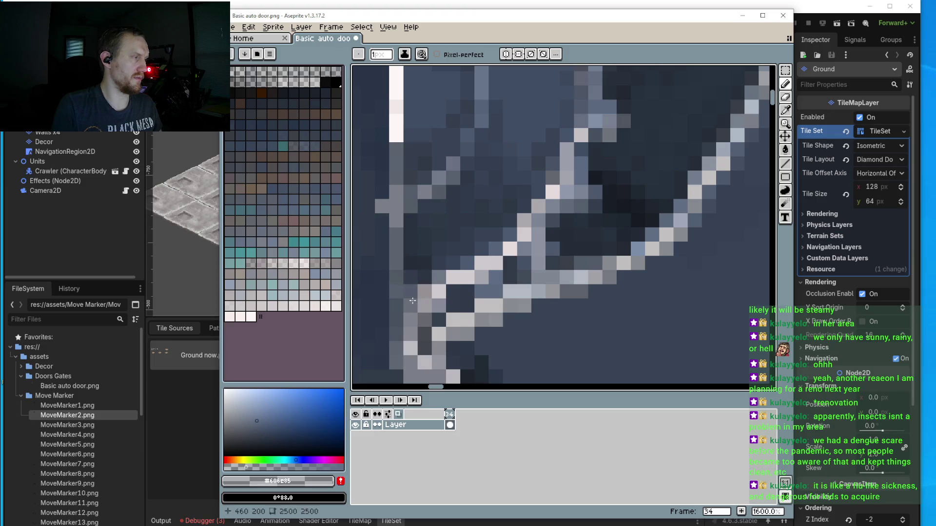
{"action": "scroll", "coordinate": [414, 301], "scroll_direction": "down", "scroll_amount": 5}
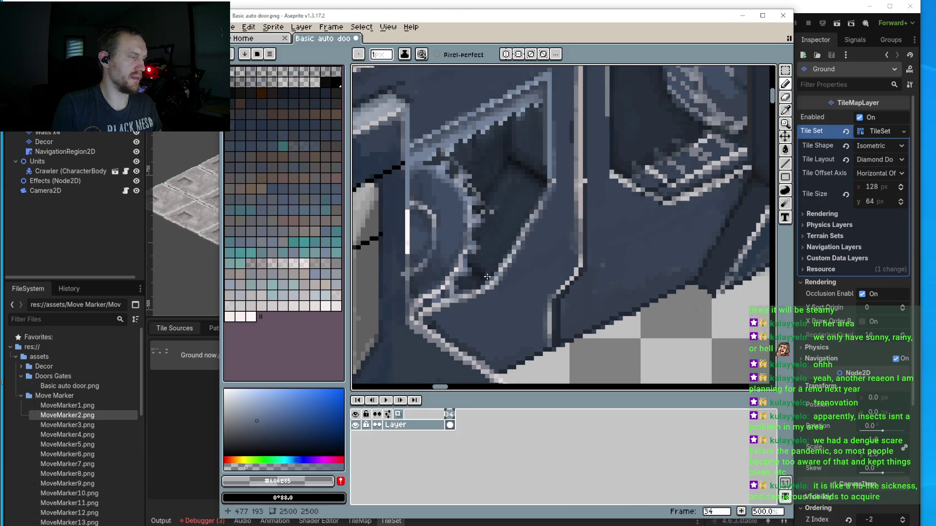
{"action": "scroll", "coordinate": [487, 276], "scroll_direction": "up", "scroll_amount": 7}
{"action": "left_click", "coordinate": [507, 215], "text": "alt"}
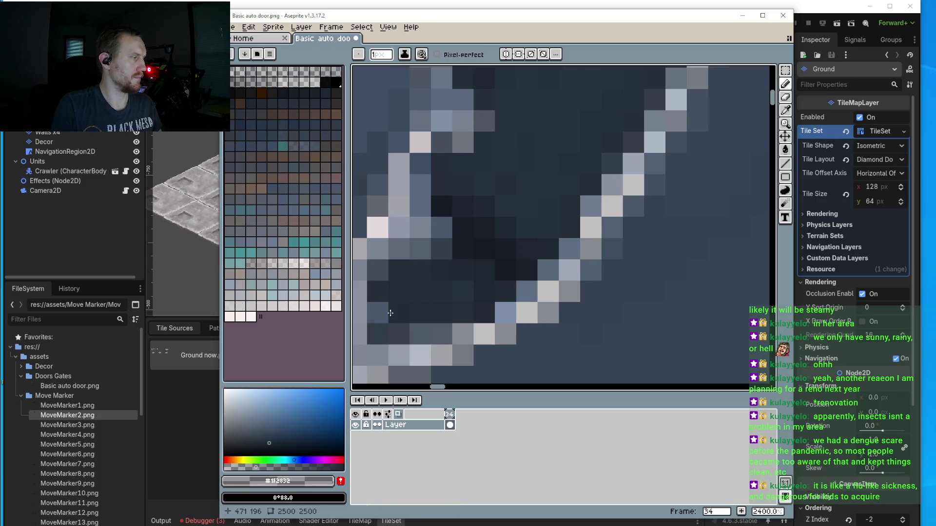
{"action": "scroll", "coordinate": [380, 312], "scroll_direction": "left", "scroll_amount": 2}
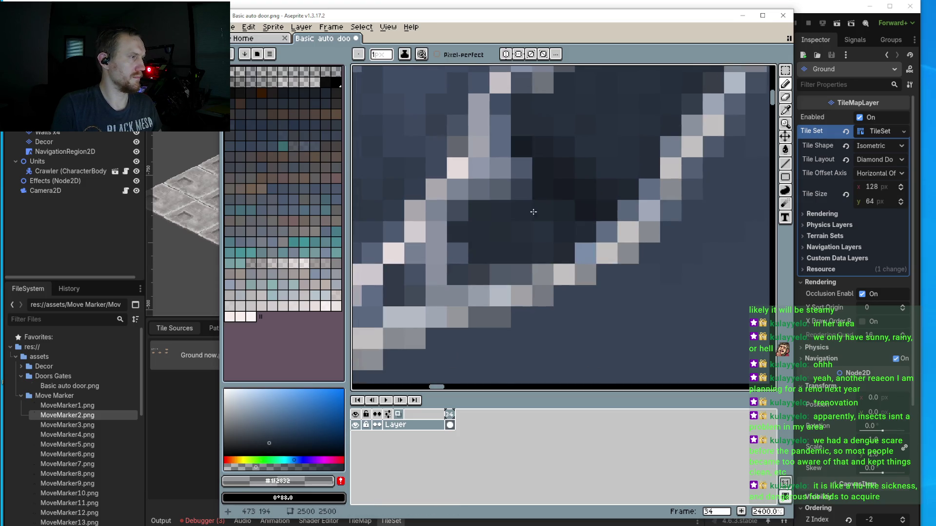
{"action": "scroll", "coordinate": [528, 213], "scroll_direction": "down", "scroll_amount": 4}
{"action": "scroll", "coordinate": [540, 178], "scroll_direction": "up", "scroll_amount": 1}
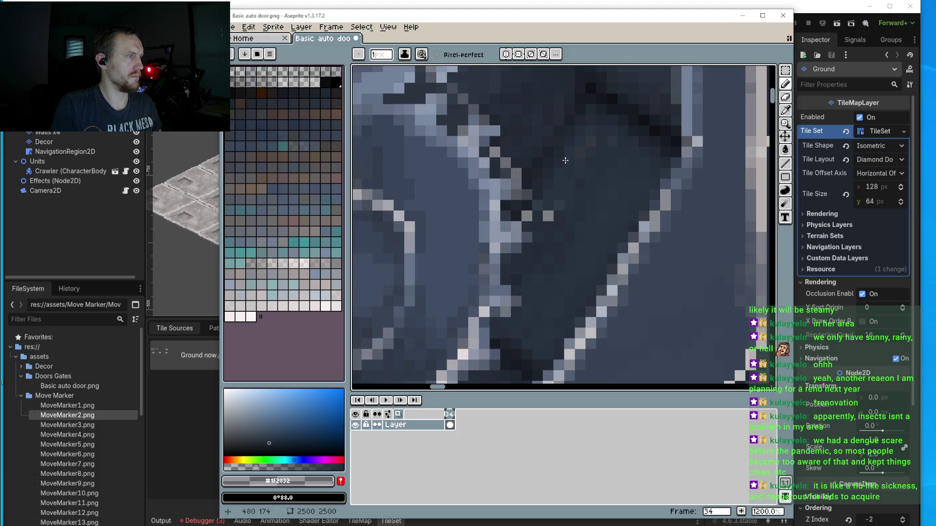
{"action": "scroll", "coordinate": [575, 154], "scroll_direction": "down", "scroll_amount": 2}
{"action": "scroll", "coordinate": [570, 160], "scroll_direction": "up", "scroll_amount": 2}
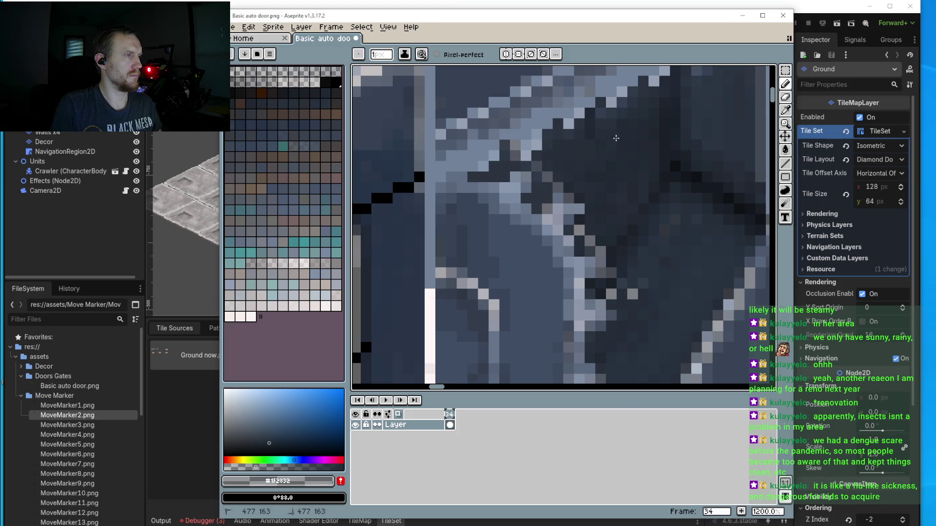
{"action": "scroll", "coordinate": [619, 195], "scroll_direction": "down", "scroll_amount": 6}
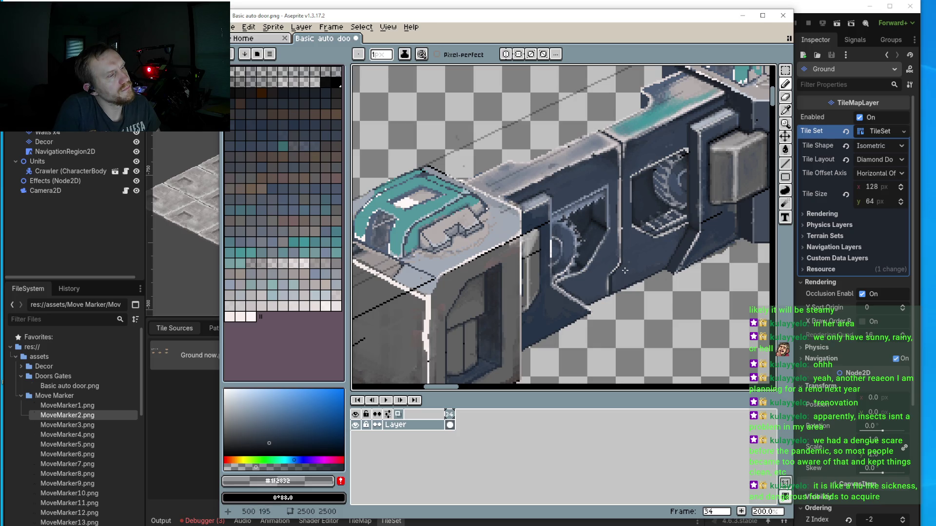
{"action": "scroll", "coordinate": [638, 218], "scroll_direction": "up", "scroll_amount": 6}
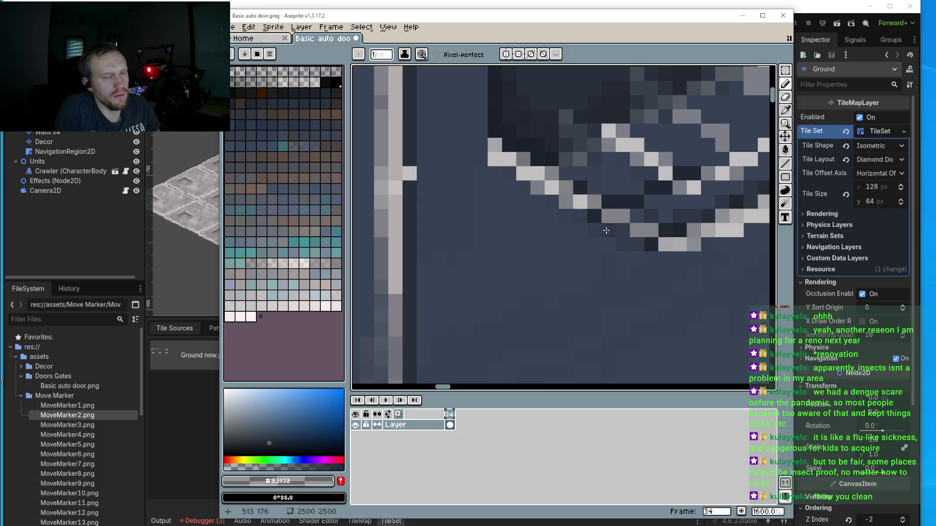
{"action": "scroll", "coordinate": [561, 231], "scroll_direction": "down", "scroll_amount": 2}
{"action": "scroll", "coordinate": [562, 231], "scroll_direction": "up", "scroll_amount": 2}
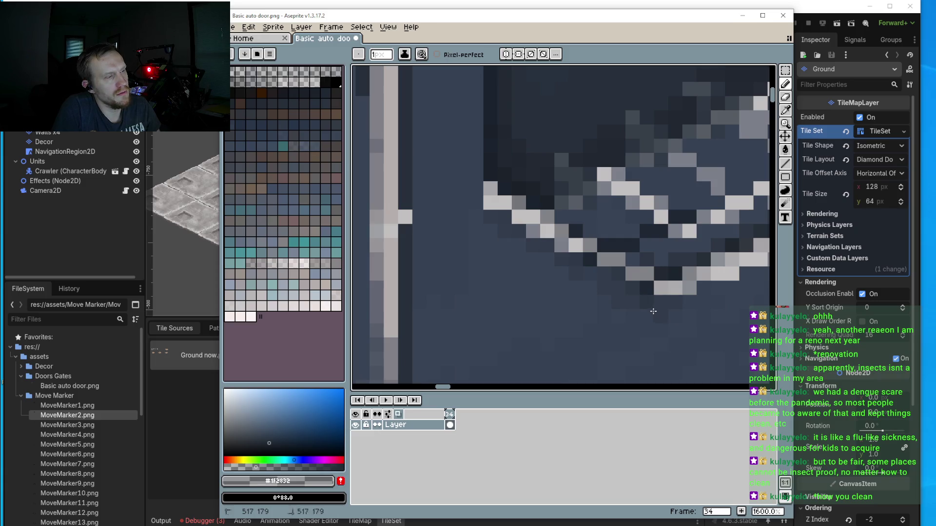
{"action": "scroll", "coordinate": [653, 315], "scroll_direction": "down", "scroll_amount": 4}
{"action": "scroll", "coordinate": [622, 289], "scroll_direction": "up", "scroll_amount": 4}
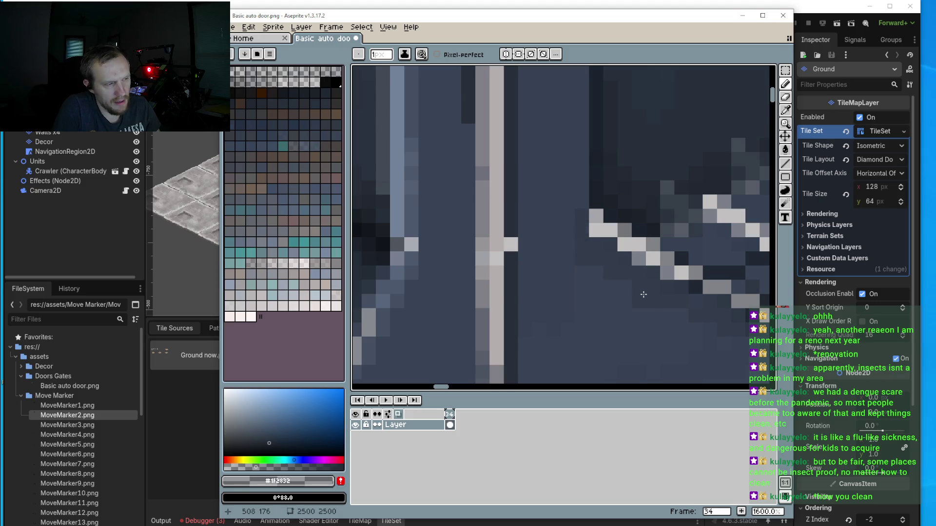
{"action": "left_click_drag", "start_coordinate": [654, 314], "coordinate": [596, 273]}
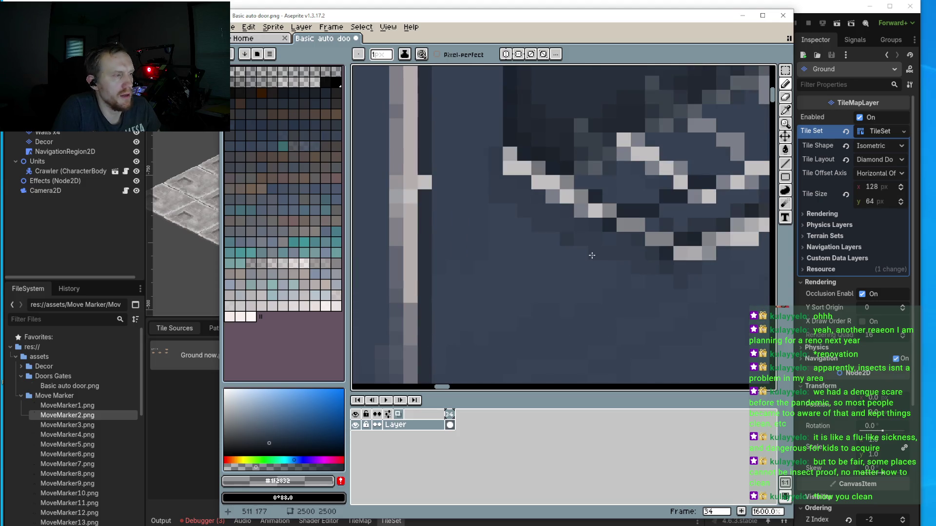
{"action": "scroll", "coordinate": [648, 284], "scroll_direction": "down", "scroll_amount": 4}
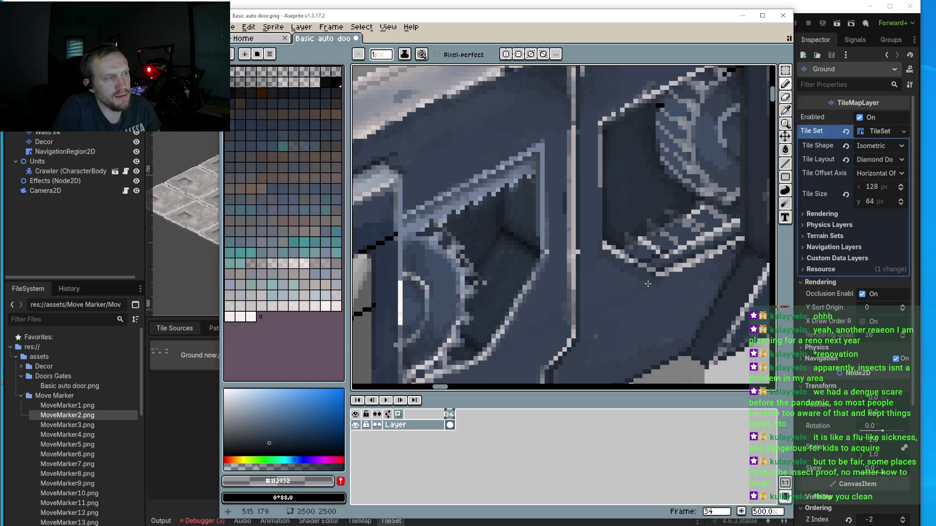
{"action": "scroll", "coordinate": [636, 288], "scroll_direction": "up", "scroll_amount": 4}
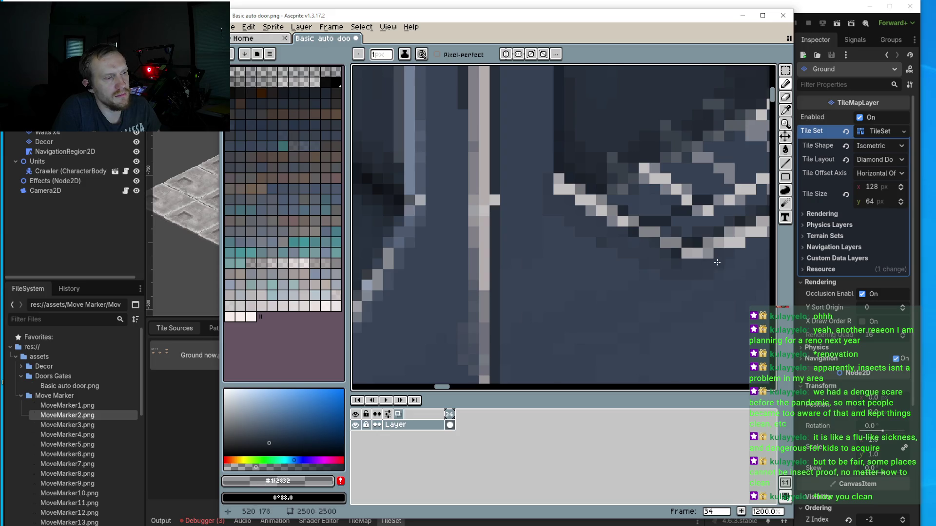
{"action": "left_click_drag", "start_coordinate": [739, 253], "coordinate": [606, 241]}
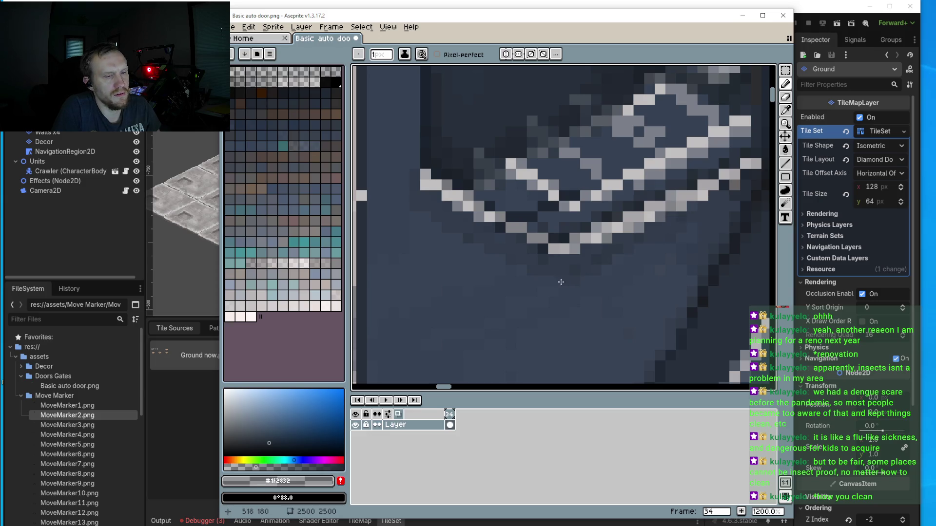
{"action": "scroll", "coordinate": [565, 279], "scroll_direction": "down", "scroll_amount": 5}
{"action": "scroll", "coordinate": [557, 248], "scroll_direction": "down", "scroll_amount": 2}
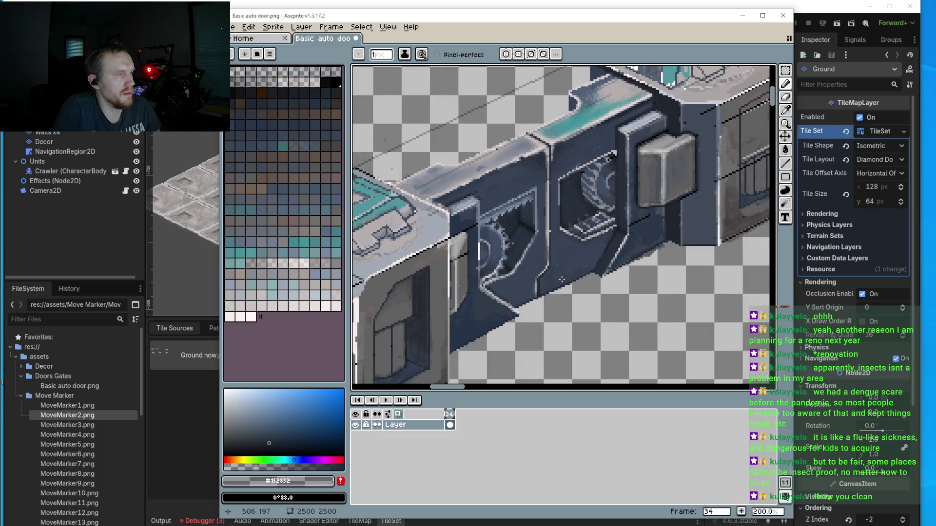
{"action": "scroll", "coordinate": [603, 255], "scroll_direction": "up", "scroll_amount": 7}
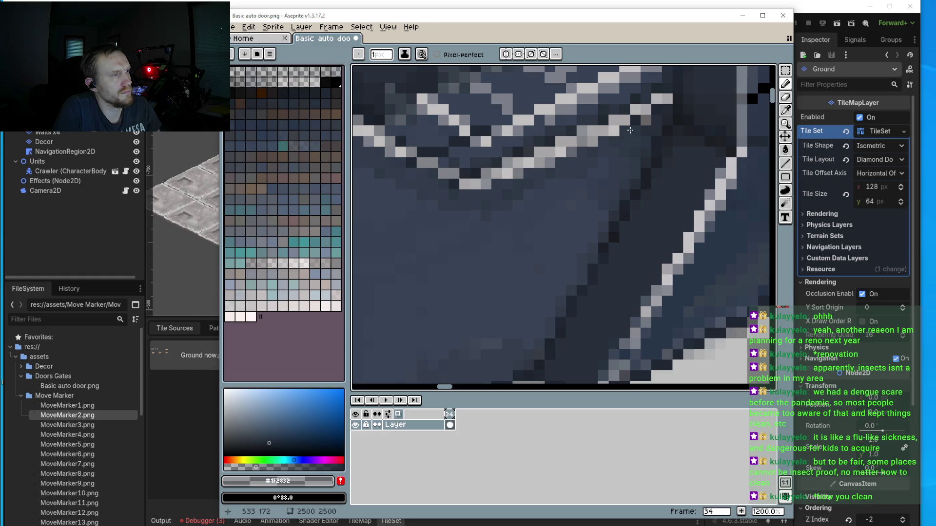
{"action": "scroll", "coordinate": [648, 122], "scroll_direction": "down", "scroll_amount": 2}
{"action": "scroll", "coordinate": [609, 167], "scroll_direction": "up", "scroll_amount": 2}
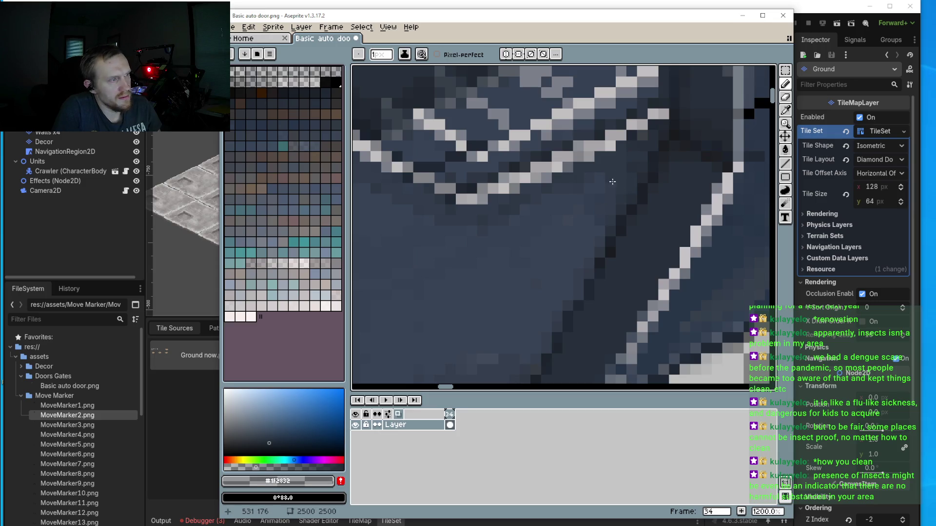
{"action": "scroll", "coordinate": [620, 241], "scroll_direction": "down", "scroll_amount": 5}
{"action": "scroll", "coordinate": [621, 242], "scroll_direction": "down", "scroll_amount": 2}
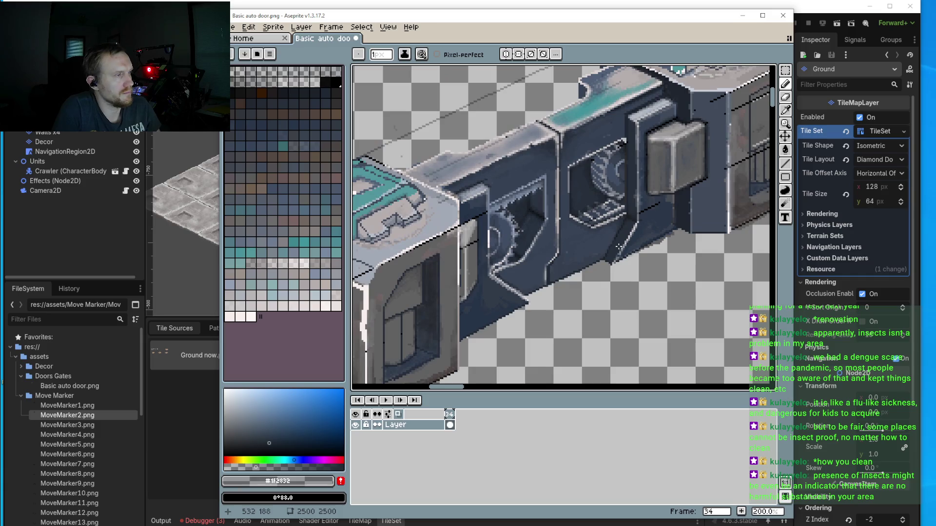
{"action": "scroll", "coordinate": [625, 222], "scroll_direction": "up", "scroll_amount": 10}
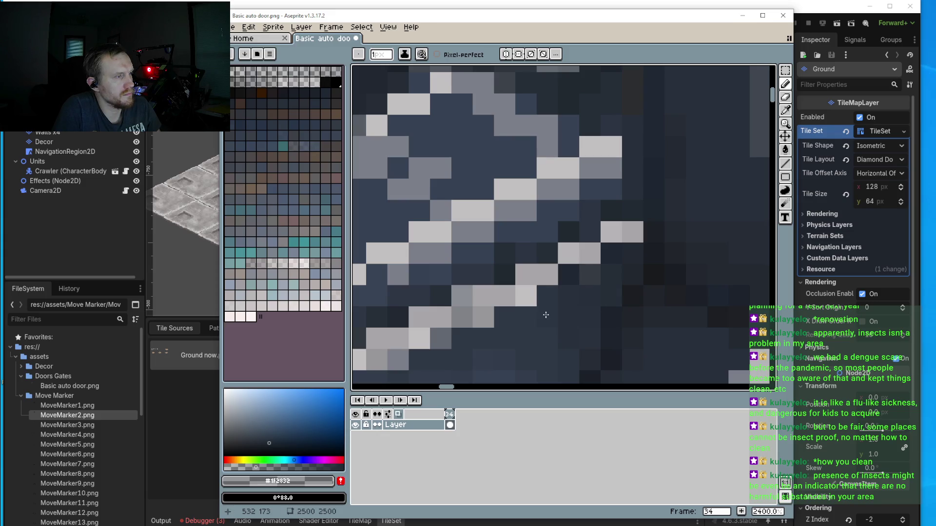
{"action": "left_click_drag", "start_coordinate": [526, 322], "coordinate": [551, 237]}
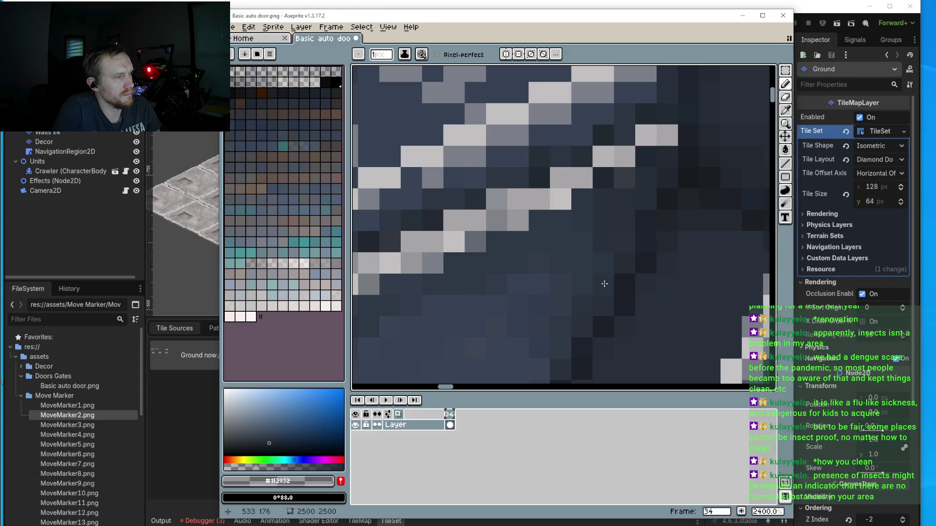
{"action": "scroll", "coordinate": [608, 261], "scroll_direction": "down", "scroll_amount": 3}
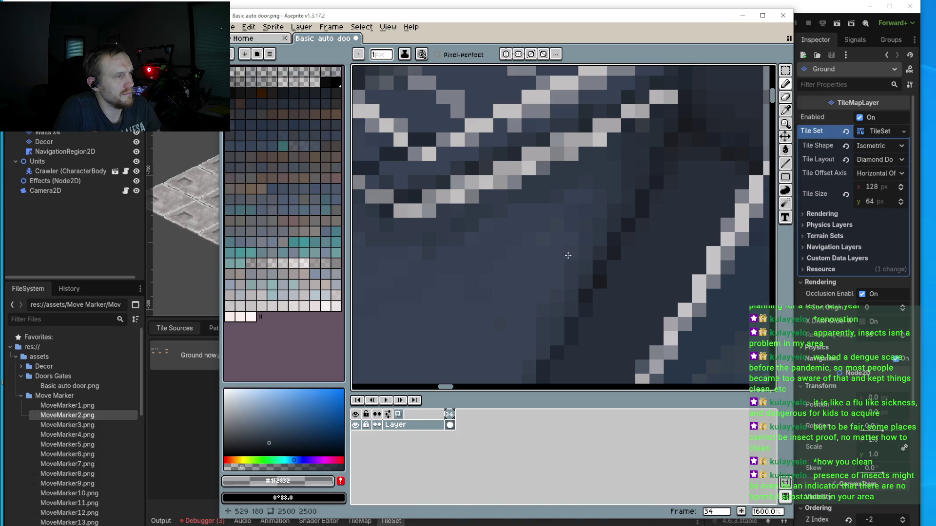
{"action": "scroll", "coordinate": [566, 234], "scroll_direction": "down", "scroll_amount": 2}
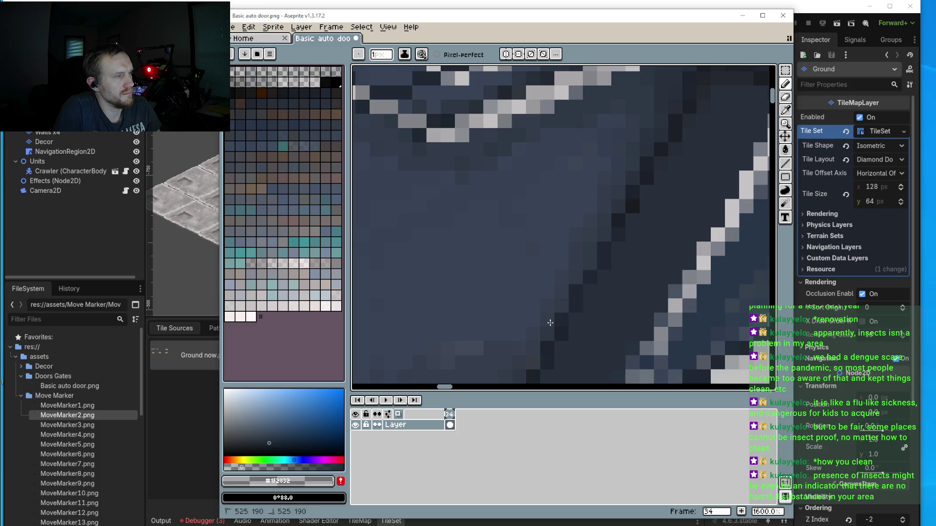
{"action": "scroll", "coordinate": [539, 299], "scroll_direction": "down", "scroll_amount": 4}
{"action": "scroll", "coordinate": [595, 150], "scroll_direction": "up", "scroll_amount": 7}
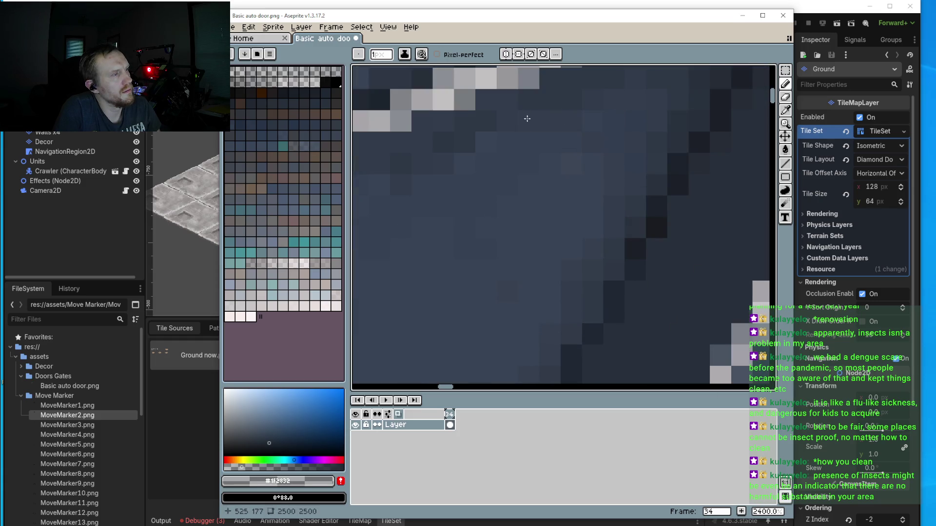
{"action": "scroll", "coordinate": [541, 146], "scroll_direction": "down", "scroll_amount": 9}
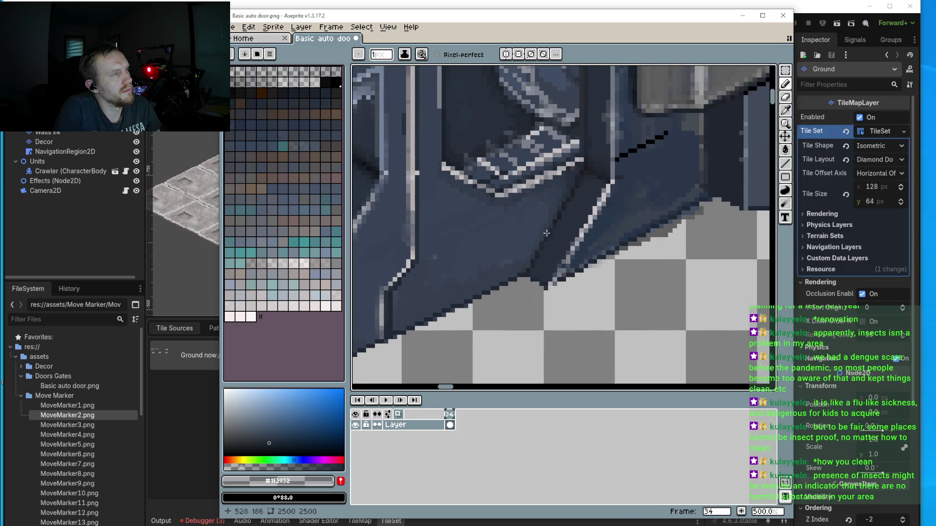
Step: Sample the door's shadow colour and darken it to a near-black grey for drawing
{"action": "scroll", "coordinate": [544, 220], "scroll_direction": "up", "scroll_amount": 3}
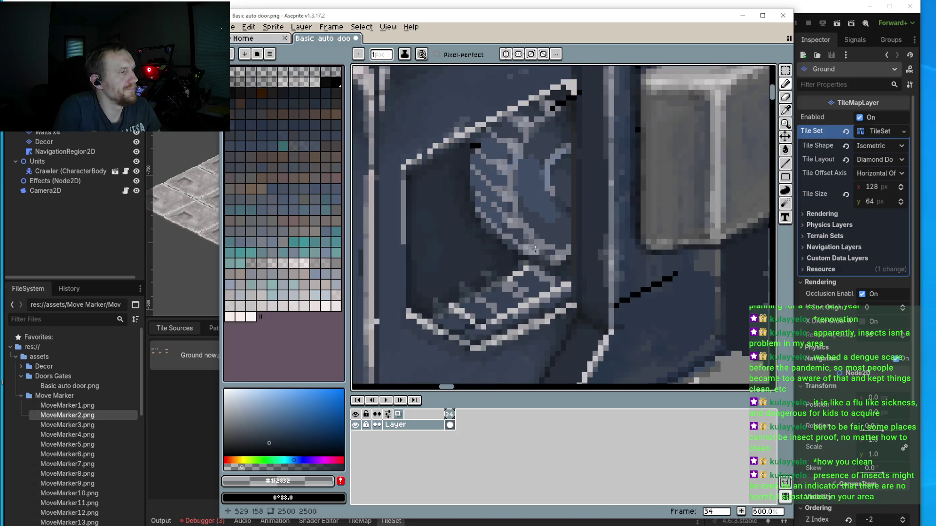
{"action": "scroll", "coordinate": [552, 282], "scroll_direction": "up", "scroll_amount": 3}
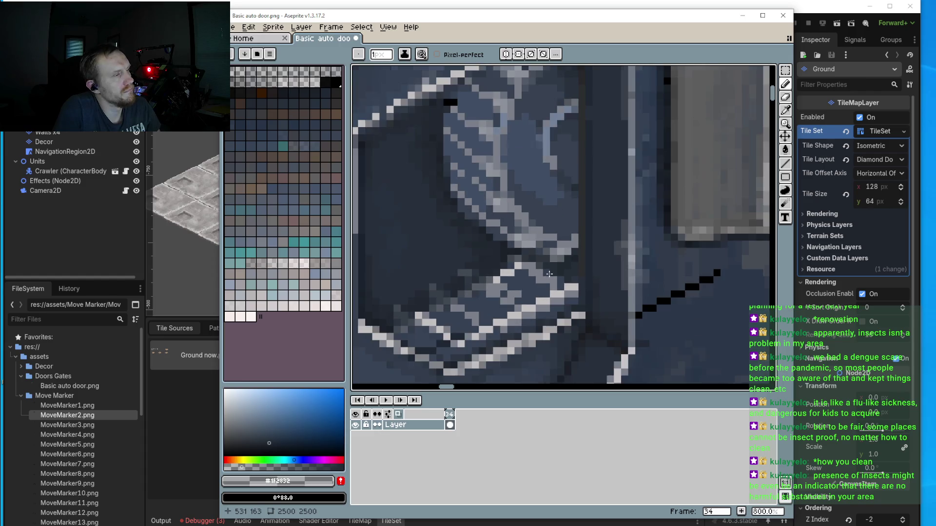
{"action": "key", "text": "i"}
{"action": "left_click", "coordinate": [564, 210]}
{"action": "key", "text": "b"}
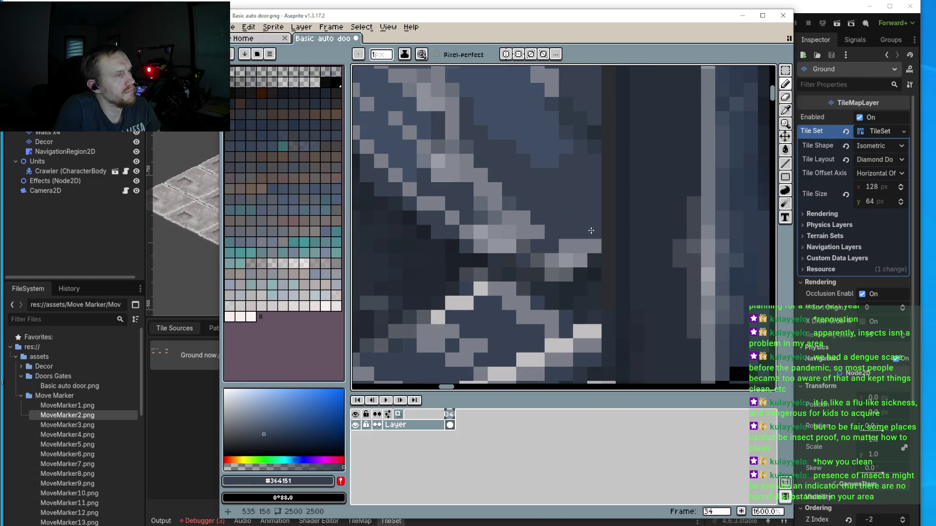
{"action": "scroll", "coordinate": [585, 277], "scroll_direction": "down", "scroll_amount": 3}
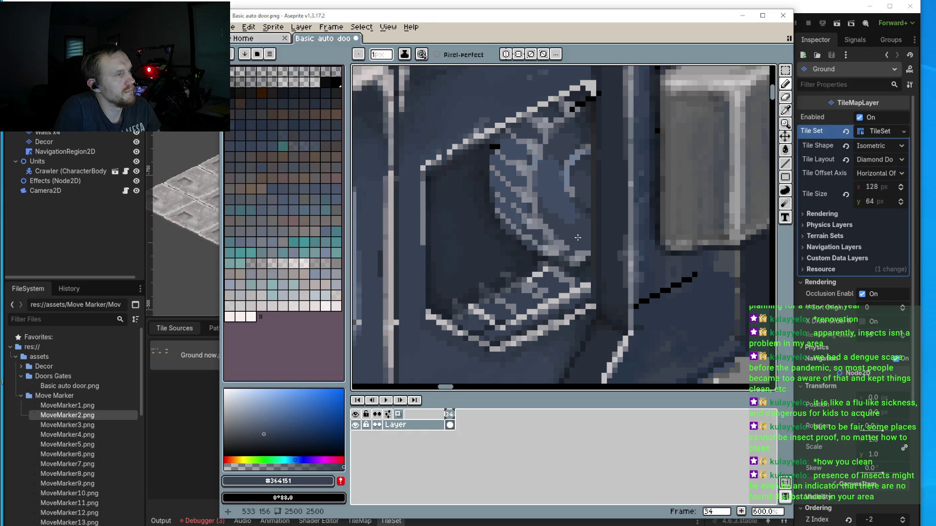
{"action": "scroll", "coordinate": [578, 238], "scroll_direction": "up", "scroll_amount": 2}
{"action": "key", "text": "i"}
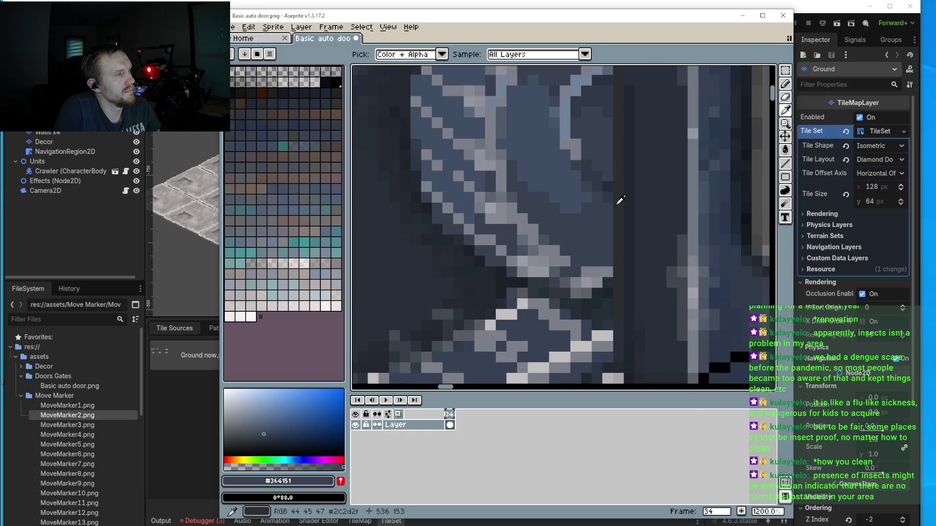
{"action": "left_click", "coordinate": [615, 205]}
{"action": "left_click", "coordinate": [227, 446]}
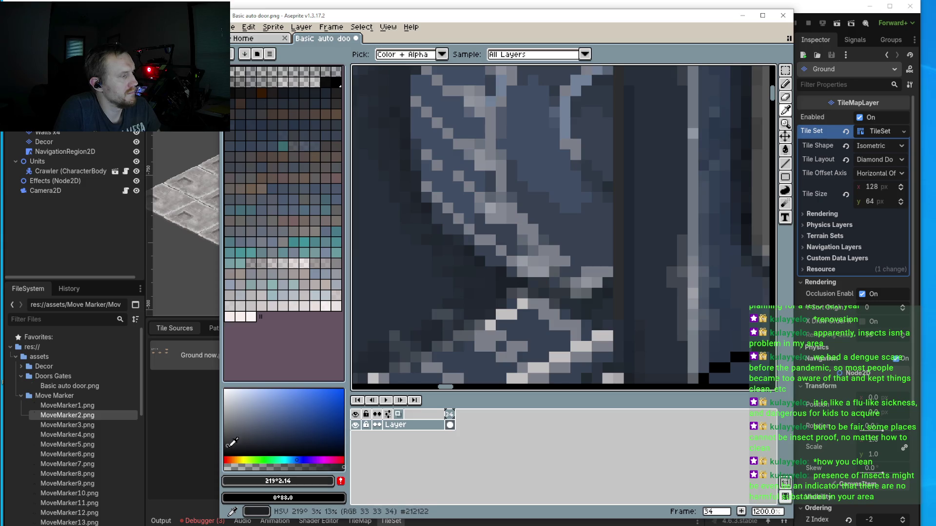
{"action": "key", "text": "b"}
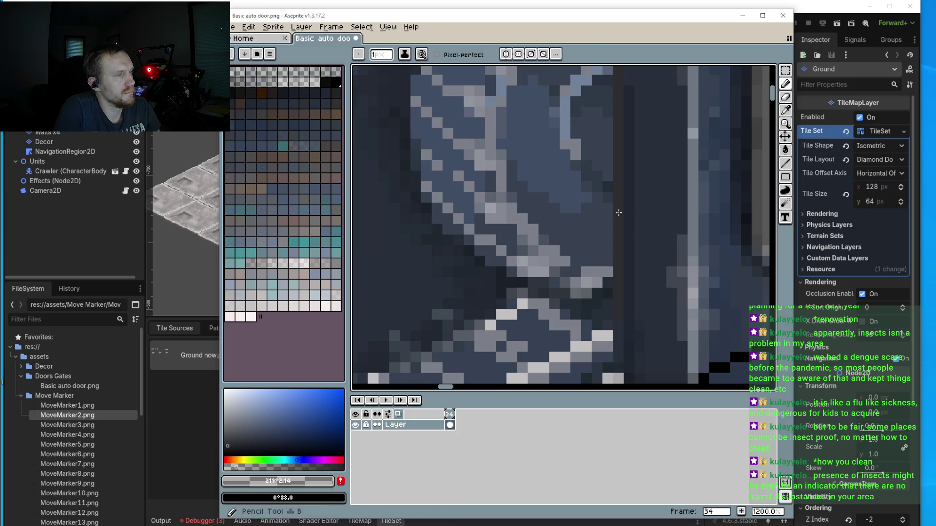
{"action": "left_click", "coordinate": [229, 452]}
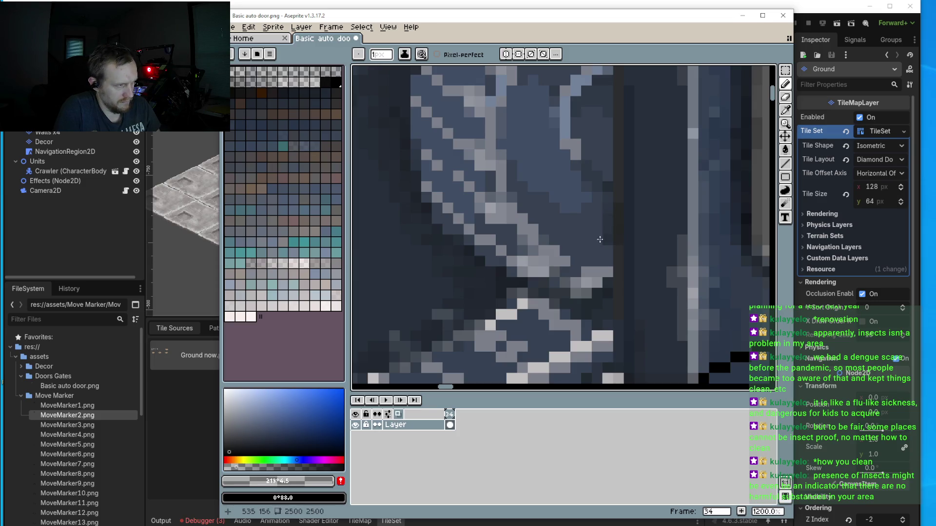
Step: Paint over three stray light blue pixels in the mechanism with the dark colour
{"action": "left_click", "coordinate": [611, 252]}
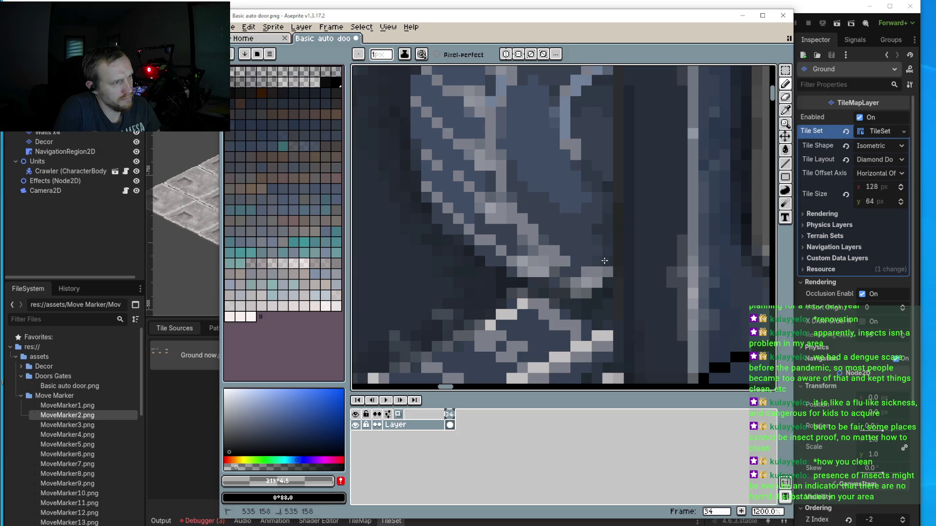
{"action": "scroll", "coordinate": [605, 260], "scroll_direction": "down", "scroll_amount": 3}
{"action": "scroll", "coordinate": [592, 198], "scroll_direction": "up", "scroll_amount": 4}
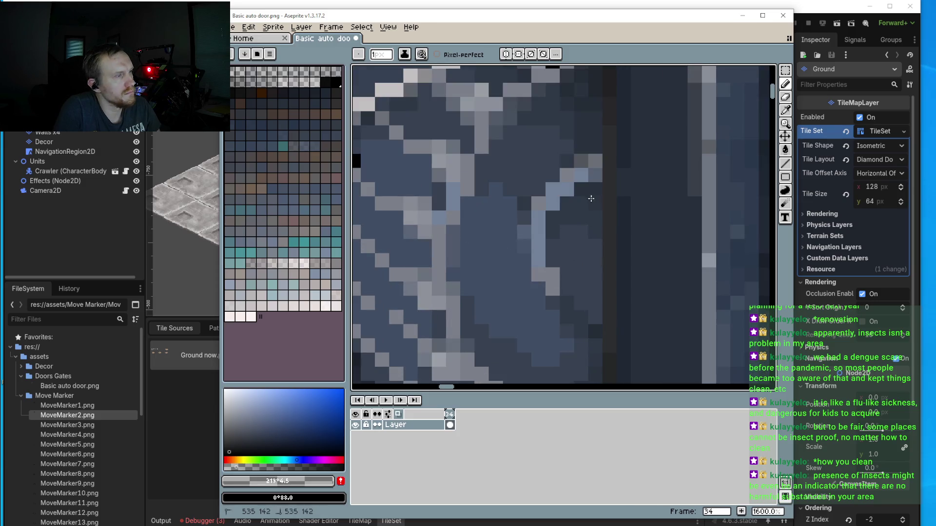
{"action": "left_click", "coordinate": [567, 190]}
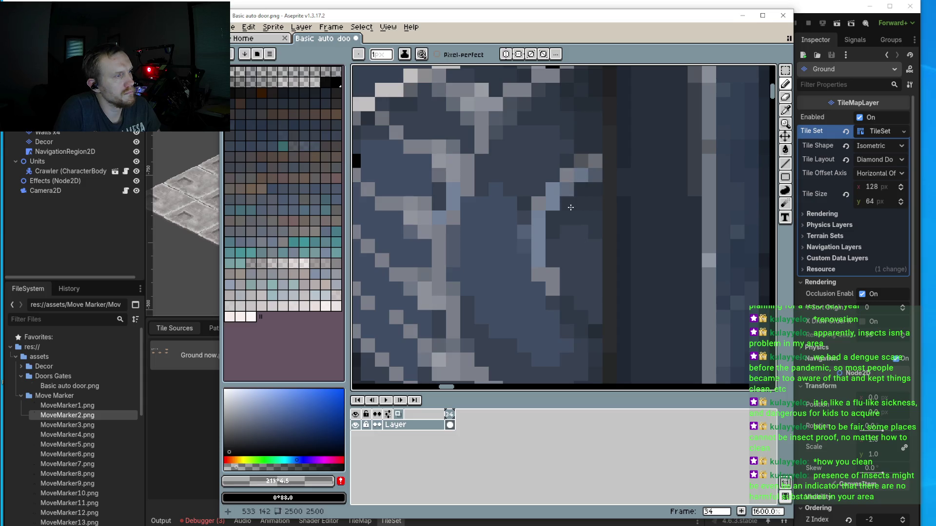
{"action": "left_click", "coordinate": [557, 204]}
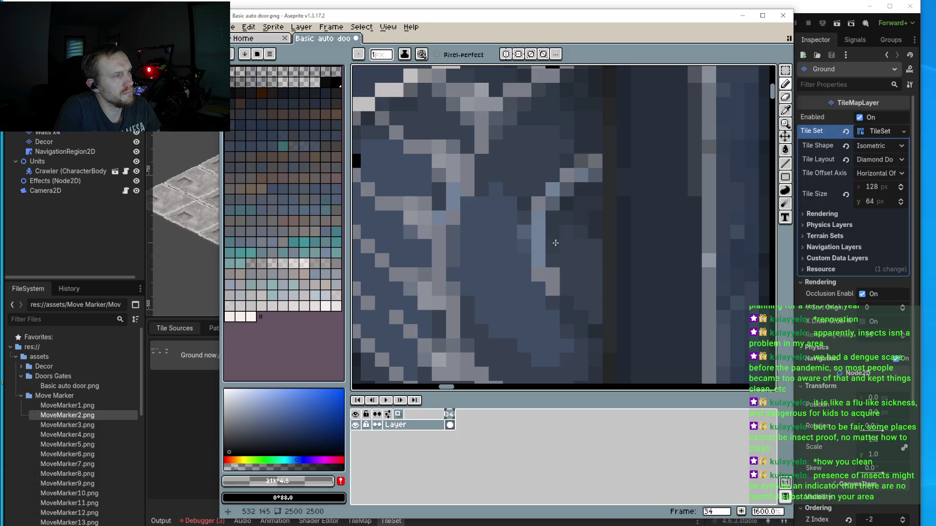
{"action": "left_click", "coordinate": [554, 274]}
Step: Darken one more pixel in the ribbed detail of the mechanism
{"action": "scroll", "coordinate": [581, 303], "scroll_direction": "up", "scroll_amount": 3}
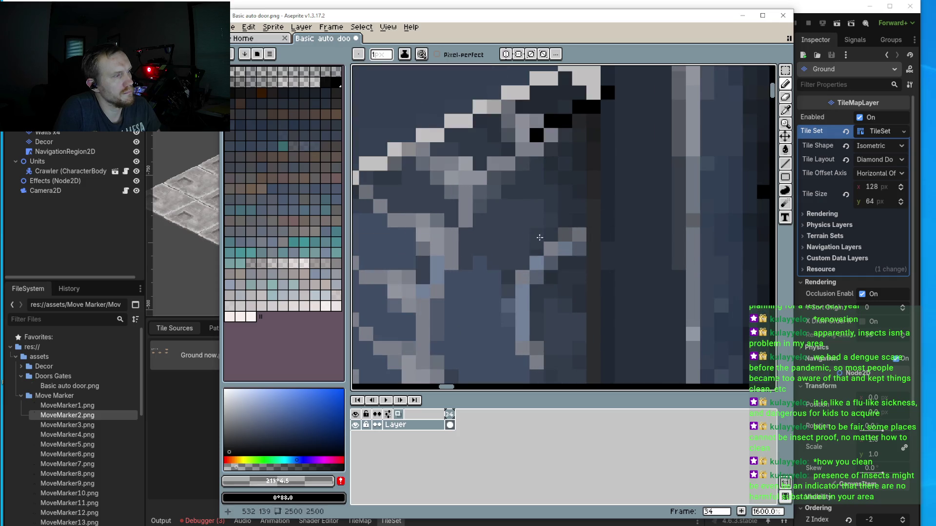
{"action": "scroll", "coordinate": [494, 190], "scroll_direction": "down", "scroll_amount": 4}
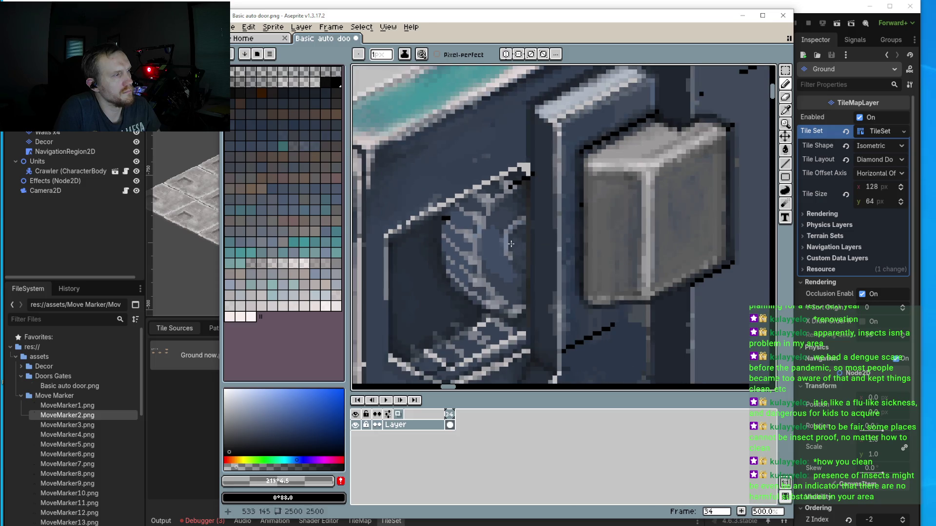
{"action": "scroll", "coordinate": [517, 246], "scroll_direction": "up", "scroll_amount": 4}
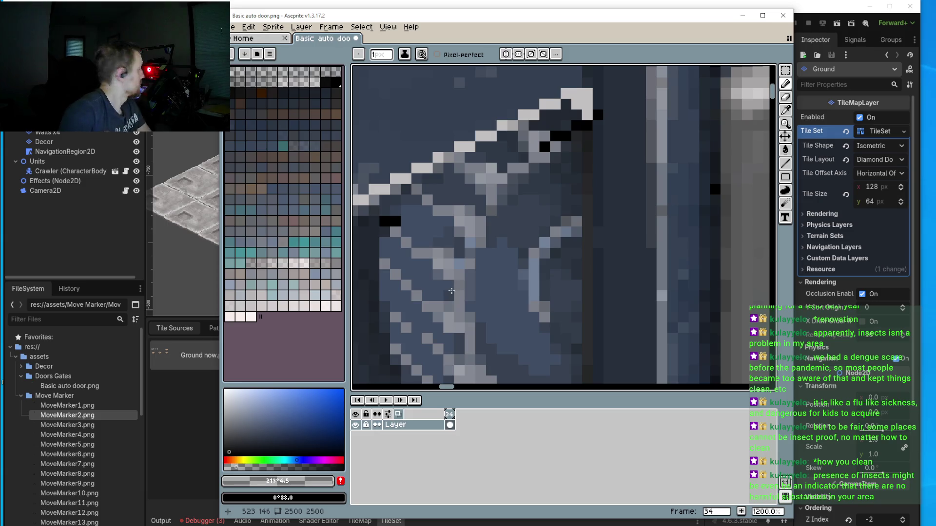
{"action": "scroll", "coordinate": [453, 273], "scroll_direction": "up", "scroll_amount": 1}
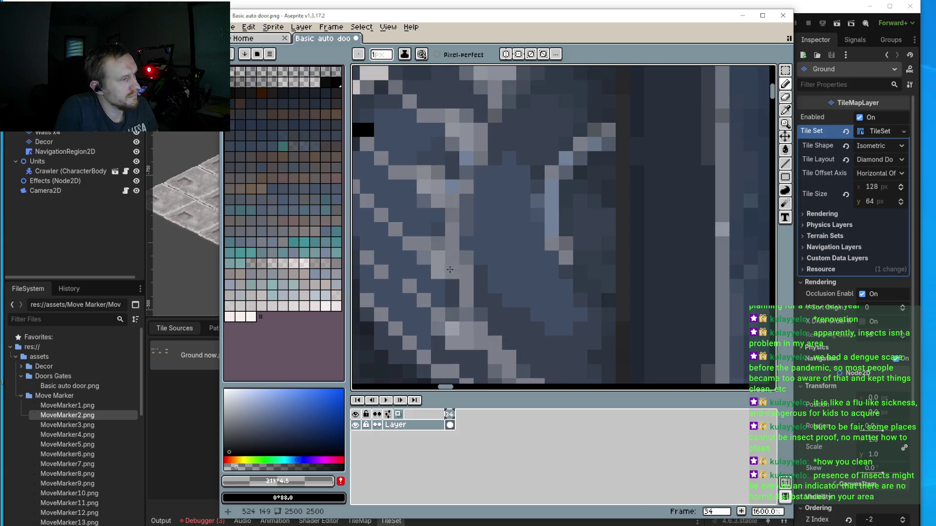
{"action": "scroll", "coordinate": [458, 269], "scroll_direction": "down", "scroll_amount": 2}
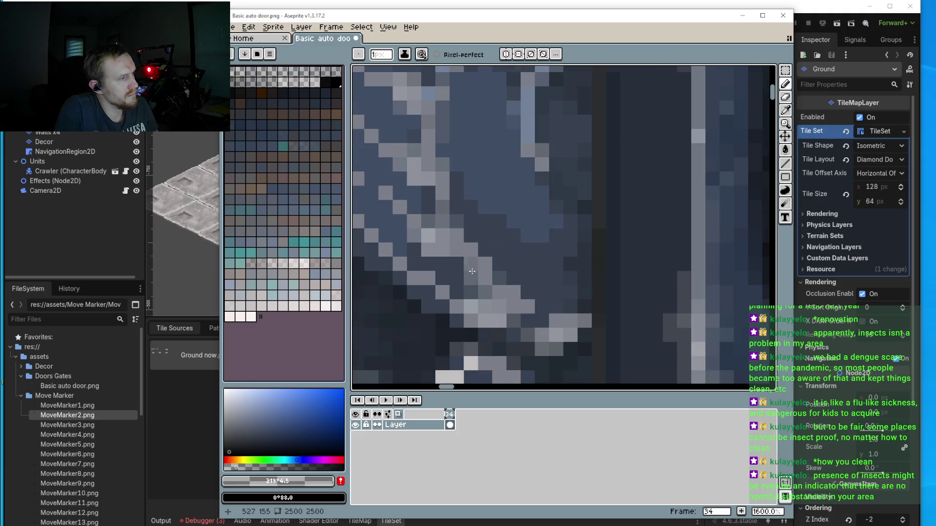
{"action": "scroll", "coordinate": [483, 254], "scroll_direction": "down", "scroll_amount": 2}
{"action": "scroll", "coordinate": [499, 235], "scroll_direction": "up", "scroll_amount": 2}
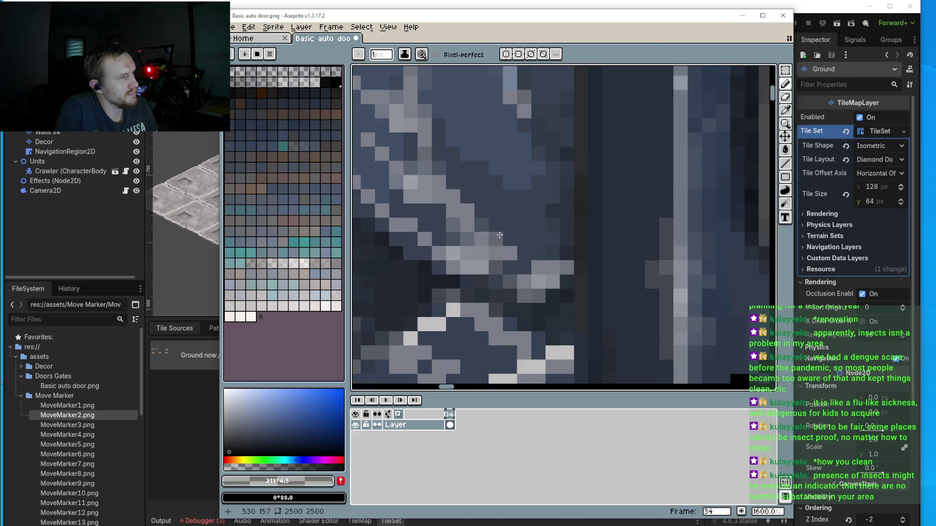
{"action": "scroll", "coordinate": [502, 236], "scroll_direction": "up", "scroll_amount": 2}
{"action": "left_click", "coordinate": [522, 182]}
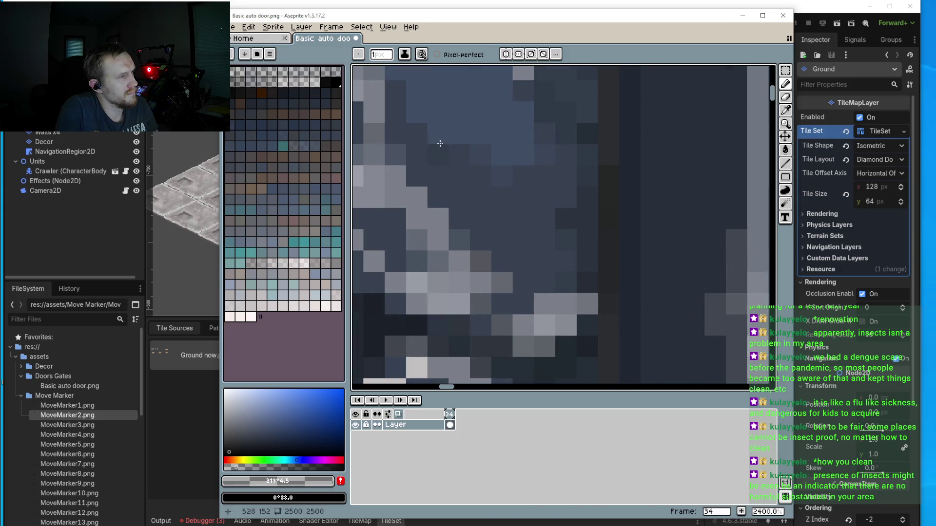
{"action": "scroll", "coordinate": [491, 227], "scroll_direction": "down", "scroll_amount": 3}
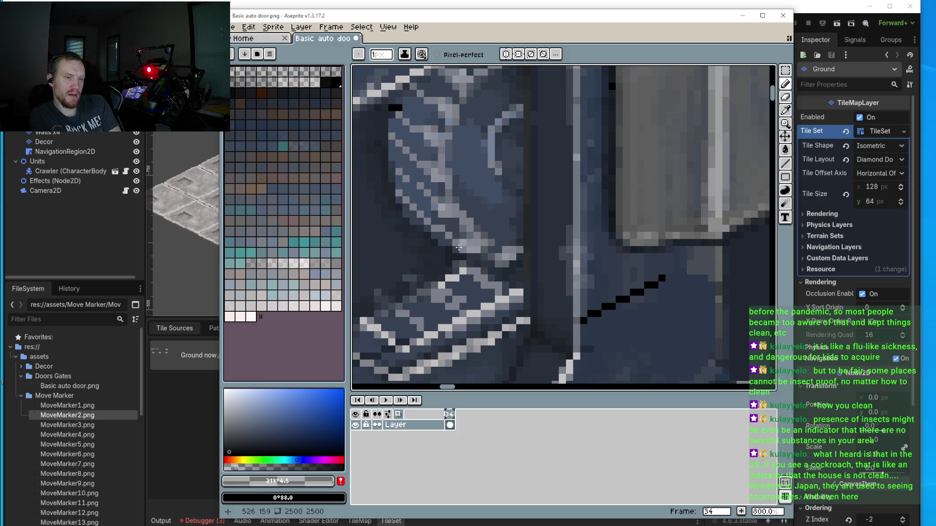
Step: Sample a grey from the ribbing, neutralise it, and paint a light grey ribbing pixel
{"action": "scroll", "coordinate": [459, 248], "scroll_direction": "down", "scroll_amount": 5}
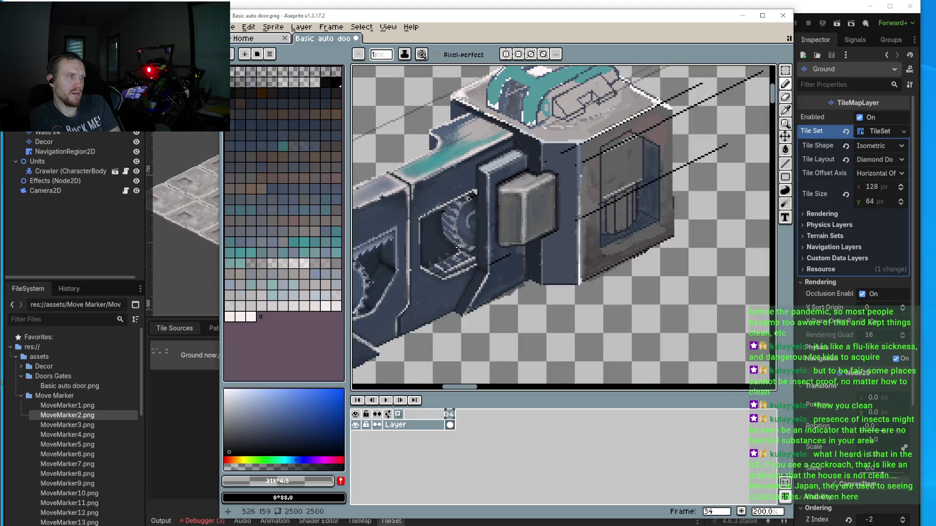
{"action": "left_click_drag", "start_coordinate": [469, 242], "coordinate": [549, 242]}
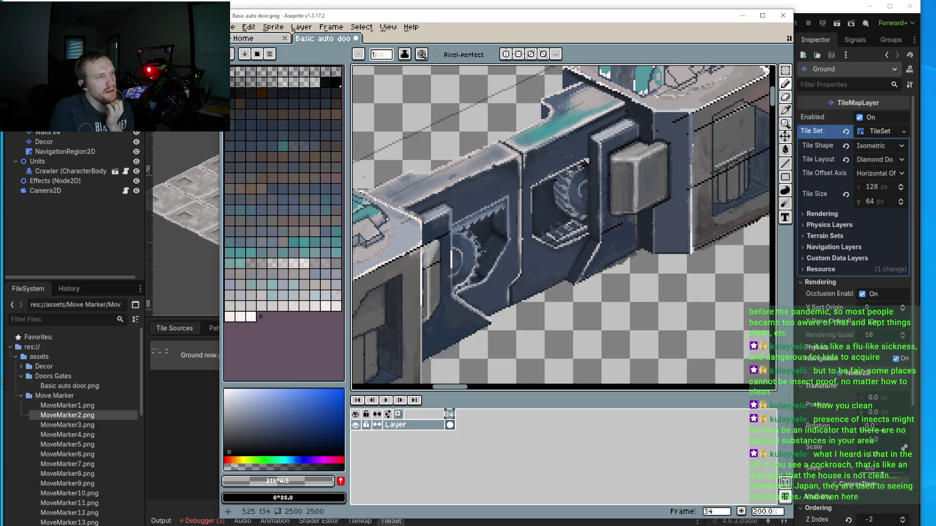
{"action": "scroll", "coordinate": [534, 197], "scroll_direction": "up", "scroll_amount": 5}
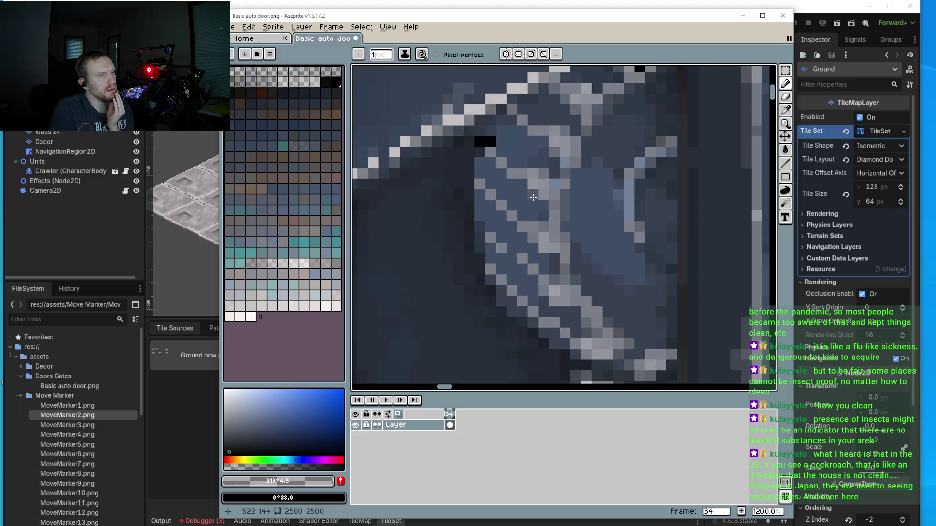
{"action": "scroll", "coordinate": [534, 197], "scroll_direction": "up", "scroll_amount": 1}
{"action": "key", "text": "i"}
{"action": "left_click", "coordinate": [539, 171]}
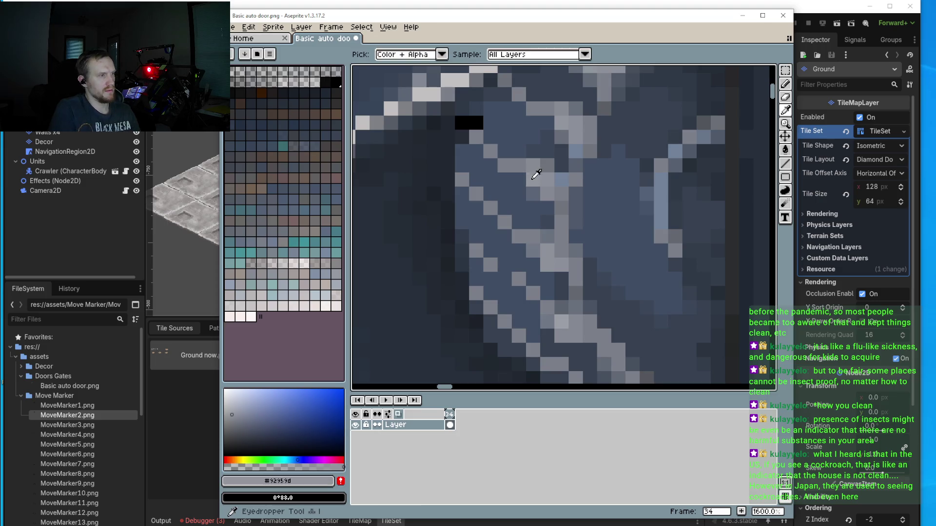
{"action": "left_click", "coordinate": [225, 408]}
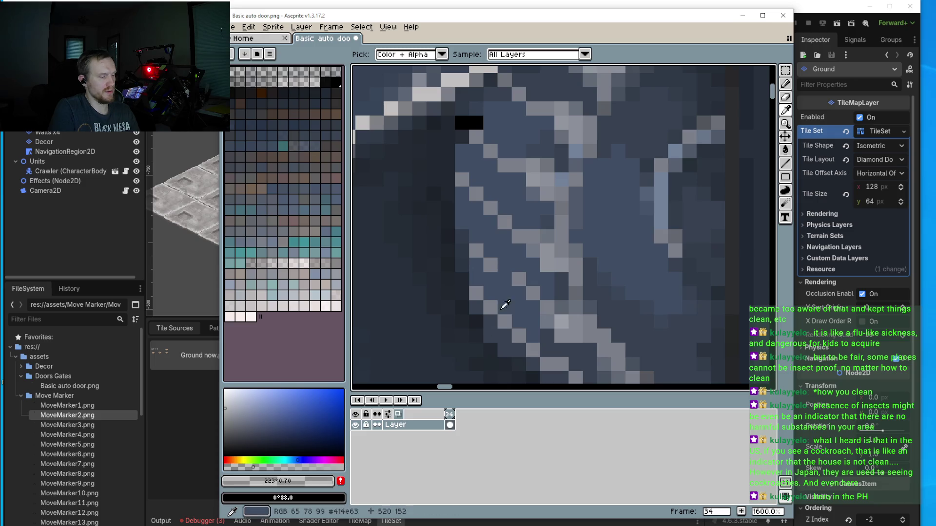
{"action": "key", "text": "b"}
{"action": "left_click", "coordinate": [533, 180]}
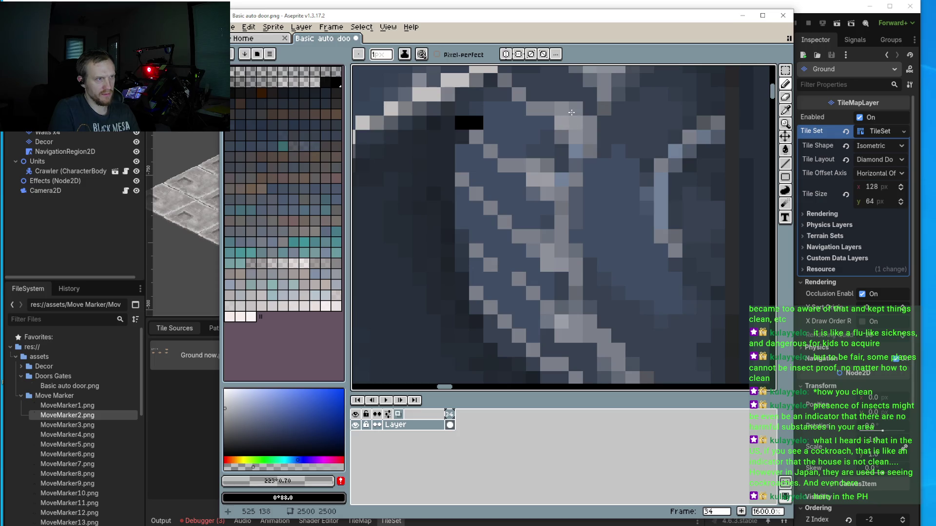
Step: Sample the #202730 and #364151 blue-greys from the sprite and lower the colour's opacity
{"action": "left_click_drag", "start_coordinate": [577, 122], "coordinate": [571, 137]}
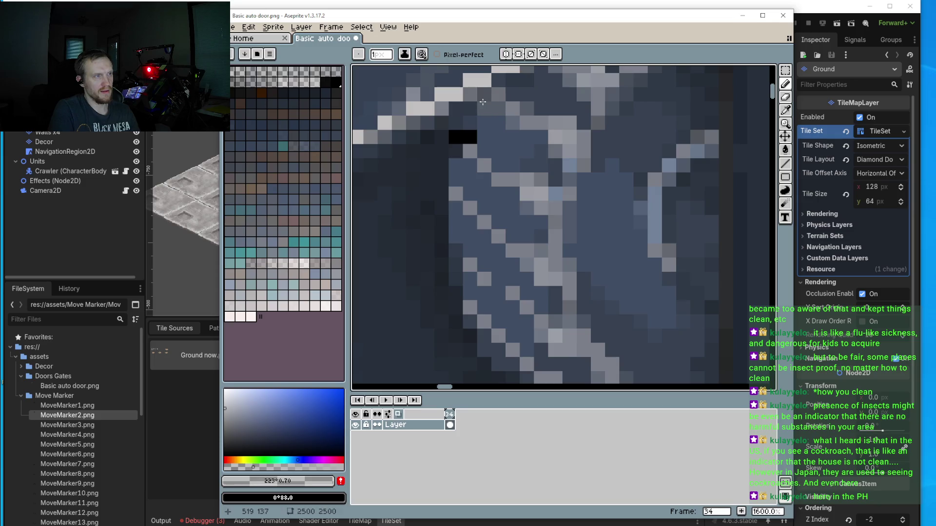
{"action": "scroll", "coordinate": [454, 148], "scroll_direction": "down", "scroll_amount": 3}
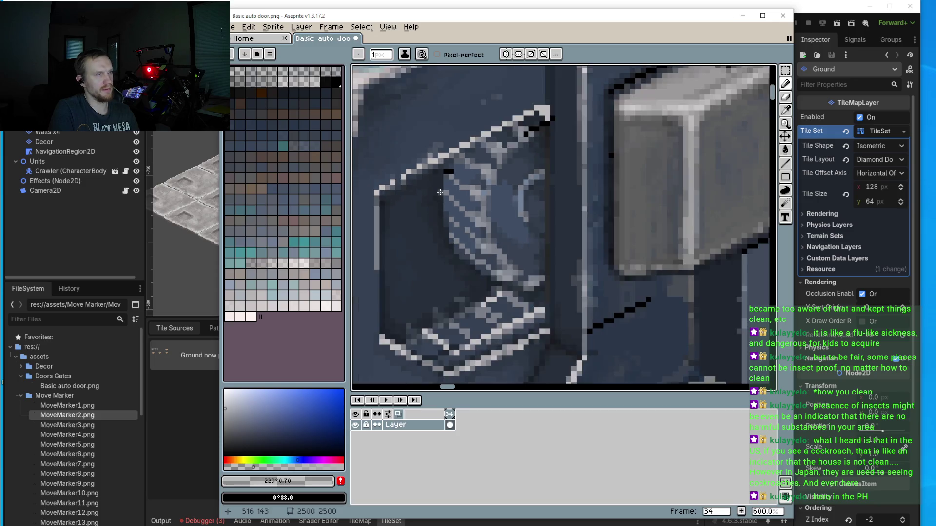
{"action": "scroll", "coordinate": [441, 161], "scroll_direction": "up", "scroll_amount": 2}
{"action": "key", "text": "i"}
{"action": "left_click", "coordinate": [441, 161]}
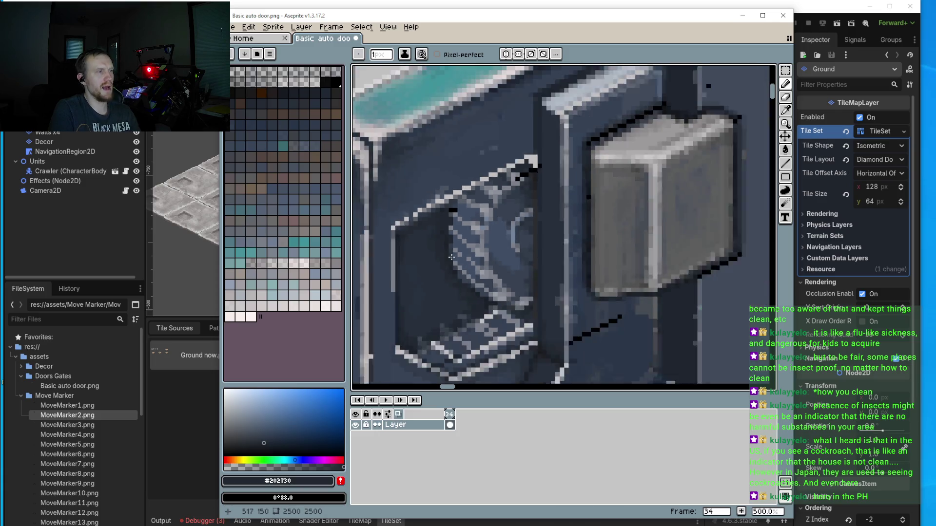
{"action": "scroll", "coordinate": [454, 225], "scroll_direction": "down", "scroll_amount": 3}
{"action": "scroll", "coordinate": [486, 254], "scroll_direction": "up", "scroll_amount": 4}
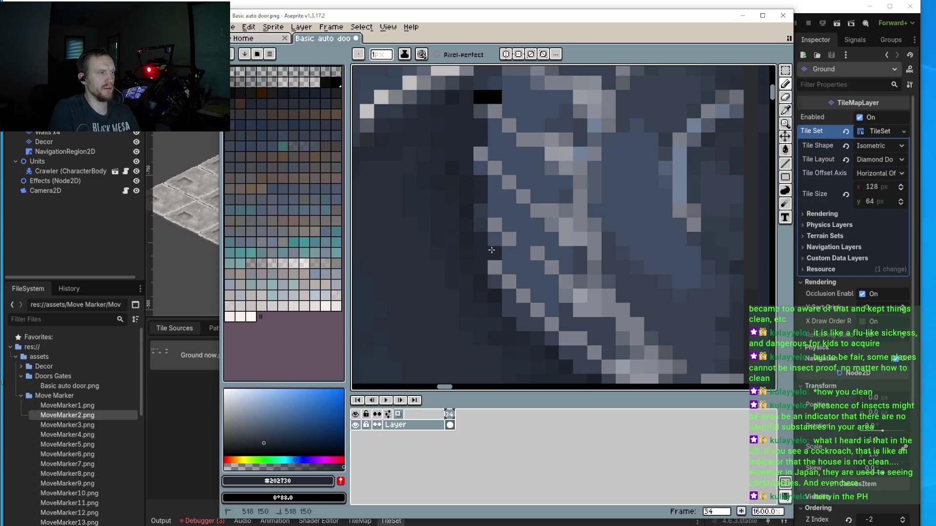
{"action": "scroll", "coordinate": [502, 303], "scroll_direction": "down", "scroll_amount": 5}
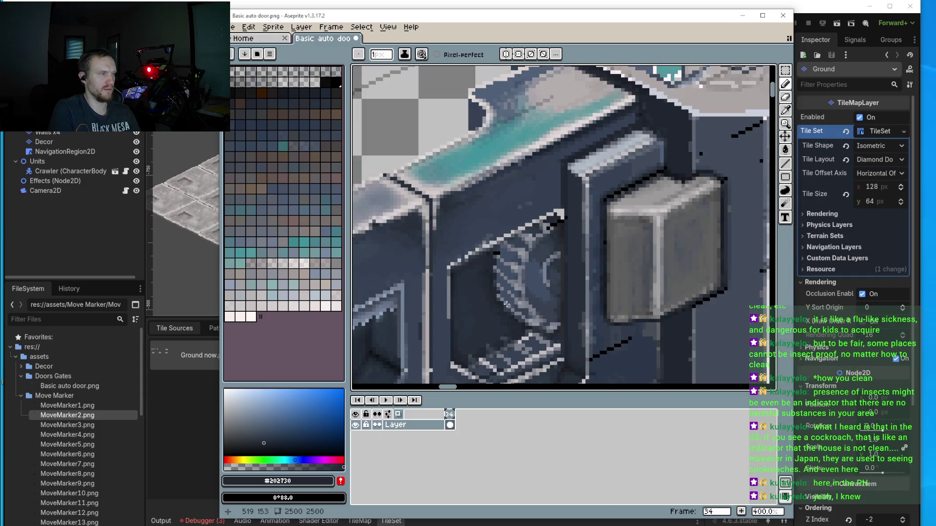
{"action": "scroll", "coordinate": [505, 259], "scroll_direction": "up", "scroll_amount": 4}
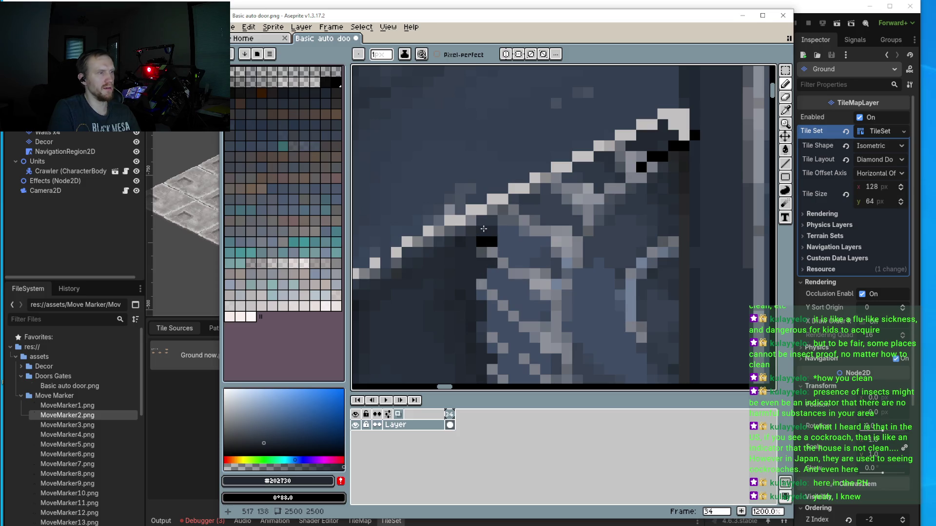
{"action": "scroll", "coordinate": [501, 227], "scroll_direction": "down", "scroll_amount": 6}
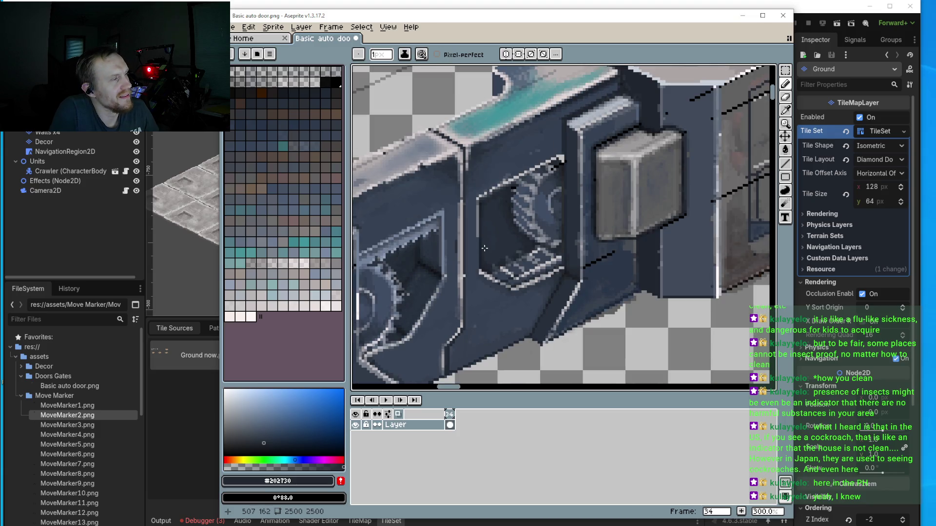
{"action": "scroll", "coordinate": [485, 248], "scroll_direction": "up", "scroll_amount": 5}
{"action": "left_click", "coordinate": [539, 255], "text": "alt"}
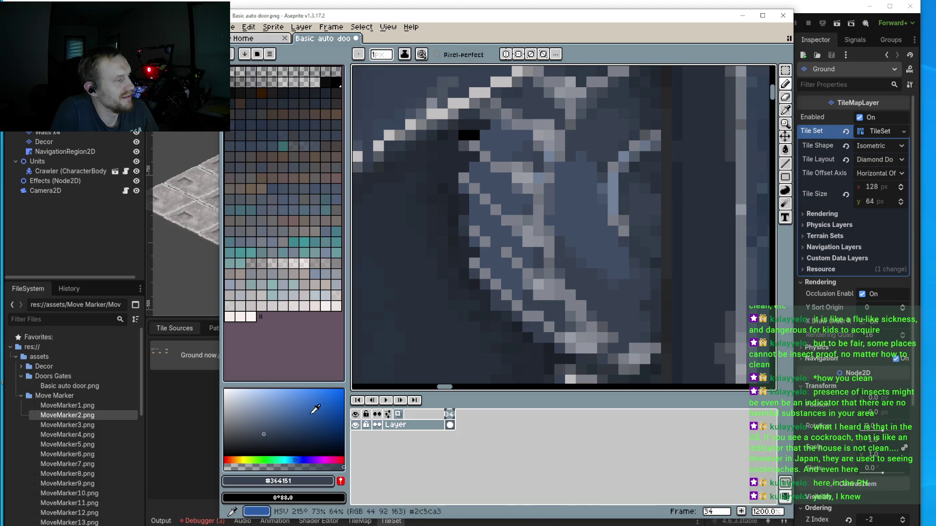
{"action": "left_click", "coordinate": [248, 467]}
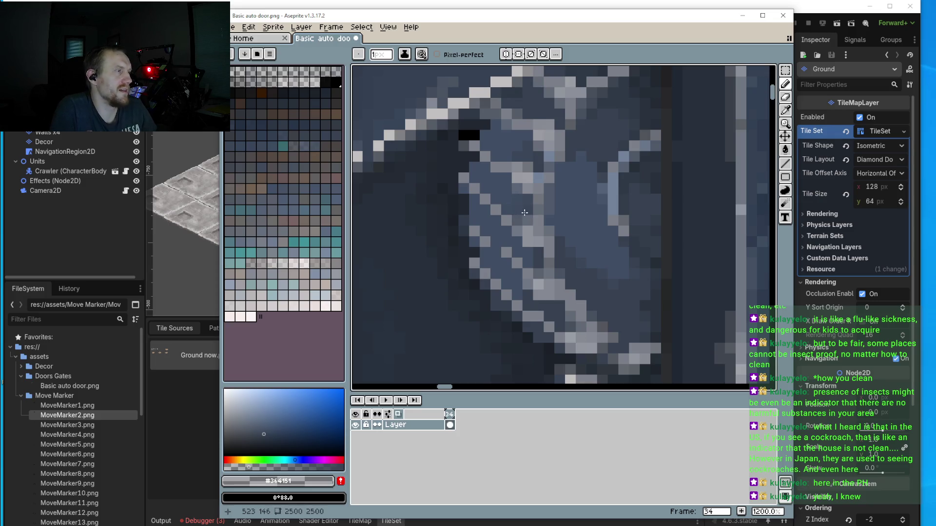
{"action": "scroll", "coordinate": [514, 218], "scroll_direction": "up", "scroll_amount": 1}
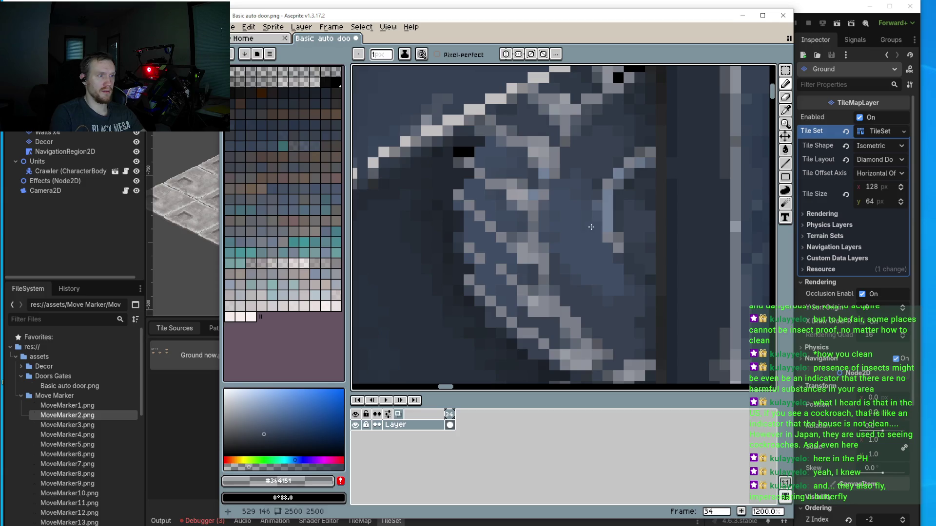
{"action": "scroll", "coordinate": [588, 249], "scroll_direction": "up", "scroll_amount": 5}
Step: Sample #738299, swap to the near-white colour, and lighten two highlight-line pixels
{"action": "key", "text": "i"}
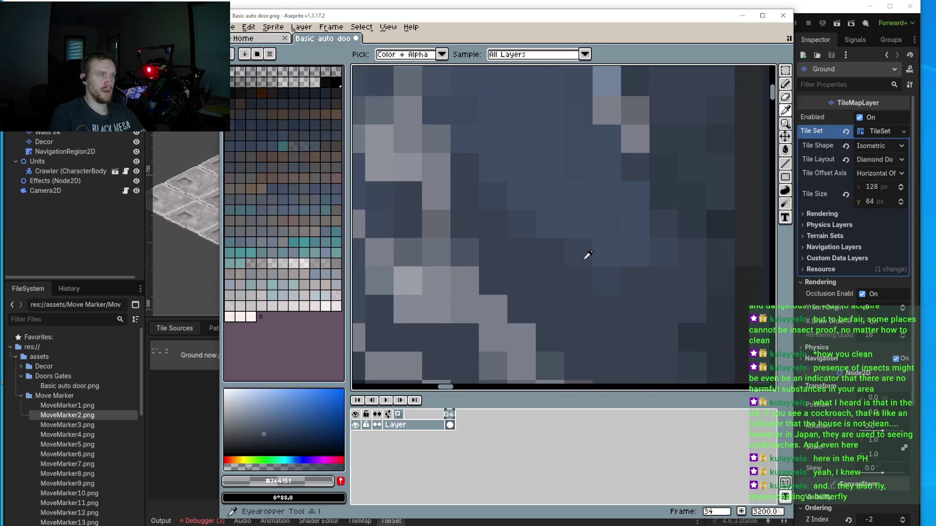
{"action": "left_click", "coordinate": [585, 261]}
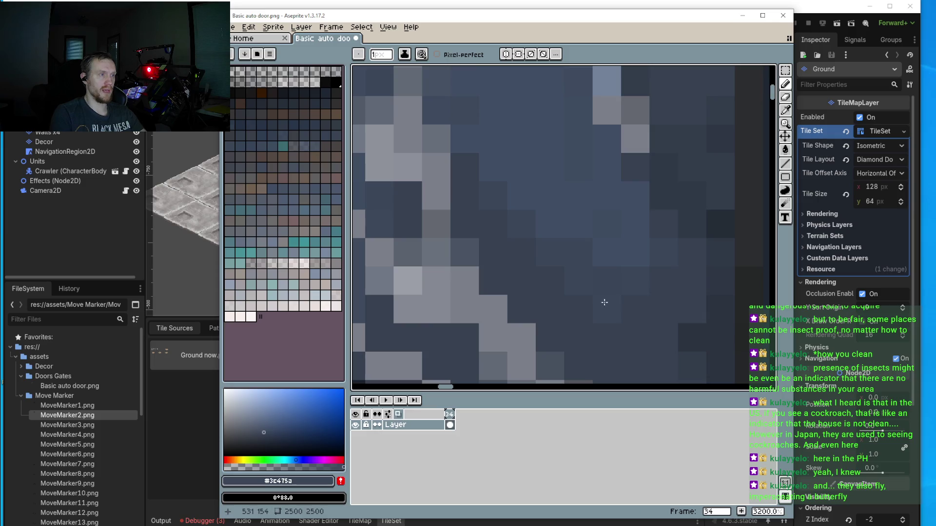
{"action": "scroll", "coordinate": [522, 255], "scroll_direction": "down", "scroll_amount": 5}
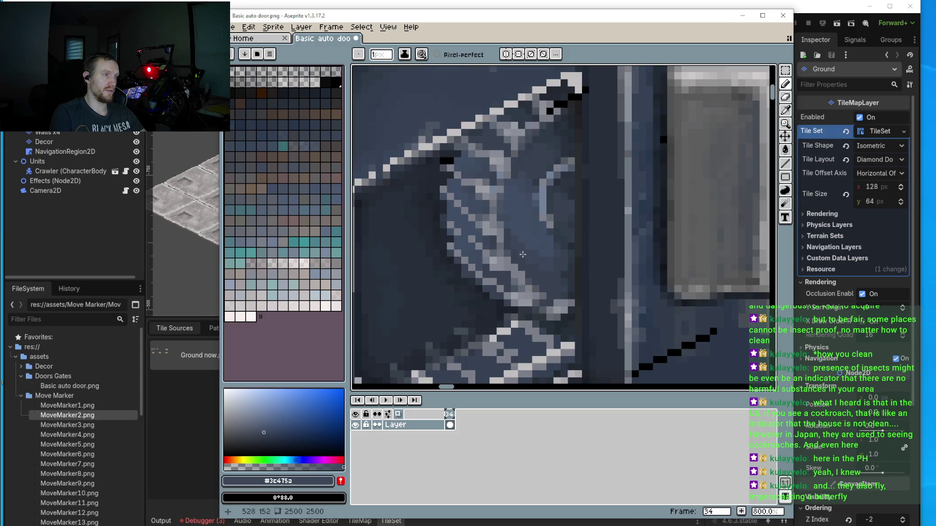
{"action": "scroll", "coordinate": [530, 237], "scroll_direction": "up", "scroll_amount": 3}
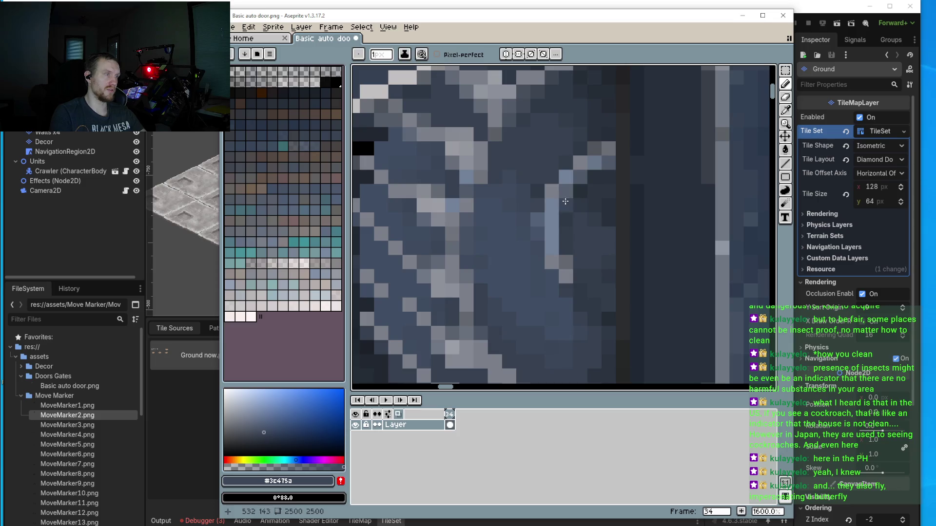
{"action": "key", "text": "i"}
{"action": "left_click", "coordinate": [556, 204]}
{"action": "key", "text": "x"}
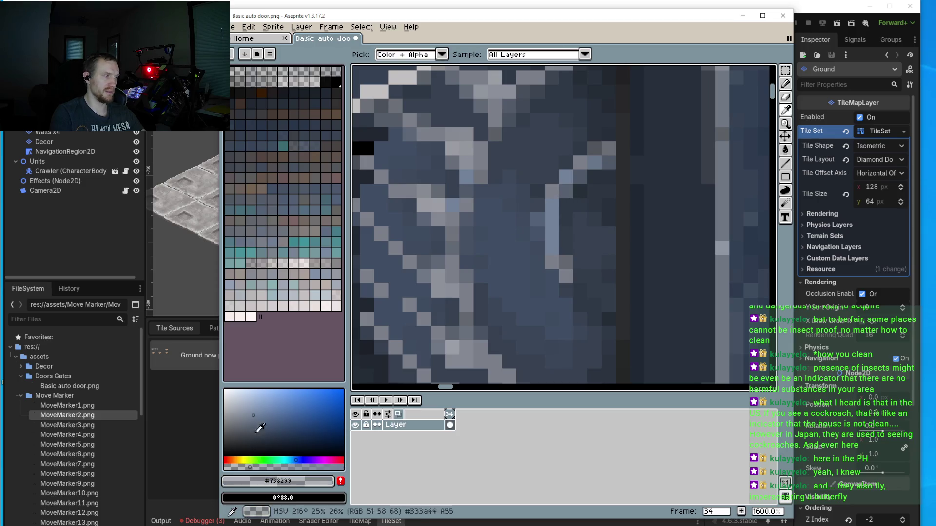
{"action": "key", "text": "b"}
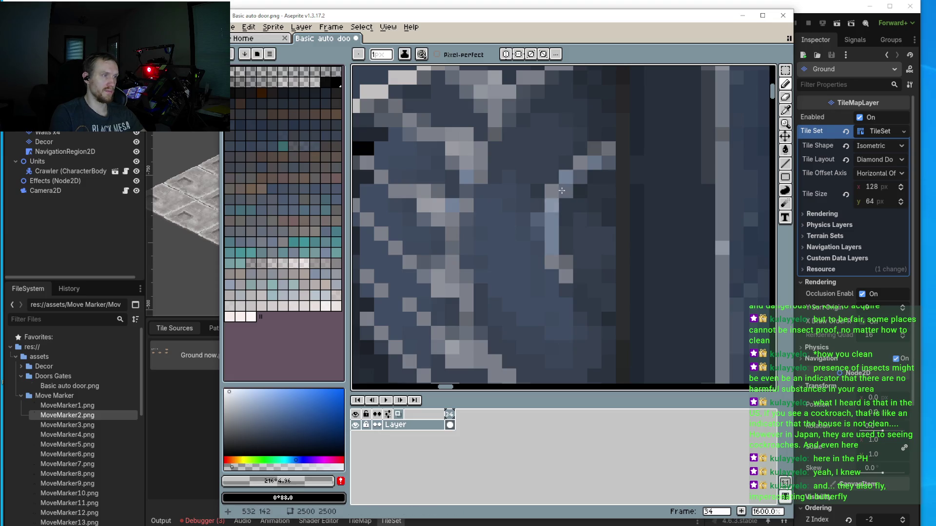
{"action": "left_click", "coordinate": [536, 208]}
{"action": "left_click", "coordinate": [538, 220]}
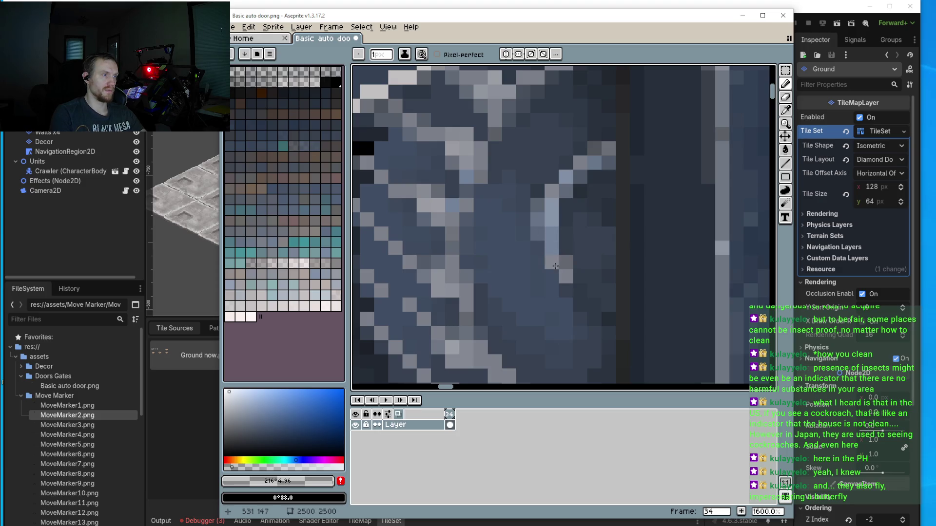
Step: Zoom out and back in to check the brightened highlight line
{"action": "scroll", "coordinate": [476, 261], "scroll_direction": "up", "scroll_amount": 2}
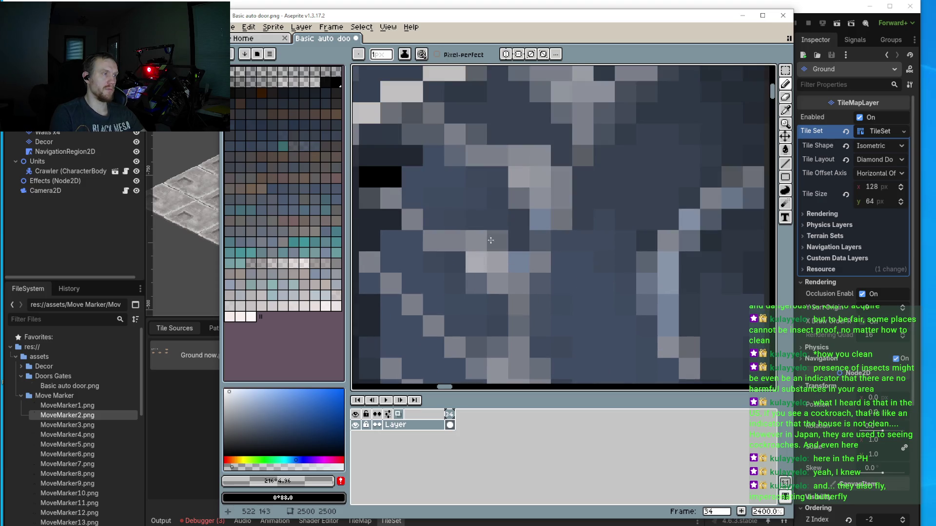
{"action": "scroll", "coordinate": [527, 178], "scroll_direction": "up", "scroll_amount": 2}
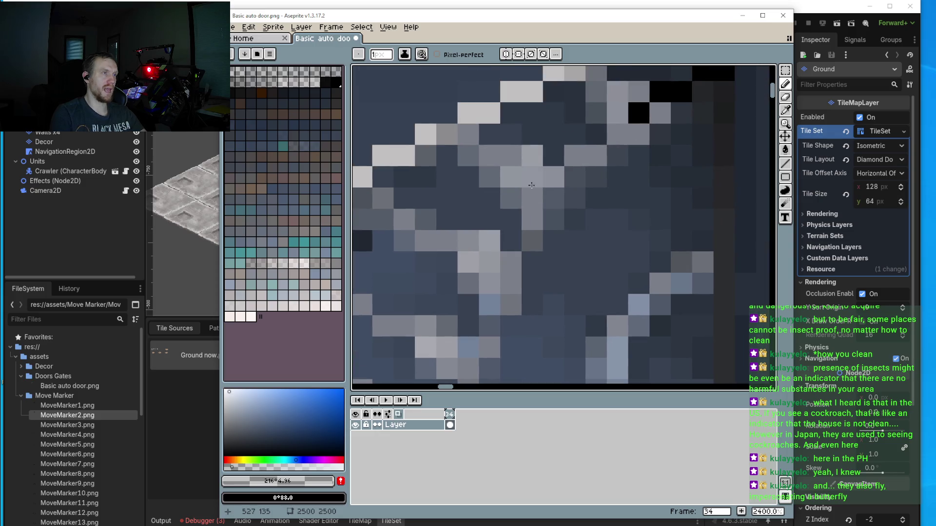
{"action": "scroll", "coordinate": [546, 161], "scroll_direction": "up", "scroll_amount": 2}
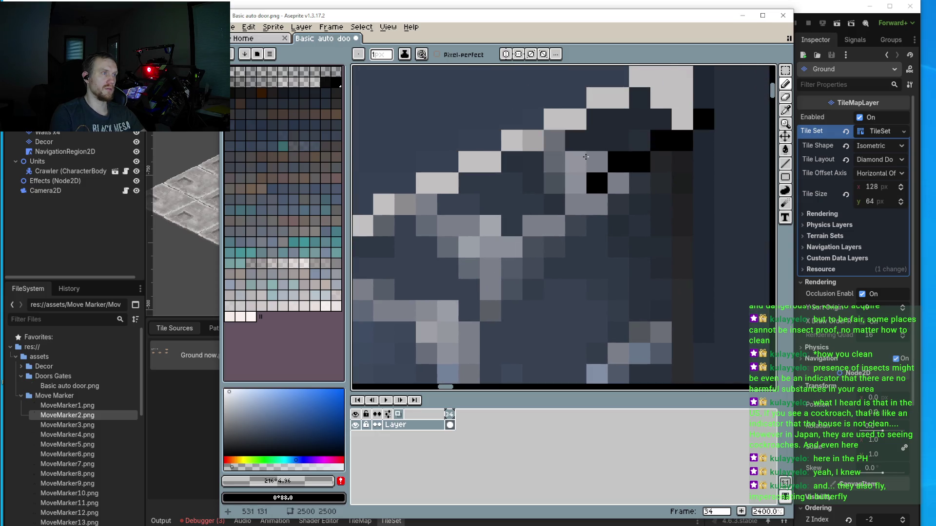
{"action": "scroll", "coordinate": [566, 195], "scroll_direction": "down", "scroll_amount": 6}
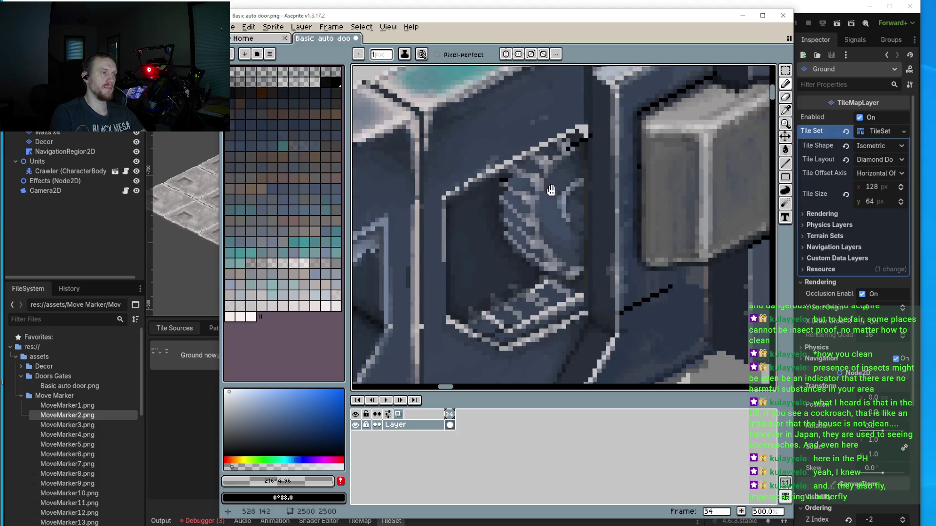
{"action": "scroll", "coordinate": [540, 250], "scroll_direction": "up", "scroll_amount": 3}
{"action": "scroll", "coordinate": [541, 250], "scroll_direction": "up", "scroll_amount": 3}
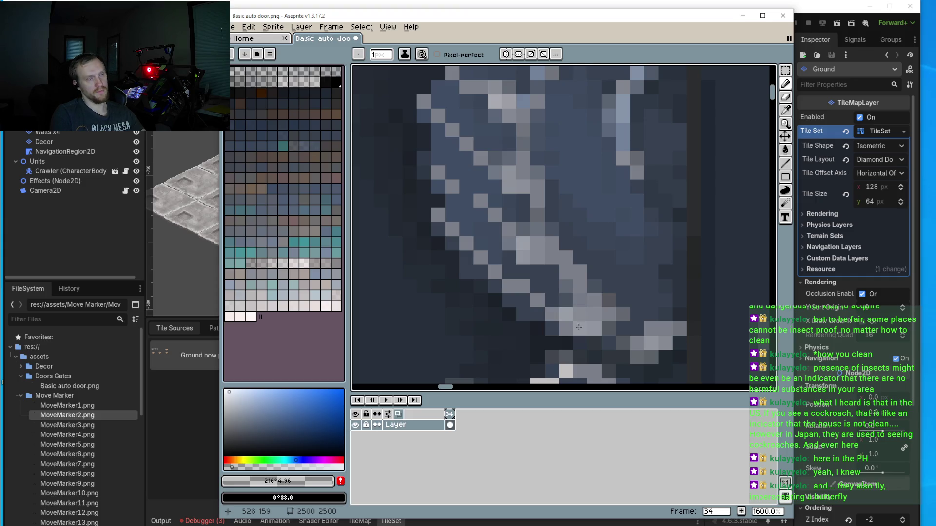
{"action": "scroll", "coordinate": [583, 329], "scroll_direction": "down", "scroll_amount": 3}
{"action": "scroll", "coordinate": [595, 332], "scroll_direction": "up", "scroll_amount": 2}
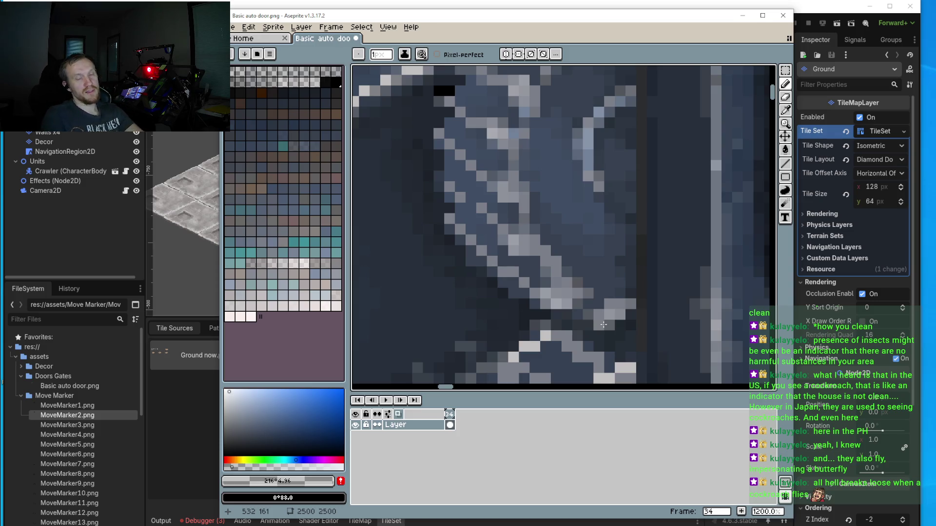
{"action": "scroll", "coordinate": [545, 352], "scroll_direction": "down", "scroll_amount": 5}
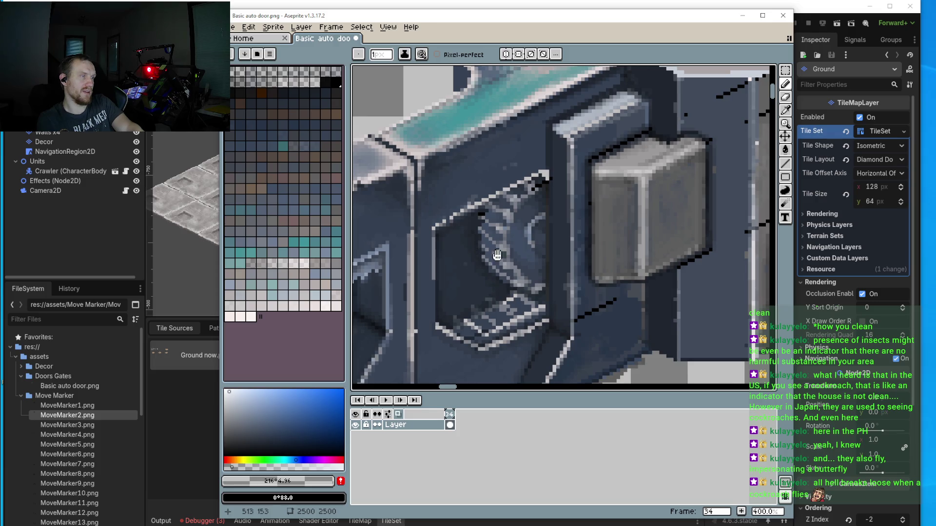
{"action": "scroll", "coordinate": [480, 260], "scroll_direction": "down", "scroll_amount": 1}
{"action": "scroll", "coordinate": [463, 248], "scroll_direction": "up", "scroll_amount": 1}
{"action": "scroll", "coordinate": [474, 276], "scroll_direction": "down", "scroll_amount": 1}
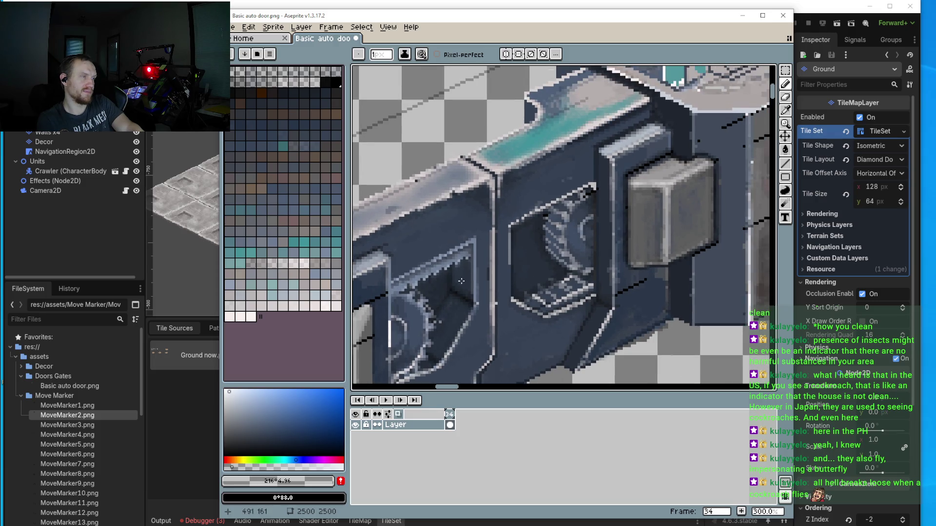
{"action": "scroll", "coordinate": [531, 209], "scroll_direction": "up", "scroll_amount": 4}
{"action": "key", "text": "i"}
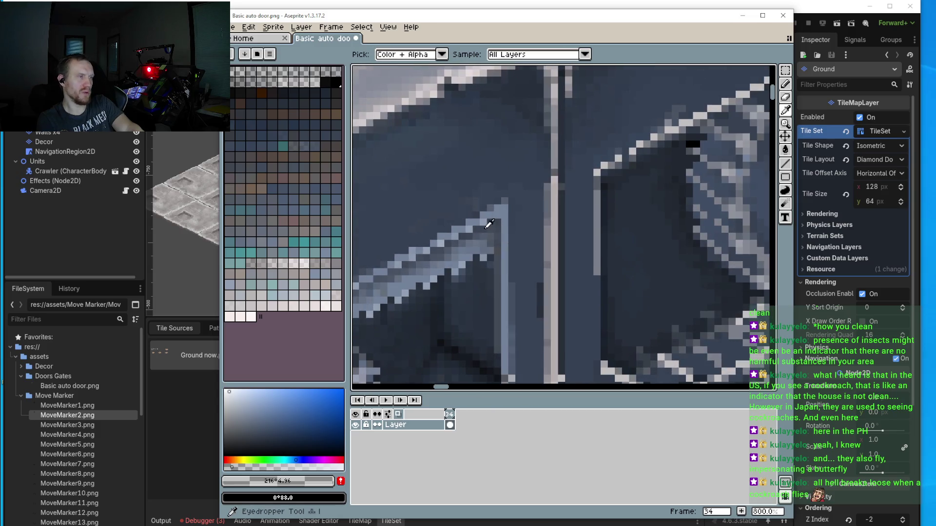
{"action": "left_click", "coordinate": [502, 210]}
{"action": "scroll", "coordinate": [554, 212], "scroll_direction": "up", "scroll_amount": 3}
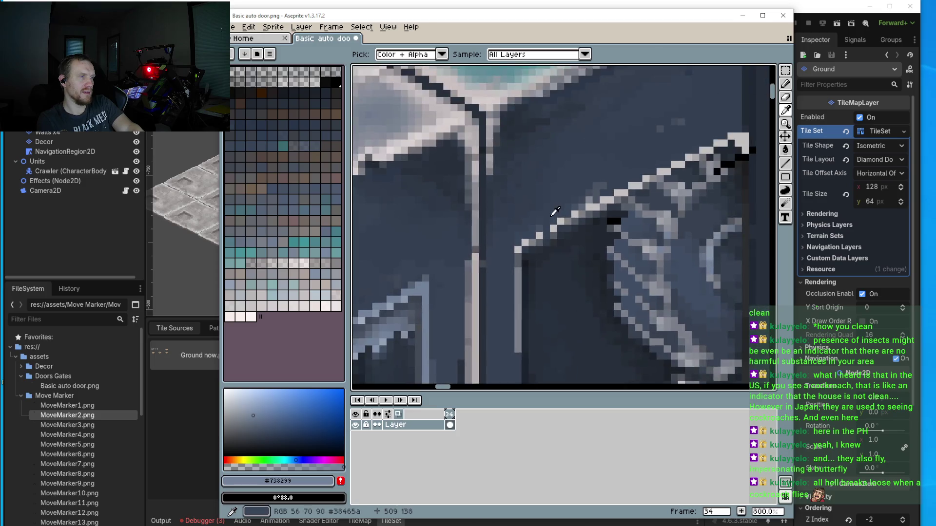
{"action": "scroll", "coordinate": [554, 212], "scroll_direction": "up", "scroll_amount": 3}
{"action": "key", "text": "b"}
{"action": "mouse_move", "coordinate": [509, 266]}
{"action": "left_mouse_down"}
{"action": "mouse_move", "coordinate": [515, 255]}
{"action": "mouse_move", "coordinate": [542, 255]}
{"action": "mouse_move", "coordinate": [565, 229]}
{"action": "mouse_move", "coordinate": [697, 170]}
{"action": "mouse_move", "coordinate": [645, 217]}
{"action": "mouse_move", "coordinate": [680, 209]}
{"action": "mouse_move", "coordinate": [680, 193]}
{"action": "mouse_move", "coordinate": [722, 180]}
{"action": "mouse_move", "coordinate": [633, 217]}
{"action": "mouse_move", "coordinate": [631, 208]}
{"action": "mouse_move", "coordinate": [725, 165]}
{"action": "mouse_move", "coordinate": [668, 170]}
{"action": "mouse_move", "coordinate": [717, 166]}
{"action": "left_mouse_up"}
{"action": "scroll", "coordinate": [707, 186], "scroll_direction": "down", "scroll_amount": 1}
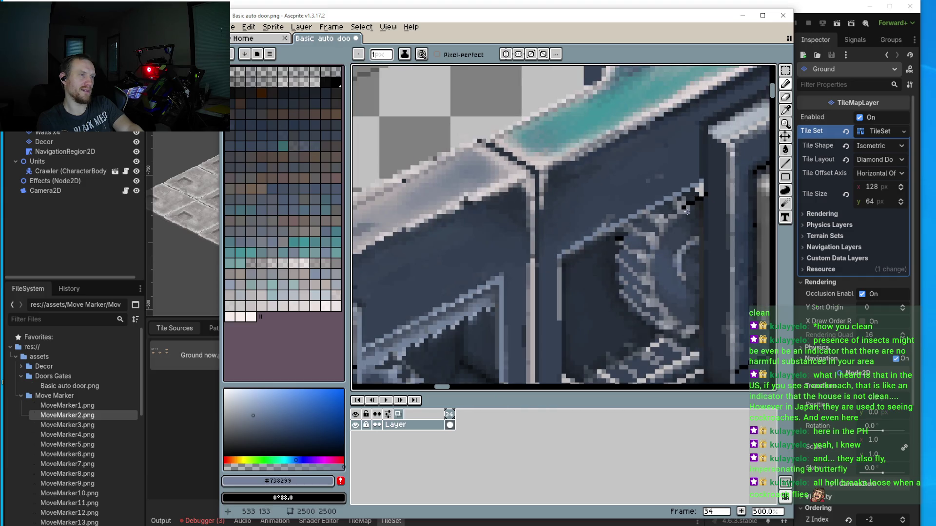
{"action": "scroll", "coordinate": [695, 206], "scroll_direction": "up", "scroll_amount": 3}
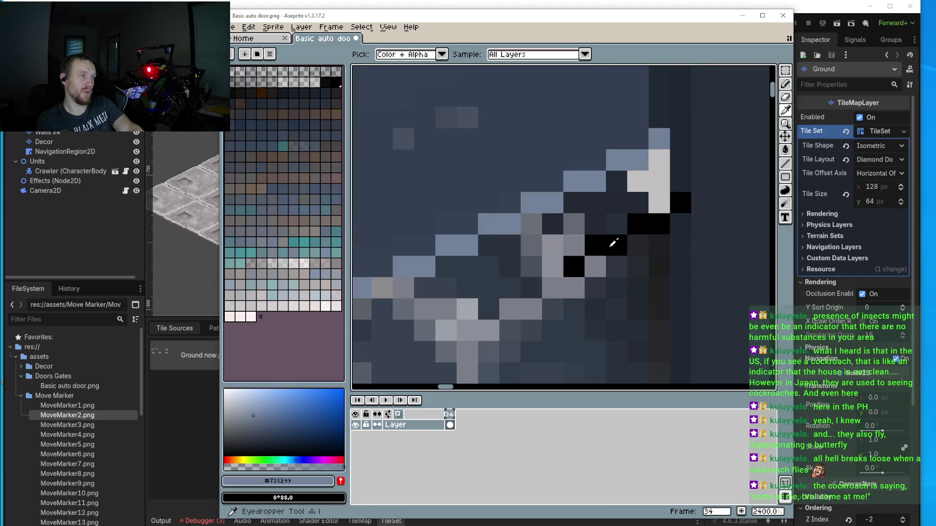
{"action": "left_click", "coordinate": [583, 249], "text": "alt"}
{"action": "left_click", "coordinate": [593, 226], "text": "alt"}
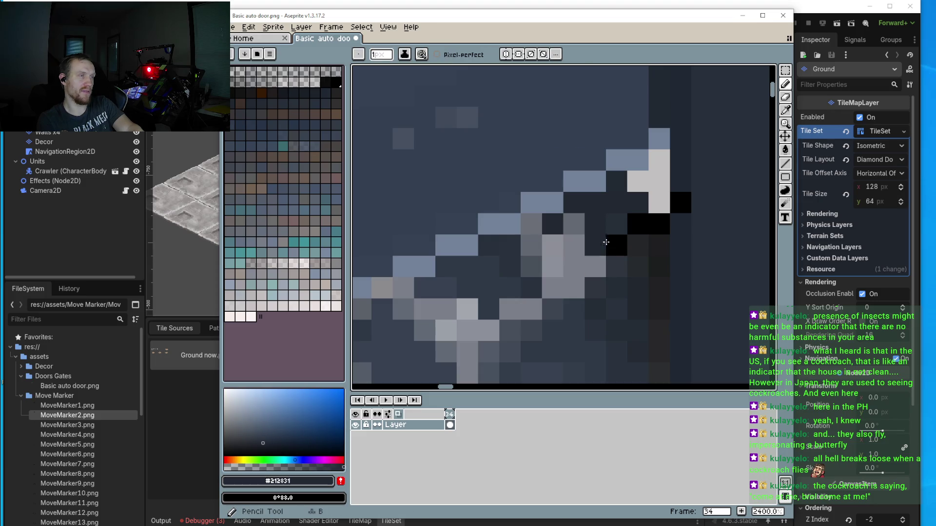
{"action": "left_click", "coordinate": [581, 223], "text": "alt"}
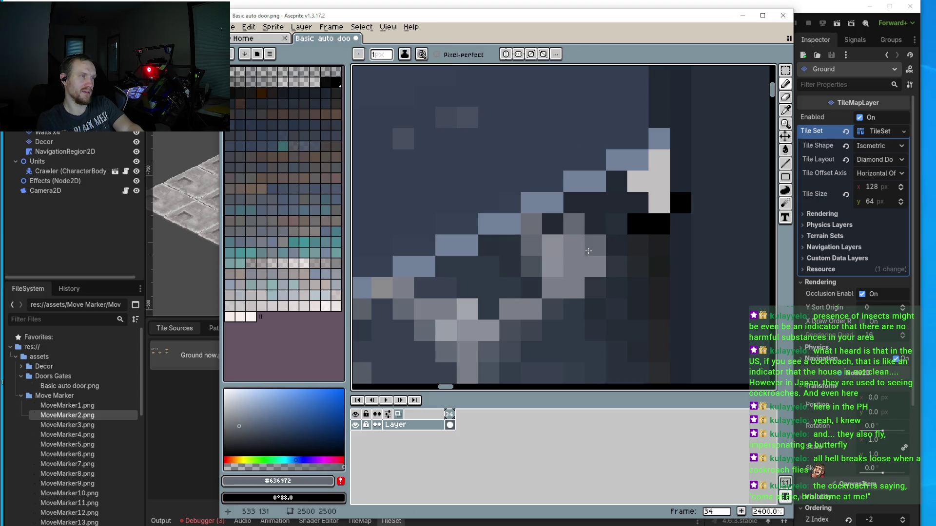
{"action": "scroll", "coordinate": [589, 247], "scroll_direction": "down", "scroll_amount": 6}
{"action": "scroll", "coordinate": [598, 275], "scroll_direction": "up", "scroll_amount": 4}
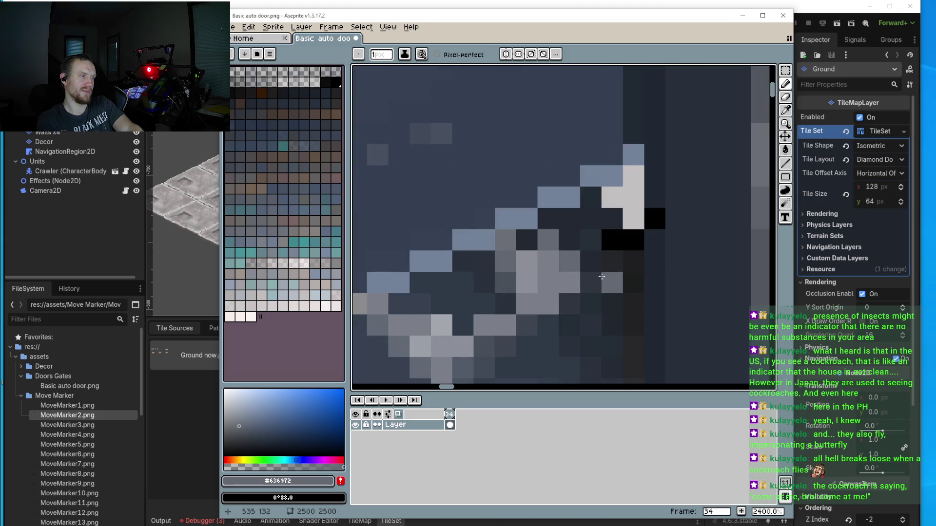
{"action": "scroll", "coordinate": [609, 234], "scroll_direction": "up", "scroll_amount": 3}
{"action": "key", "text": "i"}
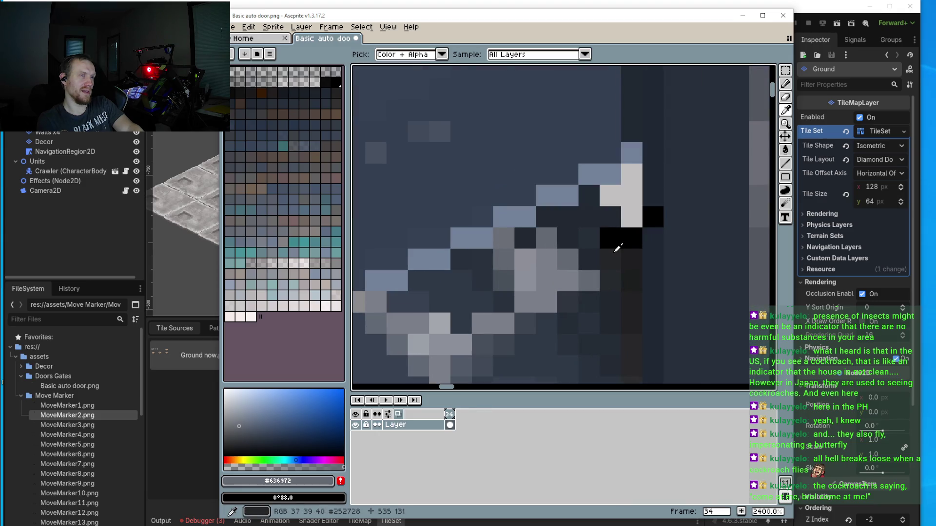
{"action": "left_click", "coordinate": [615, 230]}
{"action": "key", "text": "b"}
{"action": "mouse_move", "coordinate": [612, 240]}
{"action": "left_mouse_down"}
{"action": "mouse_move", "coordinate": [633, 238]}
{"action": "mouse_move", "coordinate": [661, 213]}
{"action": "left_mouse_up"}
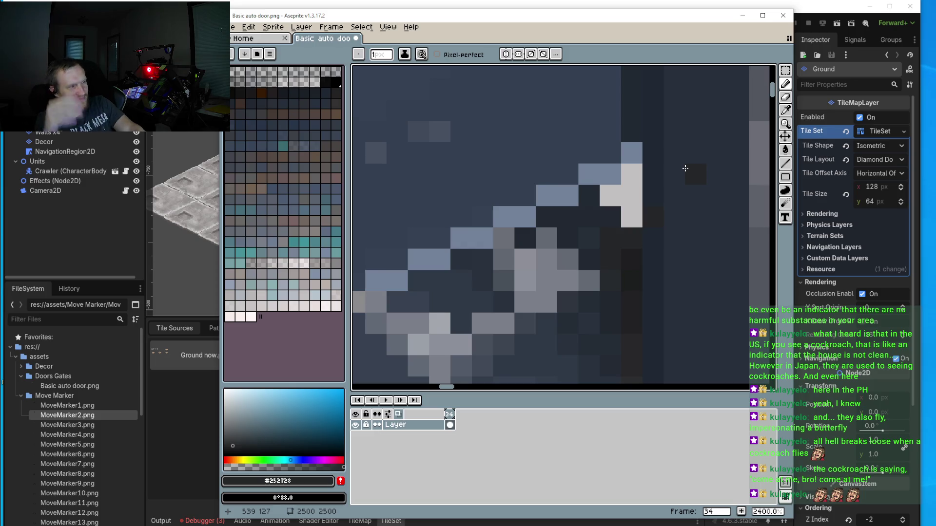
{"action": "scroll", "coordinate": [677, 181], "scroll_direction": "down", "scroll_amount": 5}
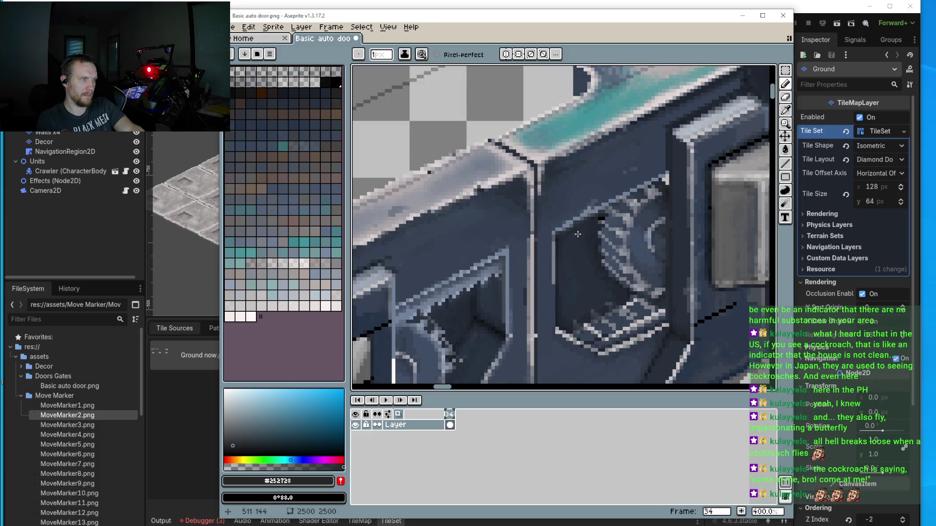
{"action": "scroll", "coordinate": [667, 195], "scroll_direction": "up", "scroll_amount": 5}
{"action": "key", "text": "i"}
{"action": "left_click", "coordinate": [617, 158]}
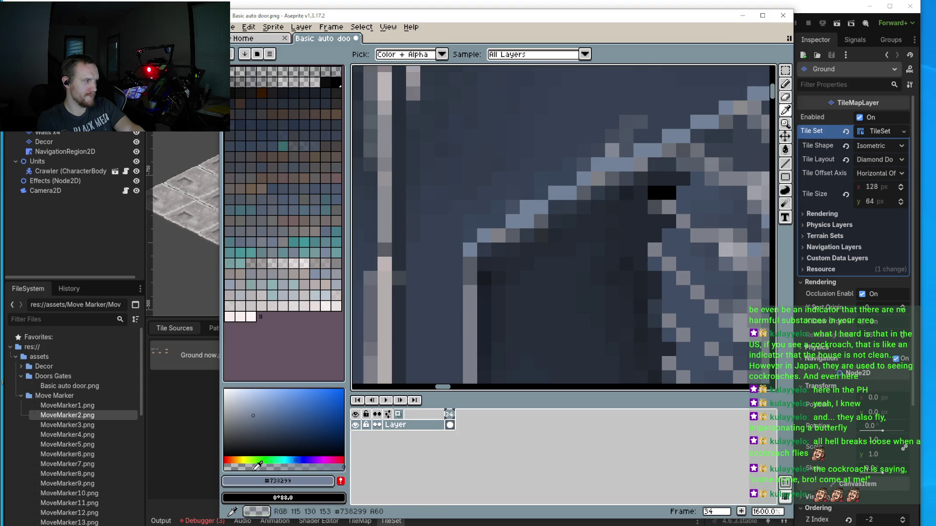
{"action": "left_click", "coordinate": [233, 393]}
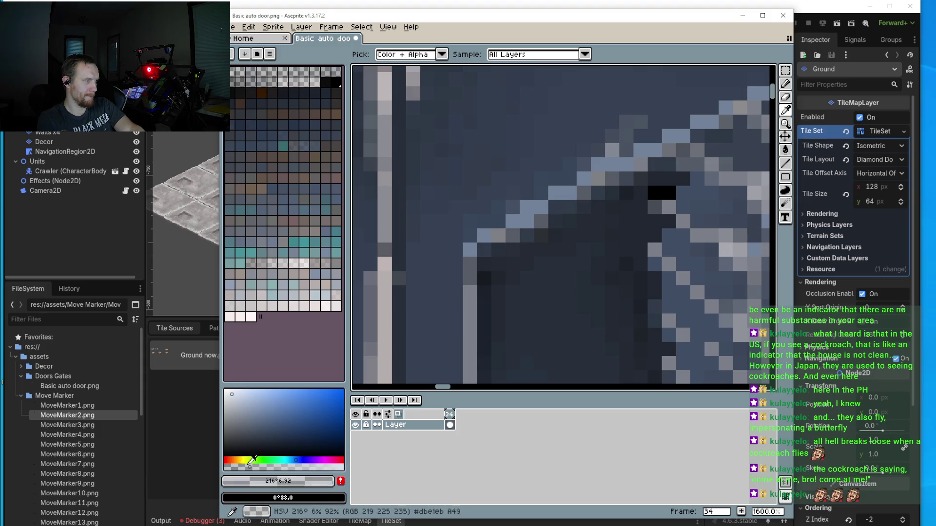
{"action": "key", "text": "b"}
{"action": "left_click", "coordinate": [541, 207]}
{"action": "left_click", "coordinate": [570, 193]}
{"action": "left_click", "coordinate": [555, 193]}
{"action": "left_click", "coordinate": [469, 250]}
{"action": "left_click", "coordinate": [470, 264]}
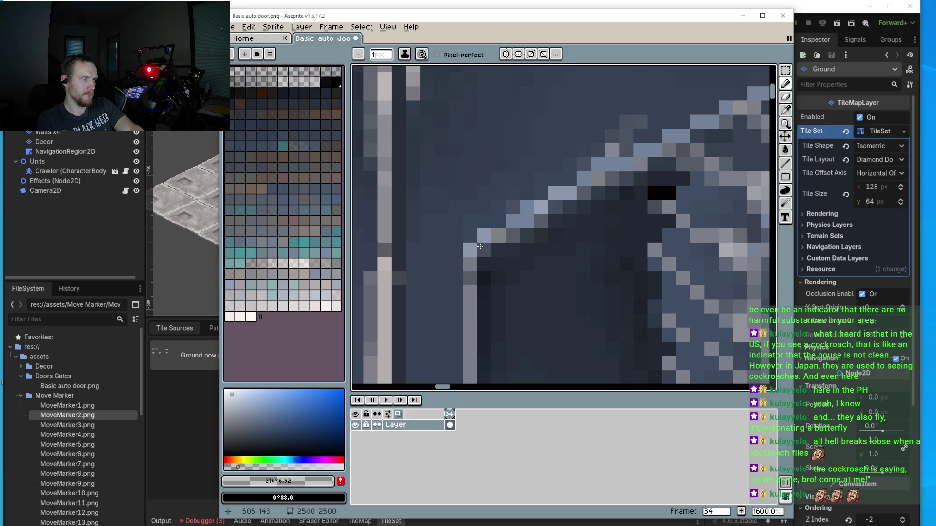
{"action": "scroll", "coordinate": [590, 175], "scroll_direction": "down", "scroll_amount": 4}
{"action": "scroll", "coordinate": [612, 165], "scroll_direction": "up", "scroll_amount": 4}
{"action": "left_click", "coordinate": [585, 143]}
{"action": "left_click", "coordinate": [572, 157]}
{"action": "left_click", "coordinate": [559, 156]}
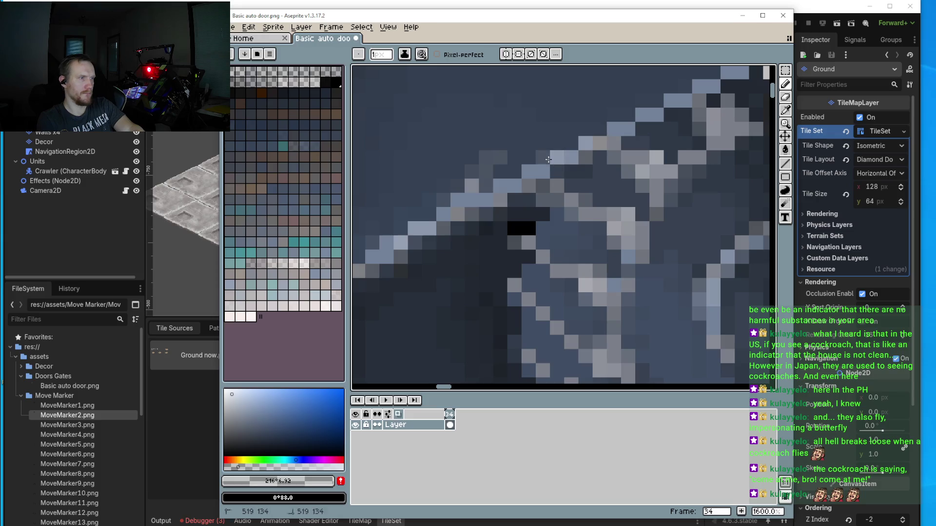
{"action": "left_click", "coordinate": [543, 158]}
{"action": "left_click", "coordinate": [556, 158]}
{"action": "left_click", "coordinate": [600, 129]}
{"action": "left_click", "coordinate": [585, 144]}
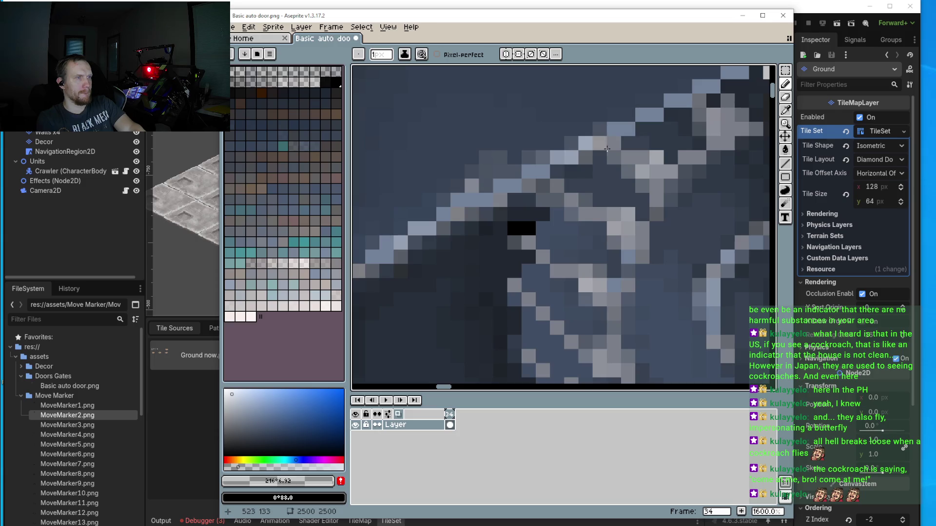
{"action": "scroll", "coordinate": [599, 146], "scroll_direction": "up", "scroll_amount": 2}
{"action": "left_click", "coordinate": [606, 214]}
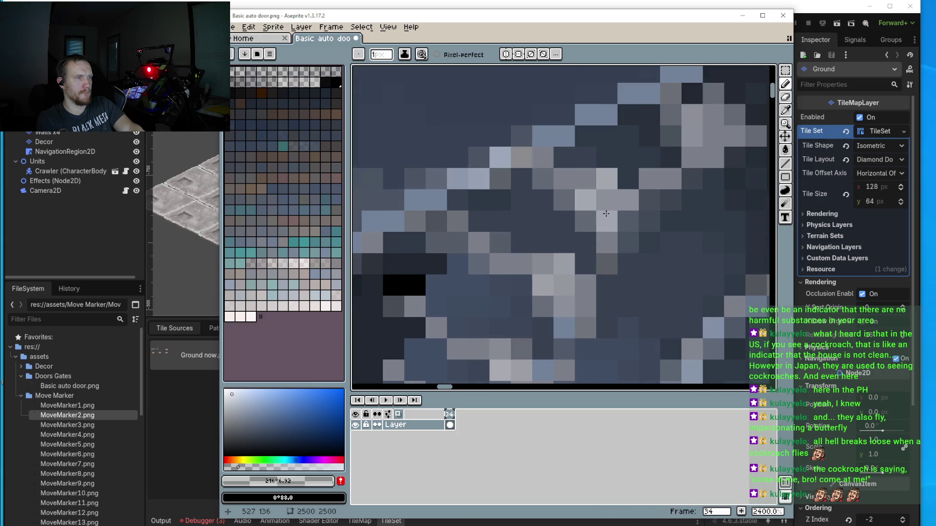
{"action": "left_click", "coordinate": [564, 285]}
{"action": "left_click", "coordinate": [585, 286]}
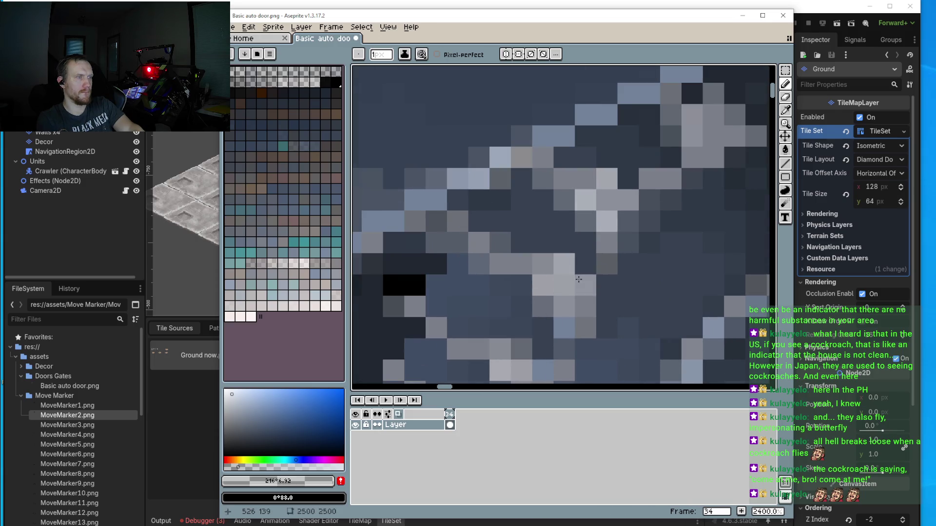
{"action": "left_click", "coordinate": [607, 263]}
{"action": "scroll", "coordinate": [632, 223], "scroll_direction": "down", "scroll_amount": 6}
{"action": "scroll", "coordinate": [632, 221], "scroll_direction": "up", "scroll_amount": 6}
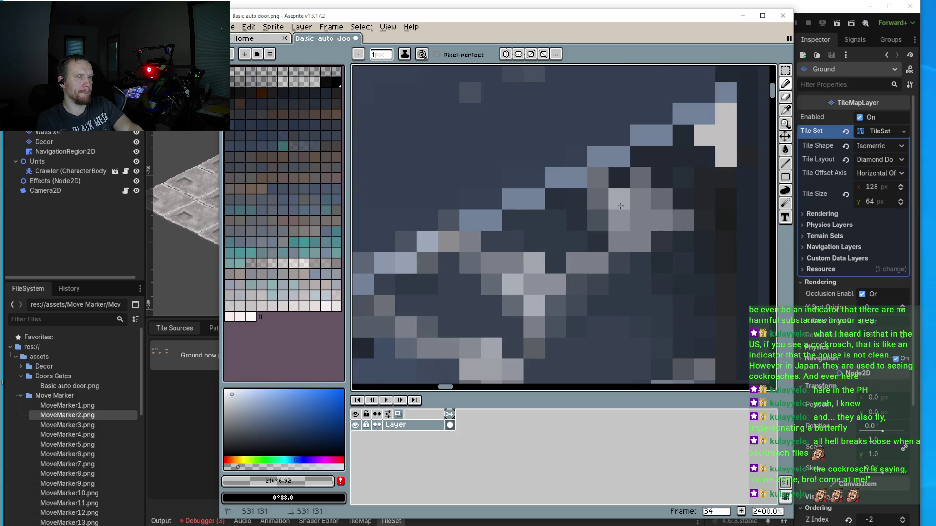
{"action": "left_click", "coordinate": [662, 113]}
{"action": "left_click", "coordinate": [683, 113]}
{"action": "mouse_move", "coordinate": [609, 146]}
{"action": "left_mouse_down"}
{"action": "mouse_move", "coordinate": [556, 160]}
{"action": "mouse_move", "coordinate": [510, 194]}
{"action": "left_mouse_up"}
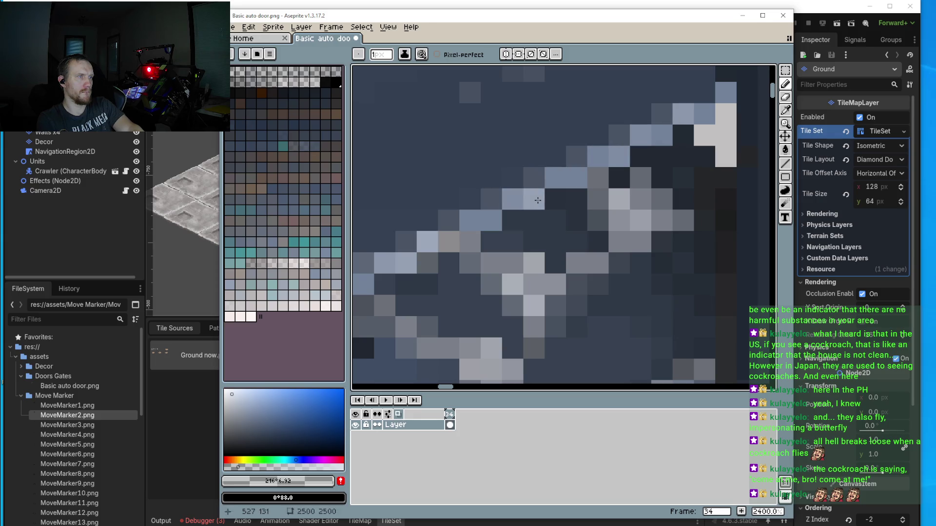
{"action": "scroll", "coordinate": [530, 224], "scroll_direction": "down", "scroll_amount": 8}
{"action": "scroll", "coordinate": [530, 224], "scroll_direction": "up", "scroll_amount": 4}
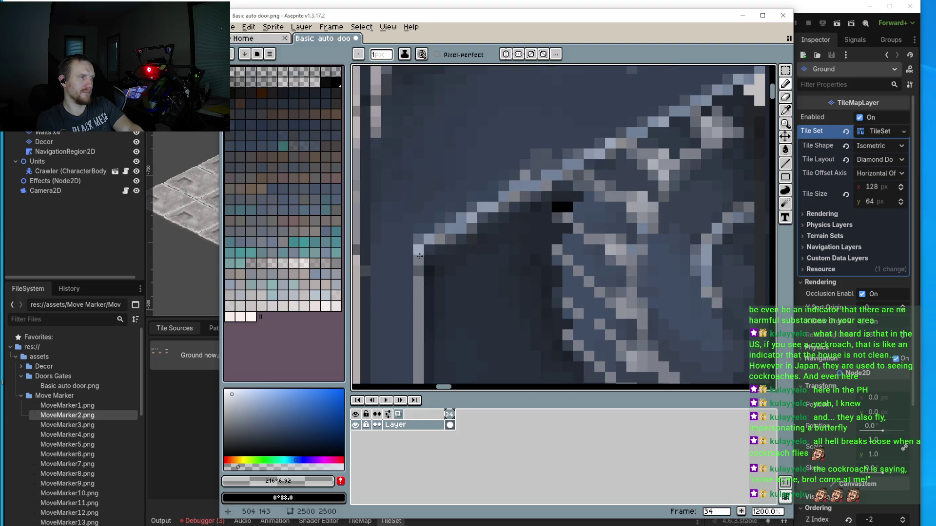
{"action": "left_click_drag", "start_coordinate": [419, 292], "coordinate": [513, 198]}
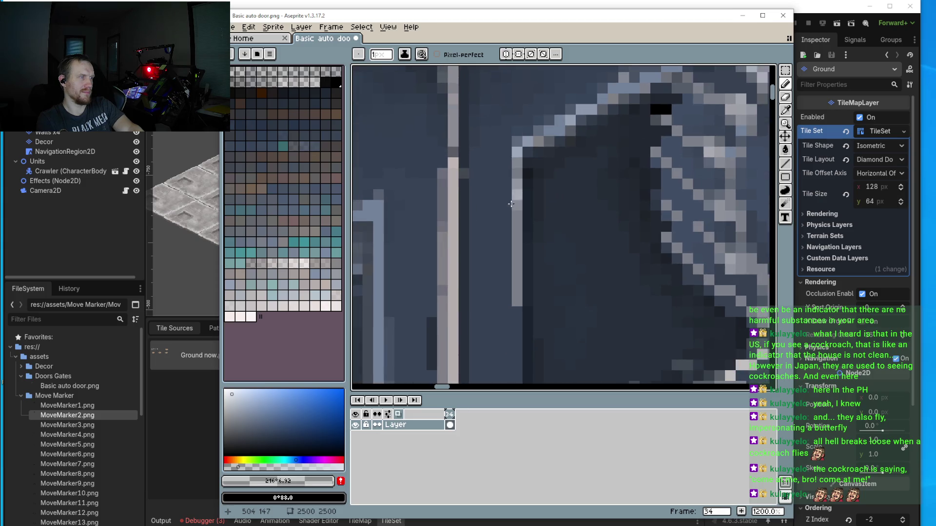
{"action": "scroll", "coordinate": [517, 287], "scroll_direction": "down", "scroll_amount": 2}
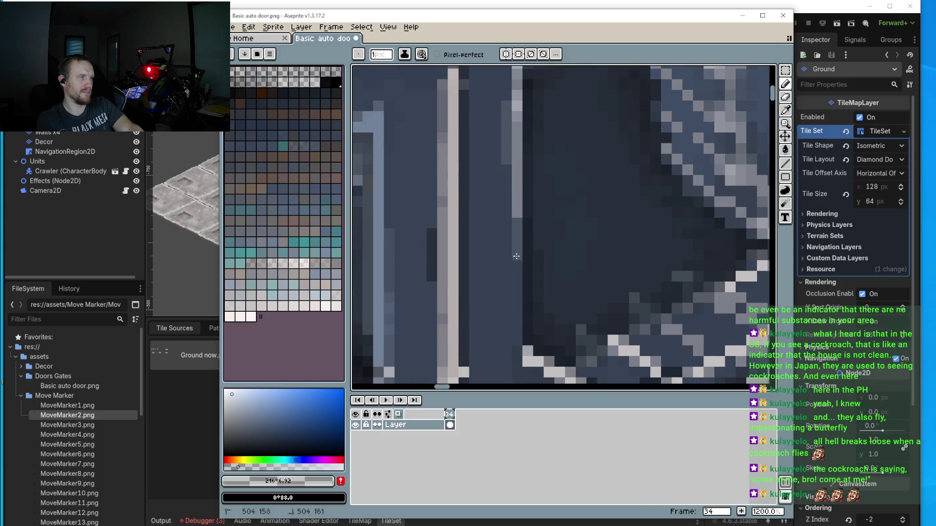
{"action": "scroll", "coordinate": [546, 234], "scroll_direction": "down", "scroll_amount": 4}
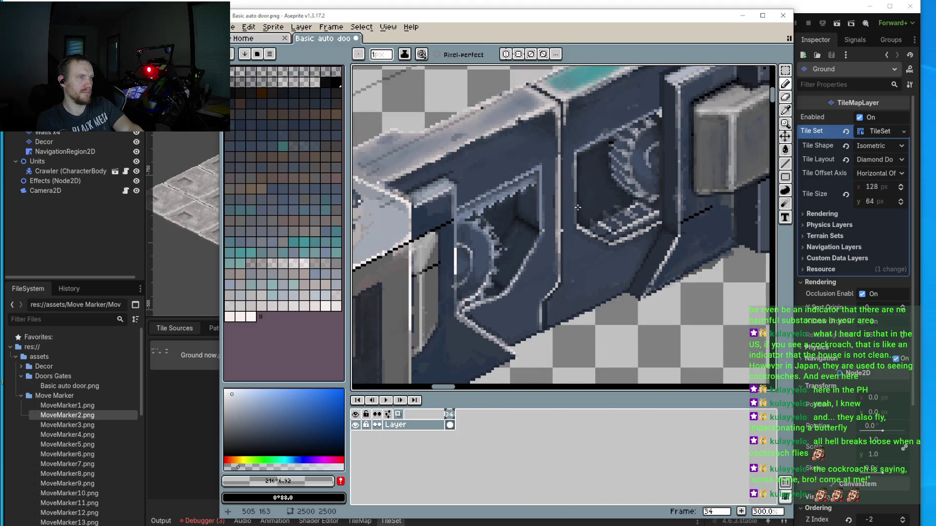
Step: Sample the door body's blue-grey #364152 and darken it to a deep grey-blue
{"action": "scroll", "coordinate": [577, 207], "scroll_direction": "down", "scroll_amount": 1}
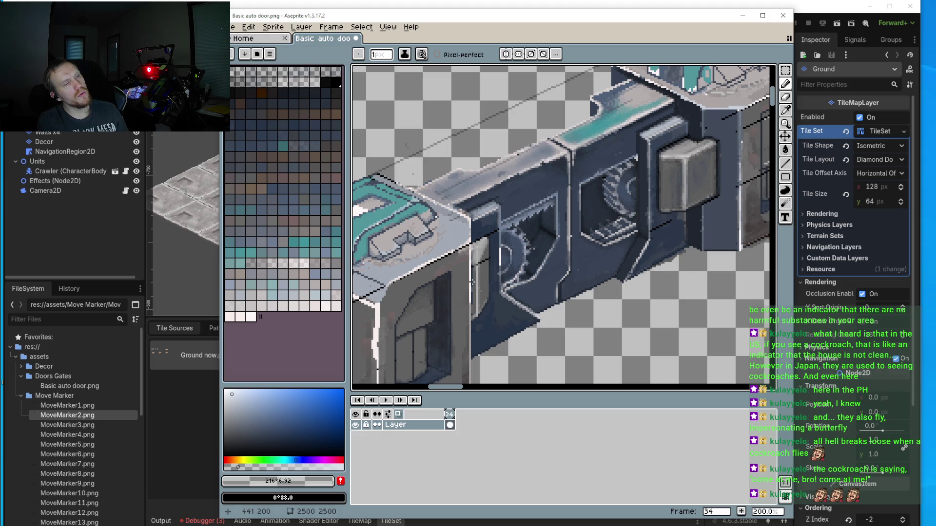
{"action": "scroll", "coordinate": [537, 257], "scroll_direction": "down", "scroll_amount": 1}
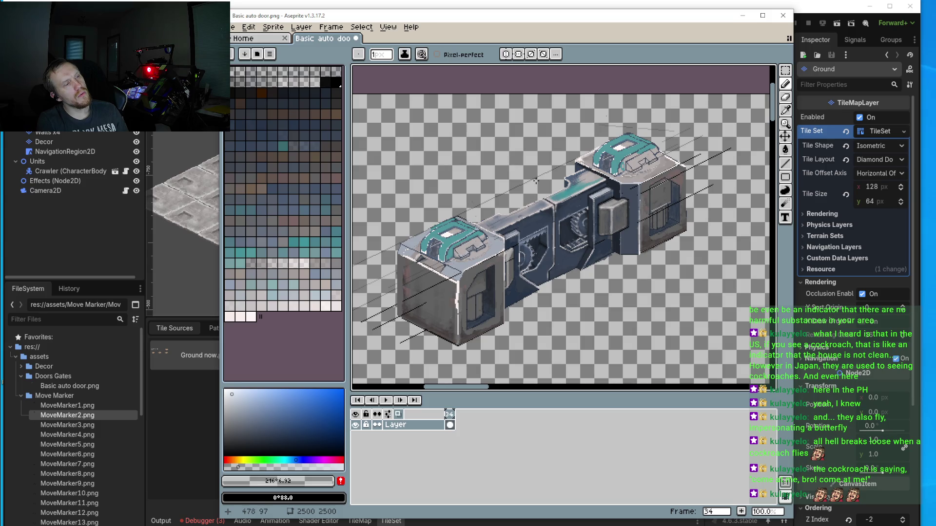
{"action": "scroll", "coordinate": [544, 217], "scroll_direction": "up", "scroll_amount": 6}
{"action": "key", "text": "i"}
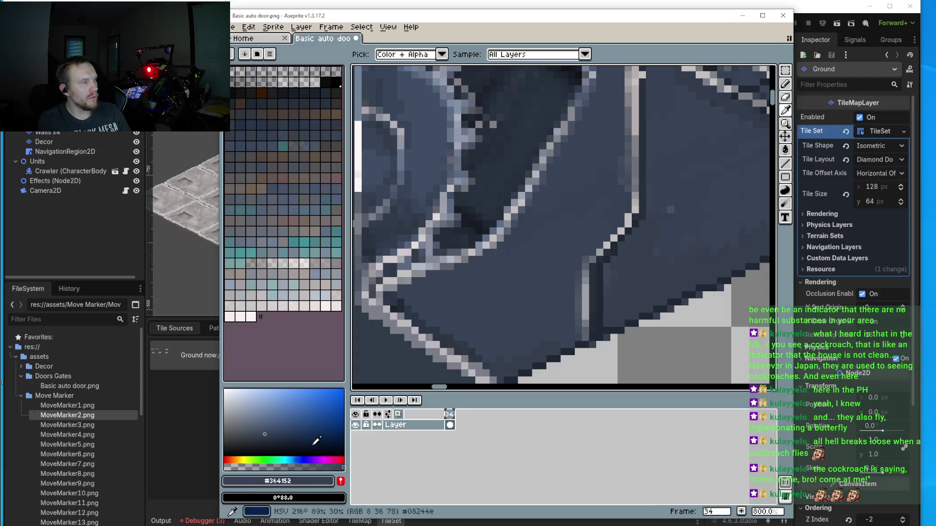
{"action": "left_click", "coordinate": [264, 435]}
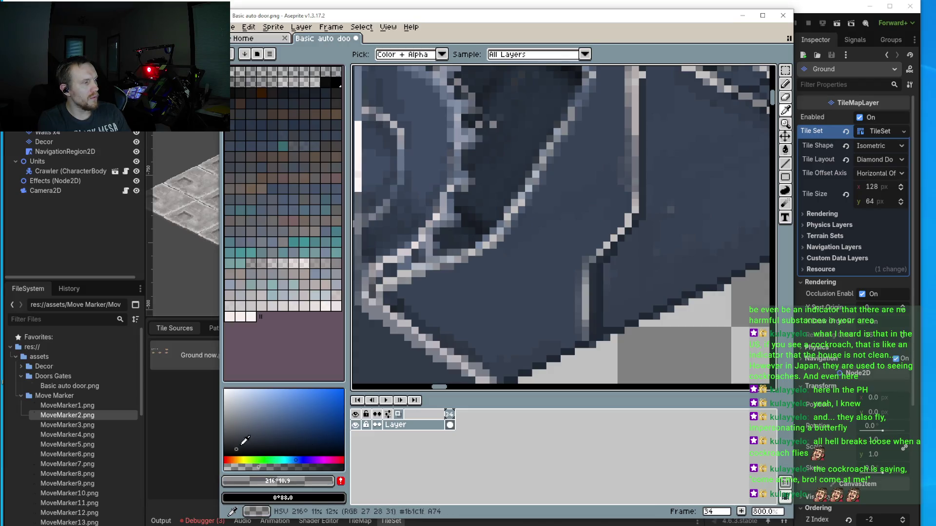
{"action": "left_click", "coordinate": [247, 431]}
{"action": "left_click", "coordinate": [248, 419]}
{"action": "key", "text": "b"}
{"action": "scroll", "coordinate": [431, 316], "scroll_direction": "up", "scroll_amount": 3}
{"action": "scroll", "coordinate": [431, 316], "scroll_direction": "up", "scroll_amount": 2}
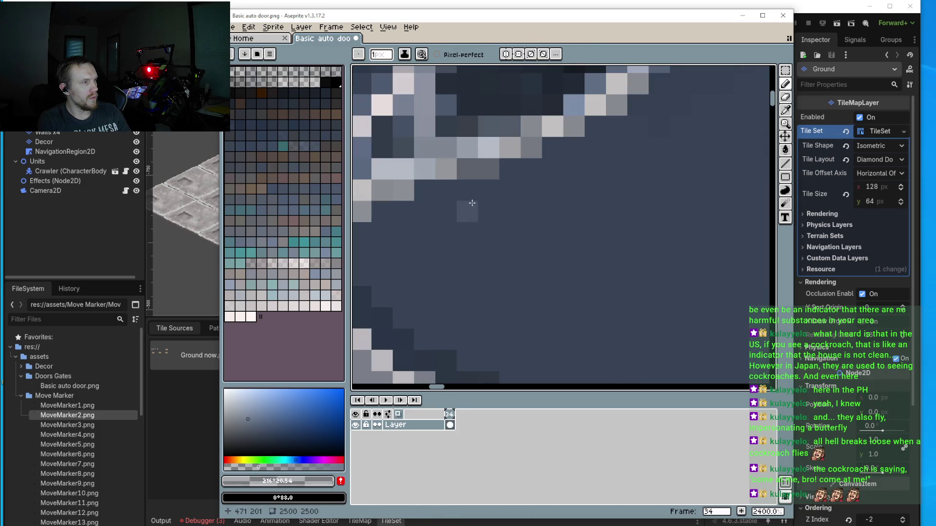
{"action": "left_click", "coordinate": [237, 444]}
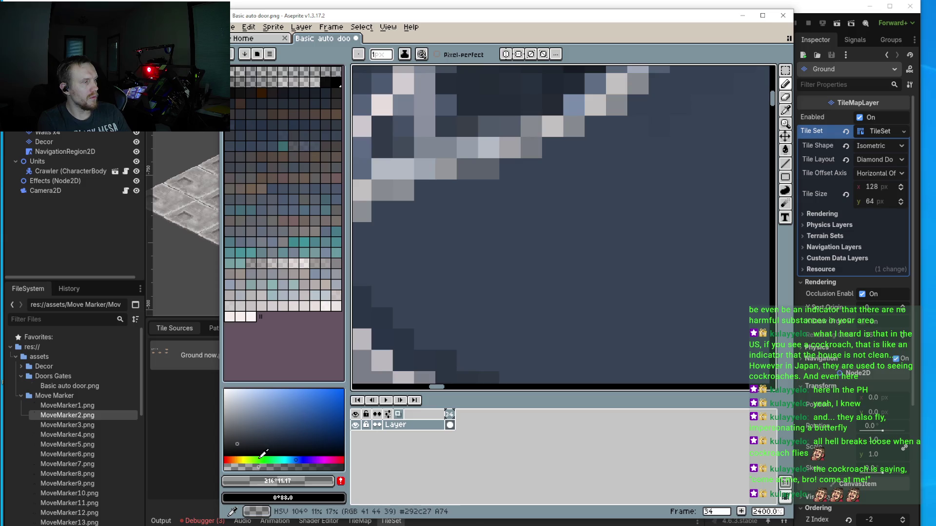
Step: Paint dark strokes along the door's lower edges, enlarging the brush to 3 px
{"action": "left_click_drag", "start_coordinate": [432, 192], "coordinate": [515, 171]}
{"action": "left_click_drag", "start_coordinate": [425, 216], "coordinate": [484, 204]}
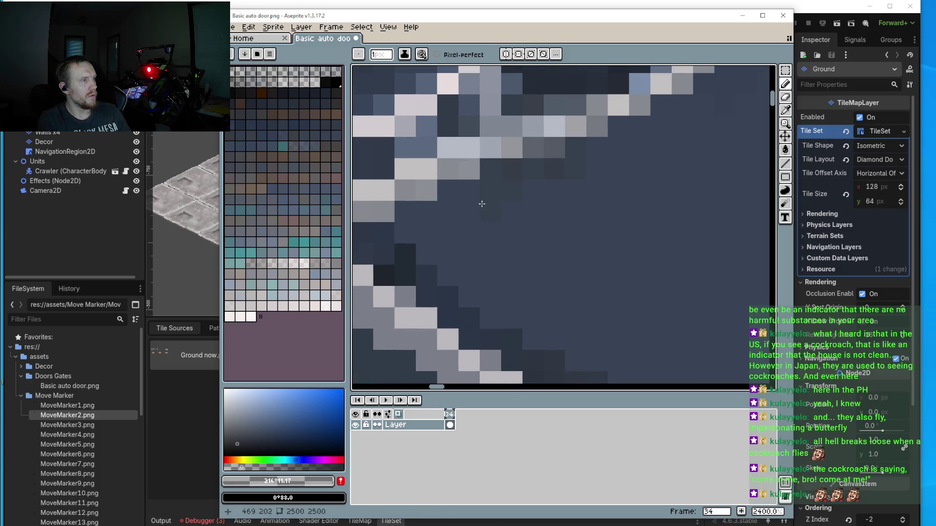
{"action": "left_click_drag", "start_coordinate": [421, 246], "coordinate": [457, 225]}
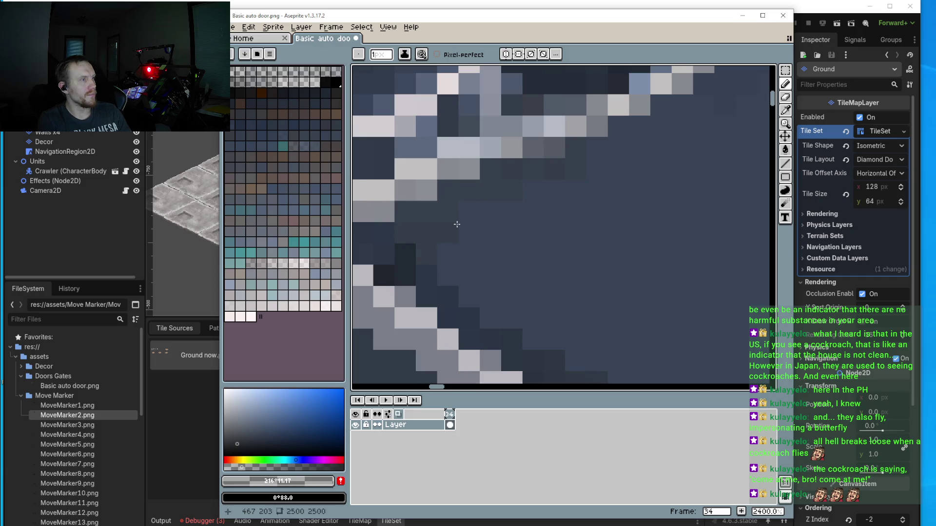
{"action": "key", "text": "plus"}
{"action": "key", "text": "plus"}
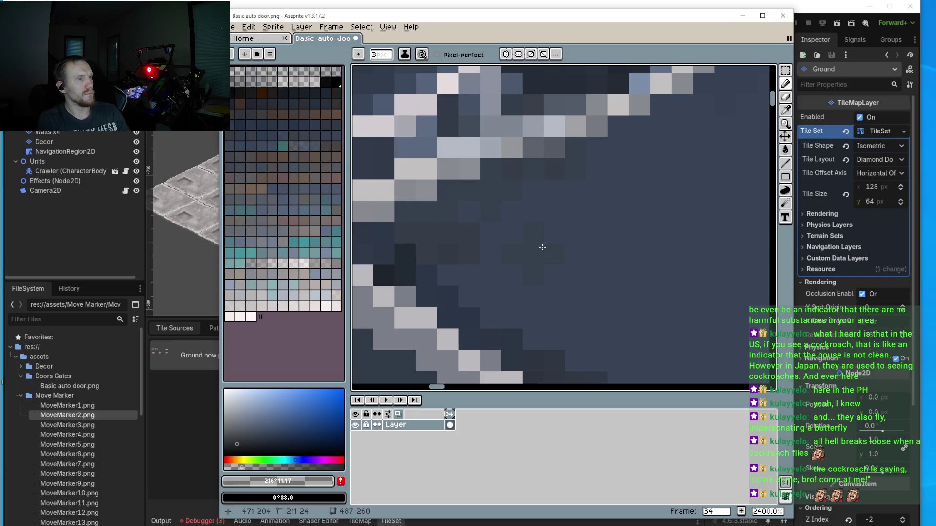
{"action": "scroll", "coordinate": [455, 287], "scroll_direction": "down", "scroll_amount": 4}
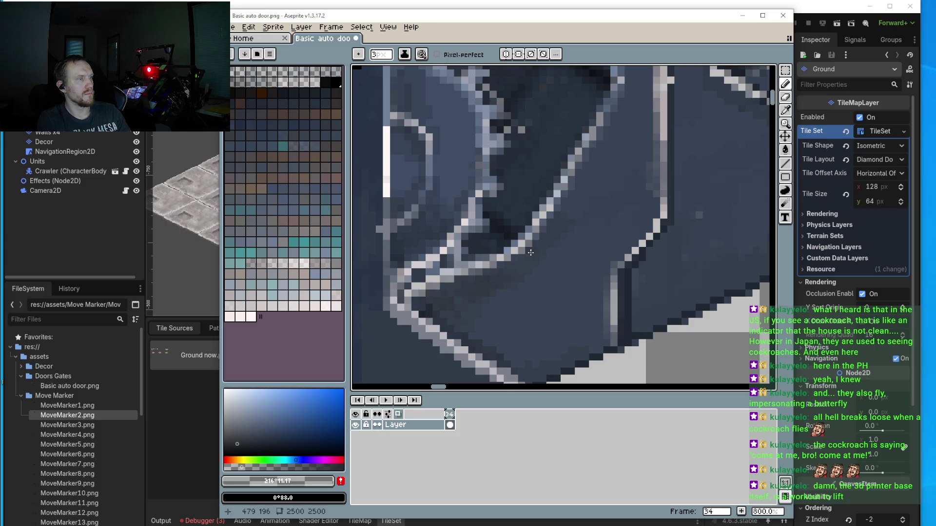
{"action": "left_click_drag", "start_coordinate": [430, 307], "coordinate": [477, 298]}
{"action": "scroll", "coordinate": [507, 335], "scroll_direction": "down", "scroll_amount": 3}
{"action": "scroll", "coordinate": [619, 279], "scroll_direction": "up", "scroll_amount": 3}
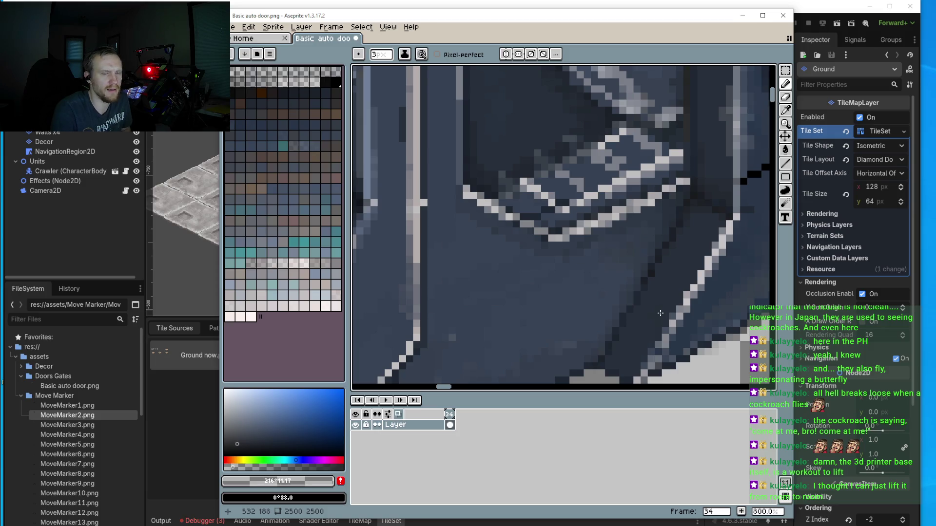
{"action": "scroll", "coordinate": [565, 336], "scroll_direction": "down", "scroll_amount": 5}
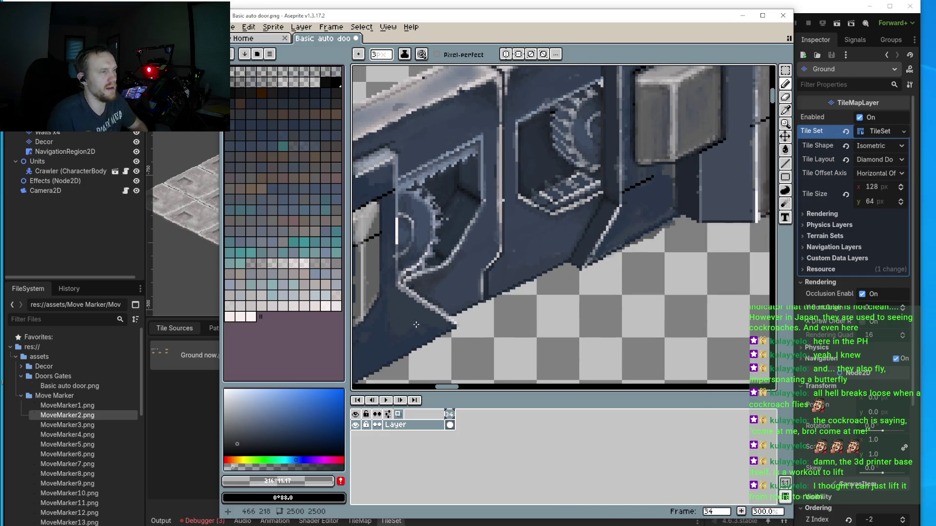
{"action": "scroll", "coordinate": [471, 321], "scroll_direction": "up", "scroll_amount": 4}
Step: Take the very dark #1c2733 and set the Pencil to a 1 px brush
{"action": "key", "text": "i"}
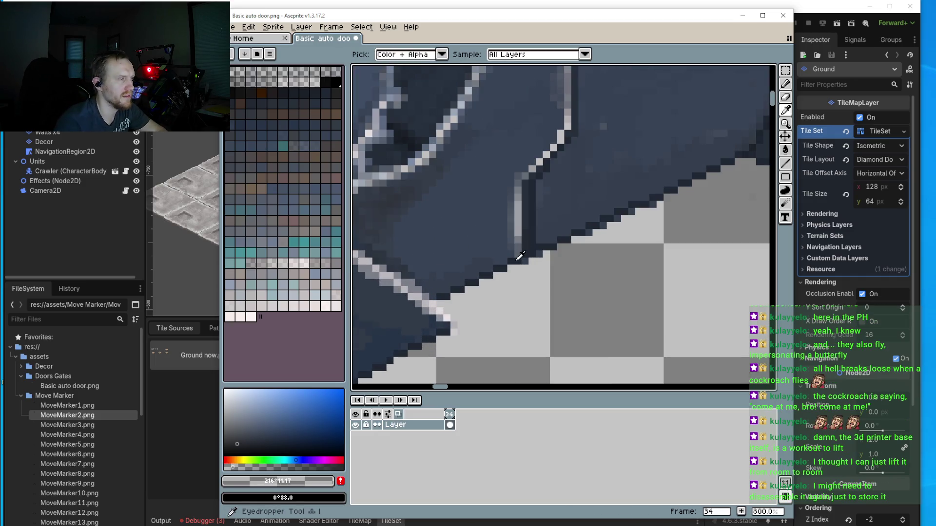
{"action": "left_click", "coordinate": [416, 360]}
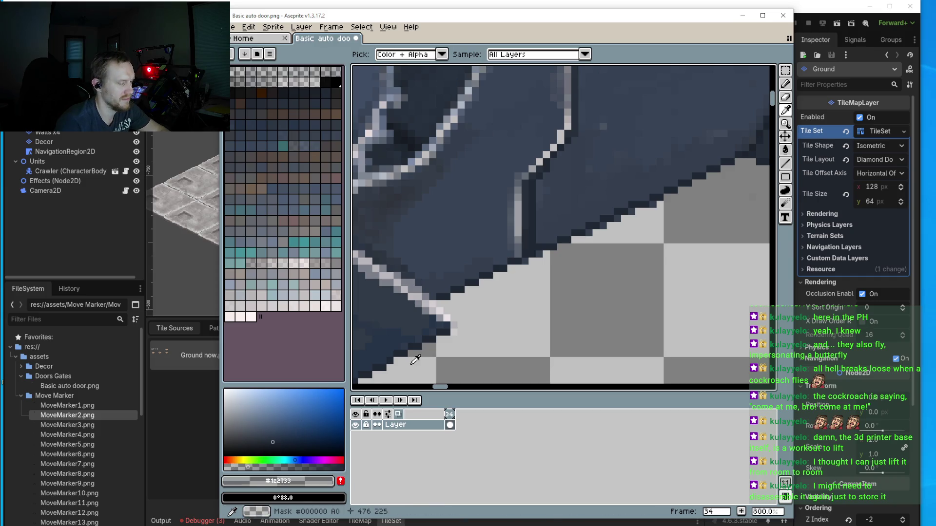
{"action": "key", "text": "b"}
{"action": "key", "text": "minus"}
{"action": "key", "text": "minus"}
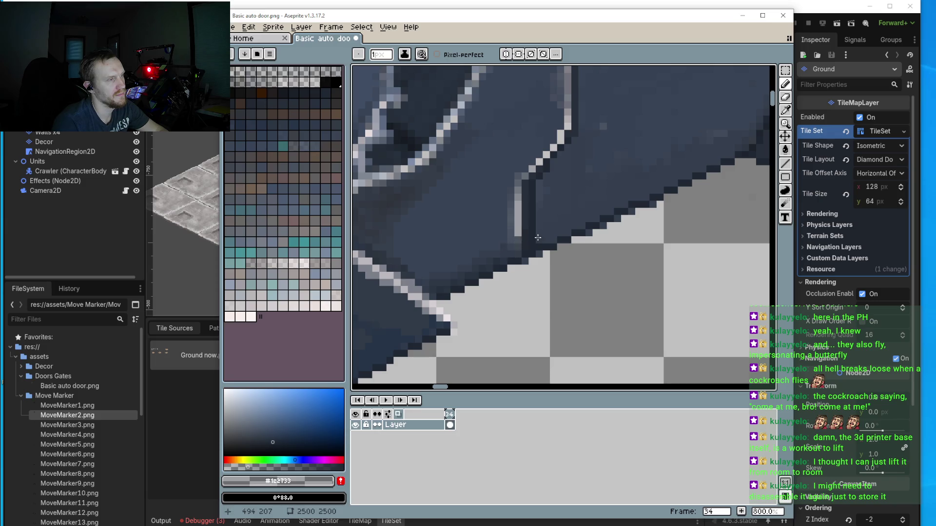
Step: Touch up a lower-edge pixel and draw a dark line along the lower diagonal edge
{"action": "left_click", "coordinate": [555, 234]}
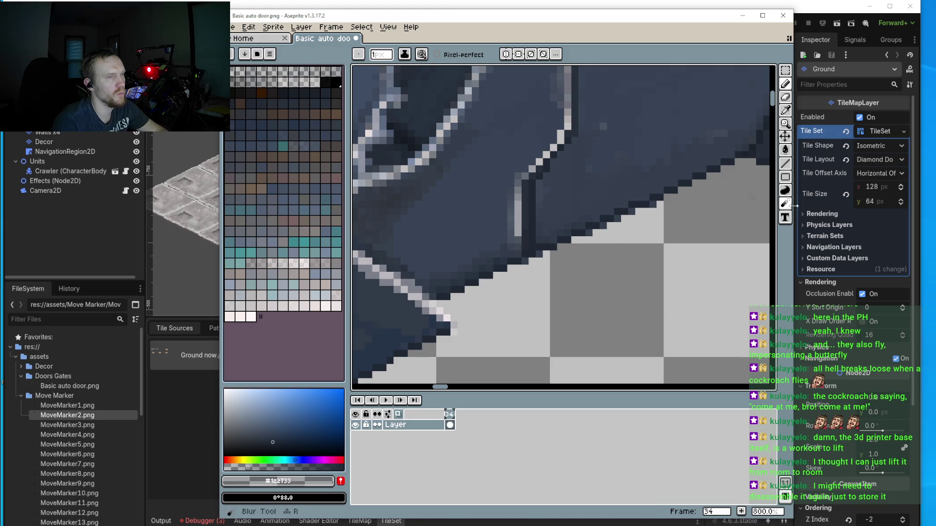
{"action": "left_click", "coordinate": [785, 163]}
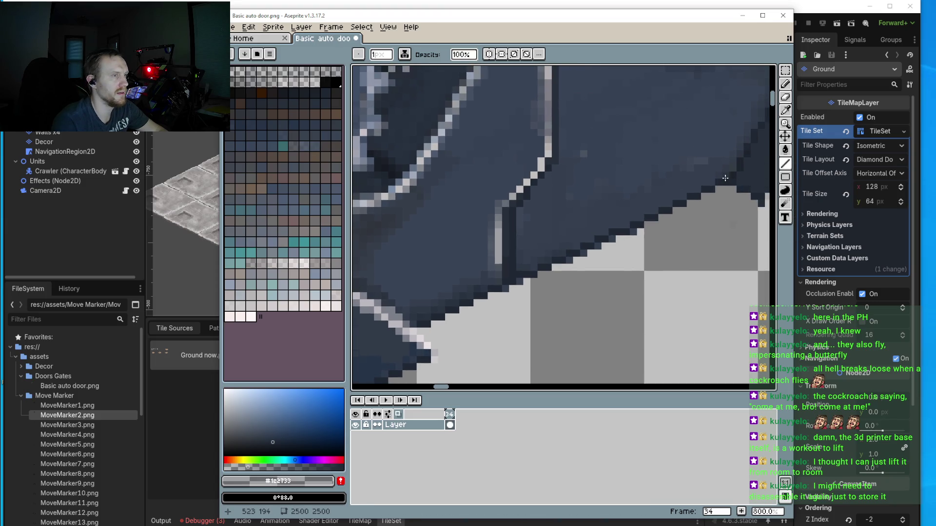
{"action": "mouse_move", "coordinate": [599, 225]}
{"action": "left_mouse_down"}
{"action": "mouse_move", "coordinate": [526, 268]}
{"action": "mouse_move", "coordinate": [516, 270]}
{"action": "mouse_move", "coordinate": [507, 257]}
{"action": "mouse_move", "coordinate": [524, 263]}
{"action": "left_mouse_up"}
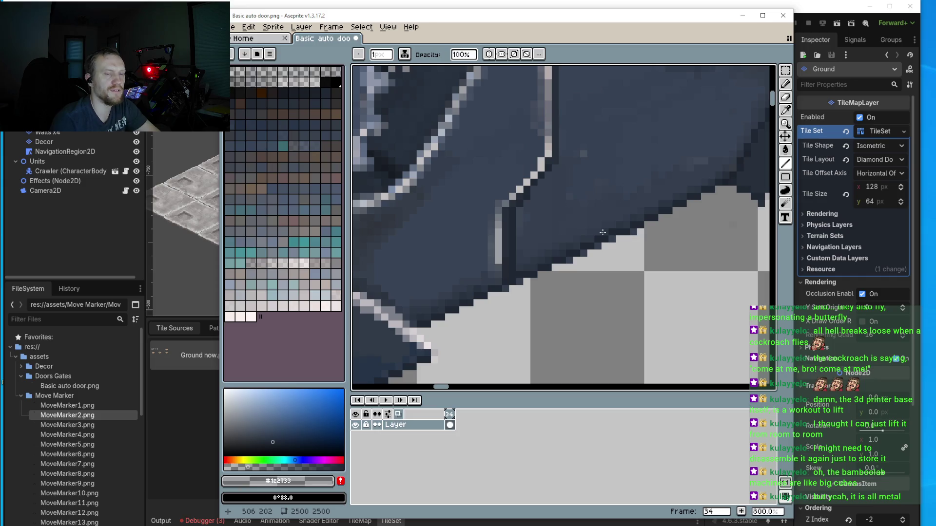
Step: Draw three straight #1c2733 lines along the door's bottom diagonal edge
{"action": "scroll", "coordinate": [658, 202], "scroll_direction": "up", "scroll_amount": 1}
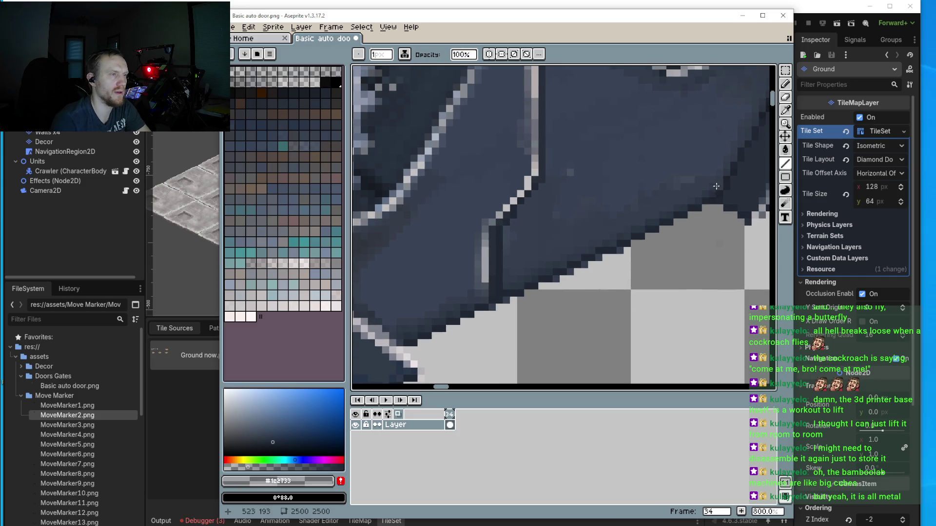
{"action": "left_click_drag", "start_coordinate": [523, 273], "coordinate": [705, 194]}
{"action": "scroll", "coordinate": [705, 194], "scroll_direction": "down", "scroll_amount": 3}
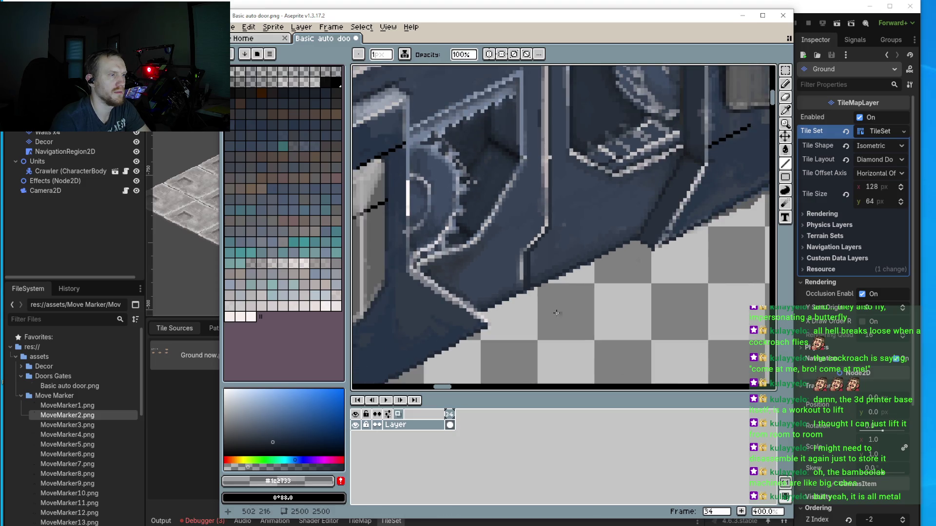
{"action": "scroll", "coordinate": [533, 281], "scroll_direction": "up", "scroll_amount": 5}
{"action": "left_click_drag", "start_coordinate": [532, 281], "coordinate": [505, 271]}
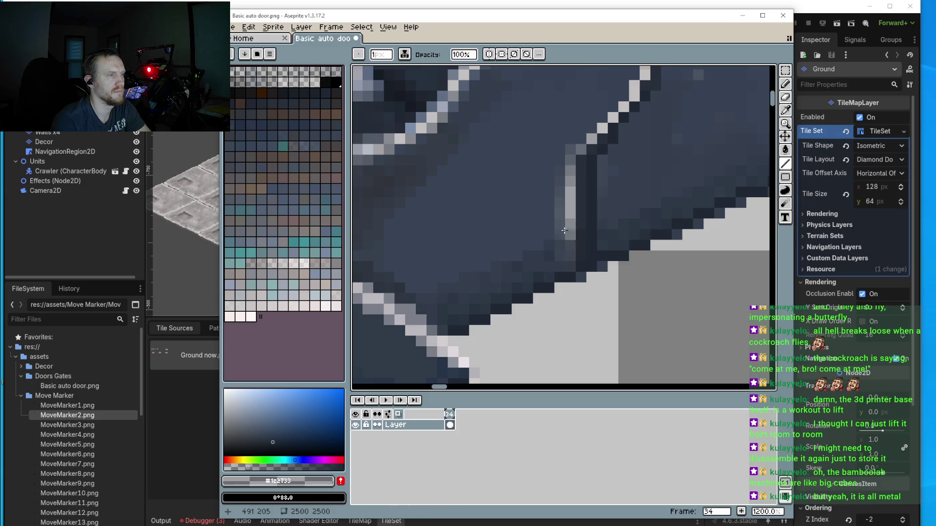
{"action": "scroll", "coordinate": [552, 260], "scroll_direction": "down", "scroll_amount": 2}
{"action": "scroll", "coordinate": [552, 260], "scroll_direction": "down", "scroll_amount": 1}
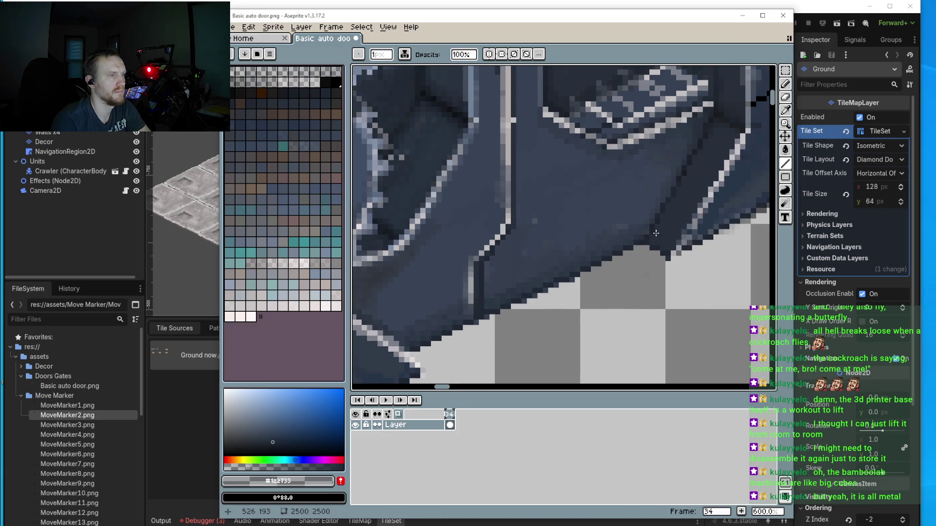
{"action": "mouse_move", "coordinate": [578, 260]}
{"action": "left_mouse_down"}
{"action": "mouse_move", "coordinate": [481, 297]}
{"action": "mouse_move", "coordinate": [648, 219]}
{"action": "mouse_move", "coordinate": [494, 285]}
{"action": "mouse_move", "coordinate": [610, 288]}
{"action": "left_mouse_up"}
{"action": "scroll", "coordinate": [531, 302], "scroll_direction": "down", "scroll_amount": 4}
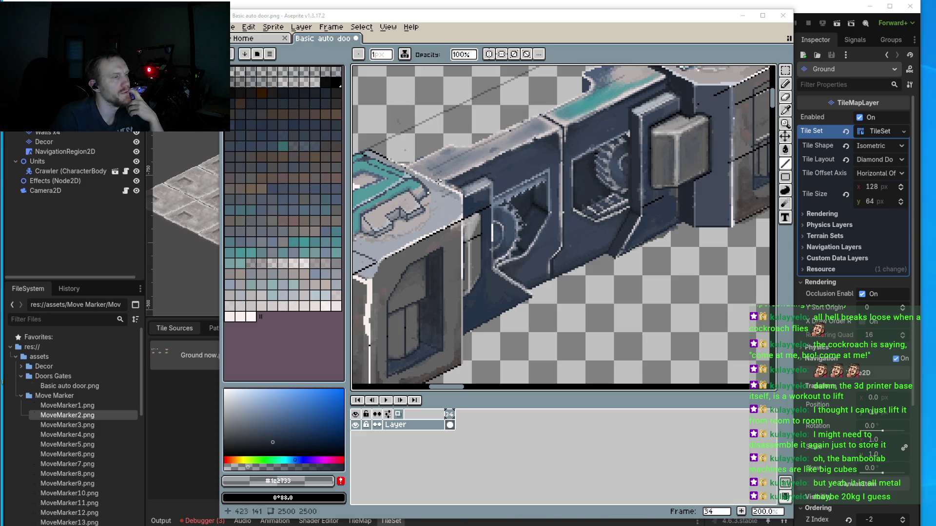
{"action": "scroll", "coordinate": [503, 324], "scroll_direction": "up", "scroll_amount": 3}
Step: Save Basic auto door.png from the File menu and close the Aseprite window
{"action": "scroll", "coordinate": [503, 325], "scroll_direction": "up", "scroll_amount": 4}
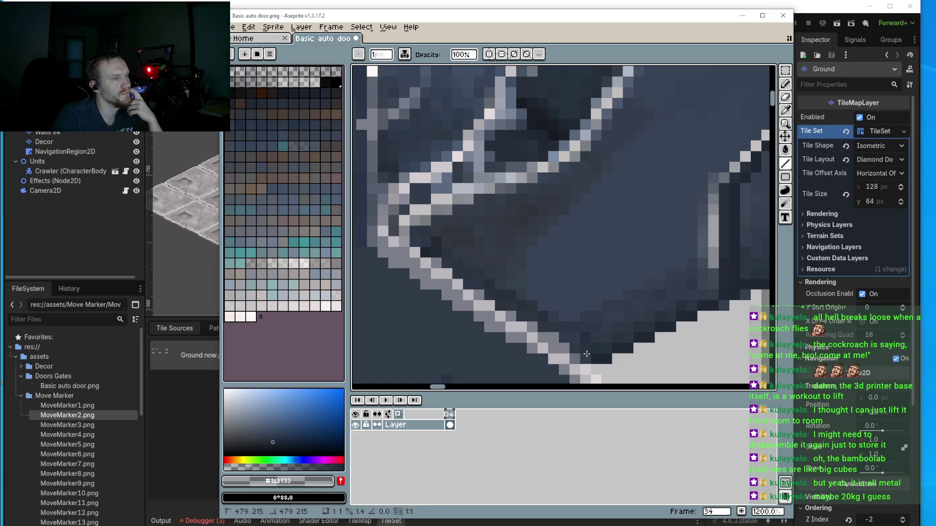
{"action": "scroll", "coordinate": [707, 288], "scroll_direction": "down", "scroll_amount": 5}
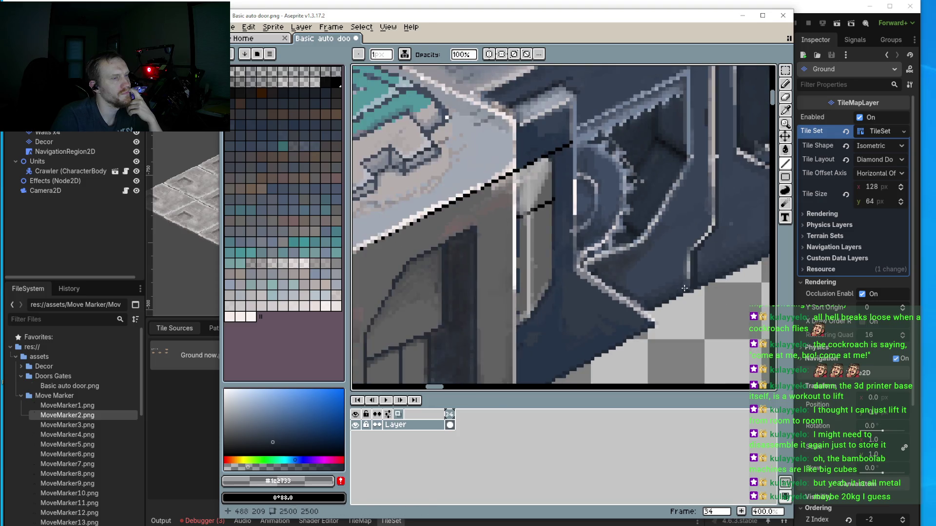
{"action": "scroll", "coordinate": [396, 156], "scroll_direction": "up", "scroll_amount": 3}
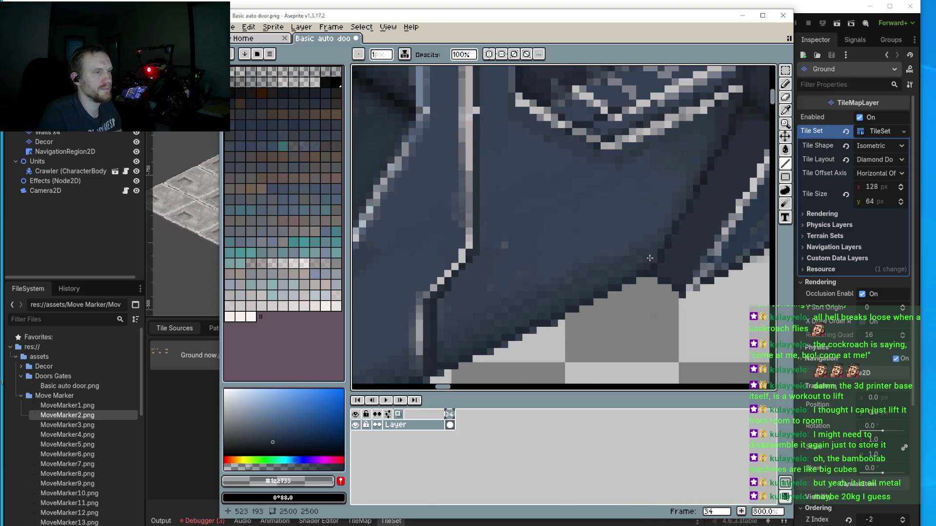
{"action": "left_click", "coordinate": [225, 27]}
{"action": "left_click", "coordinate": [249, 77]}
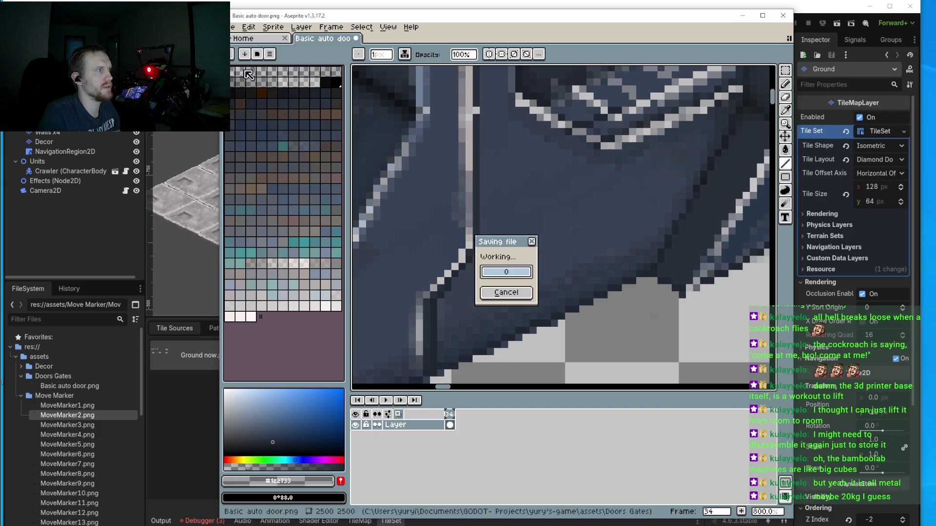
{"action": "left_click", "coordinate": [783, 15]}
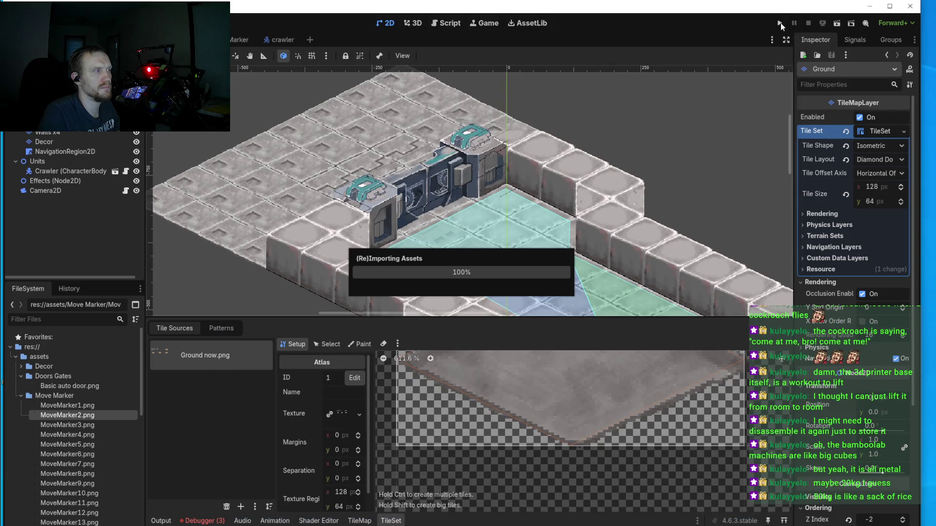
Step: Launch the game and send the crawler walking across the floor
{"action": "left_click", "coordinate": [779, 22]}
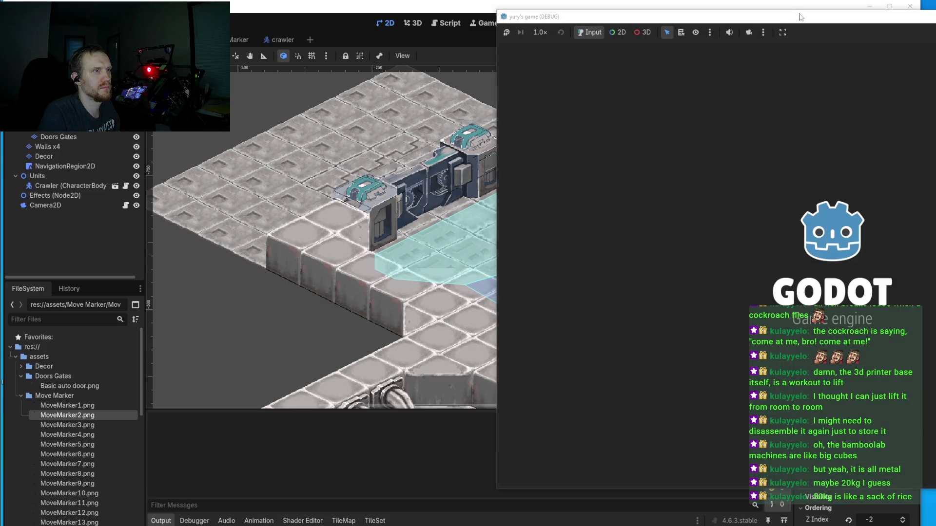
{"action": "scroll", "coordinate": [422, 278], "scroll_direction": "up", "scroll_amount": 4}
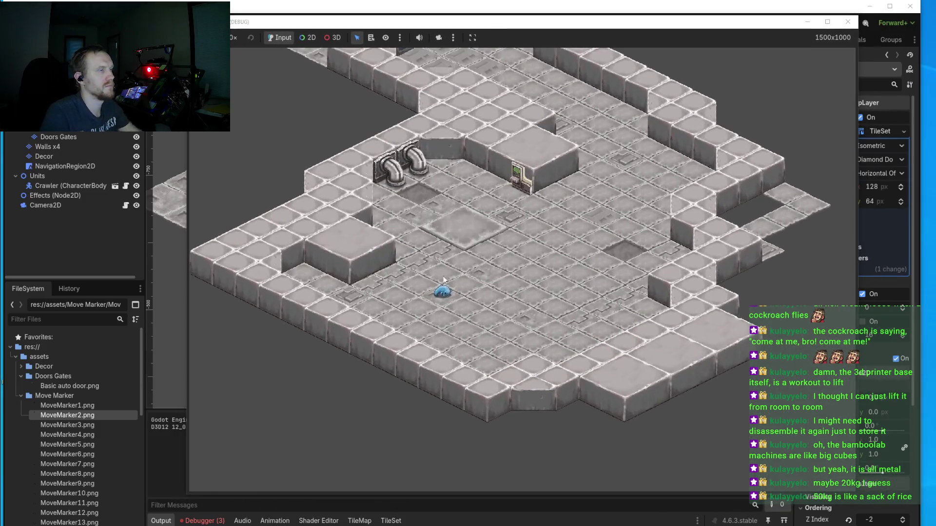
{"action": "mouse_move", "coordinate": [402, 306]}
{"action": "left_mouse_down"}
{"action": "mouse_move", "coordinate": [490, 286]}
{"action": "mouse_move", "coordinate": [518, 312]}
{"action": "mouse_move", "coordinate": [576, 334]}
{"action": "left_mouse_up"}
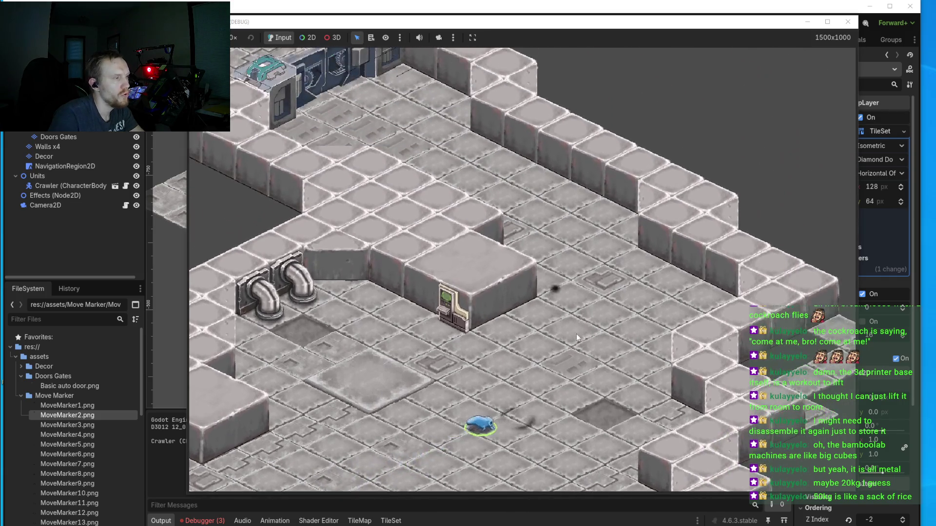
Step: Pan to the door machine, walk the crawler right up to the door, then return to Aseprite
{"action": "scroll", "coordinate": [615, 314], "scroll_direction": "up", "scroll_amount": 3}
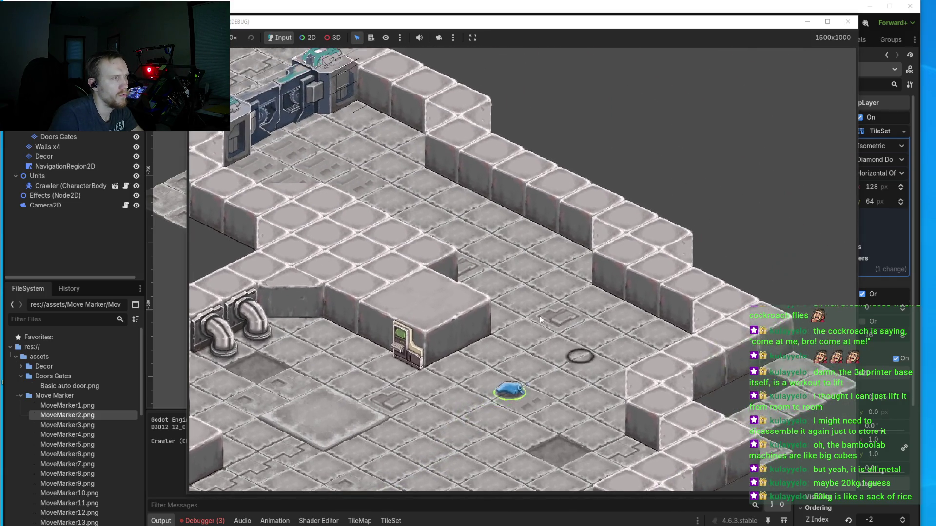
{"action": "key", "text": "Up"}
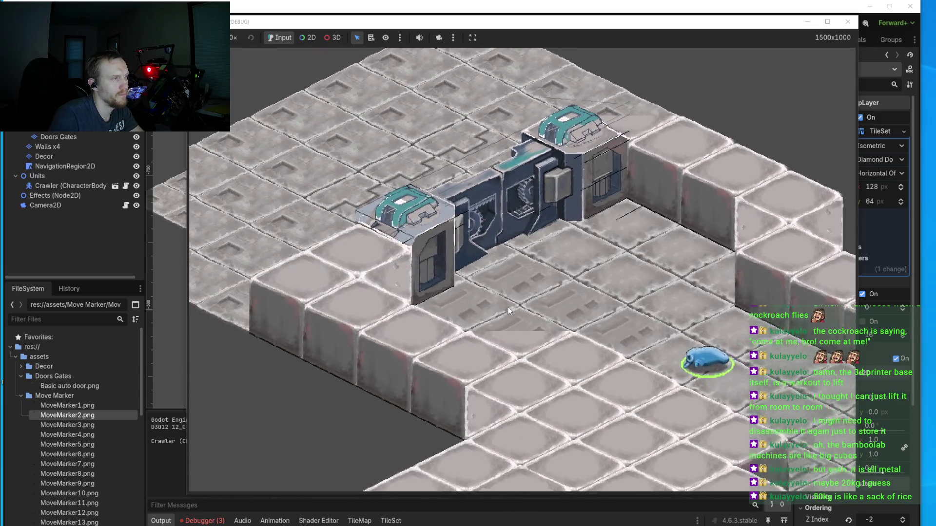
{"action": "left_click", "coordinate": [522, 275]}
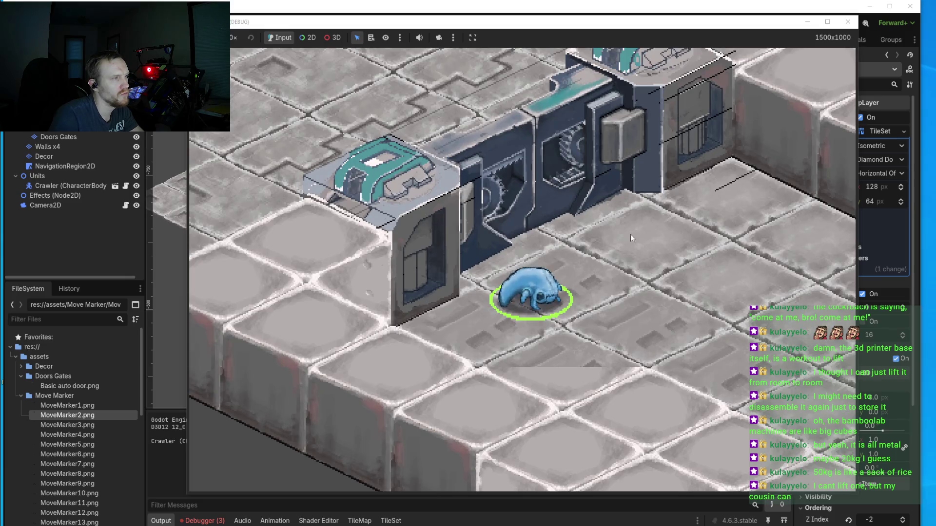
{"action": "left_click", "coordinate": [647, 229]}
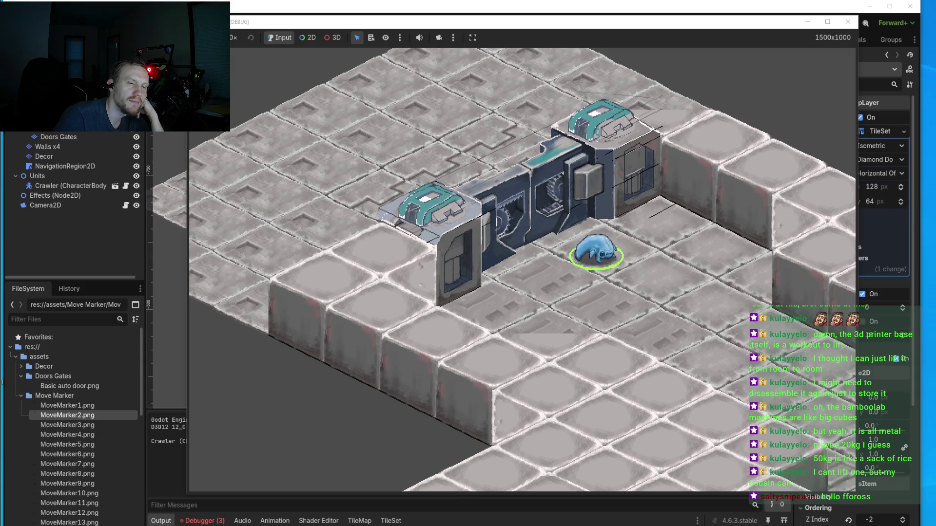
{"action": "key", "text": "alt+Tab"}
{"action": "scroll", "coordinate": [671, 229], "scroll_direction": "up", "scroll_amount": 2}
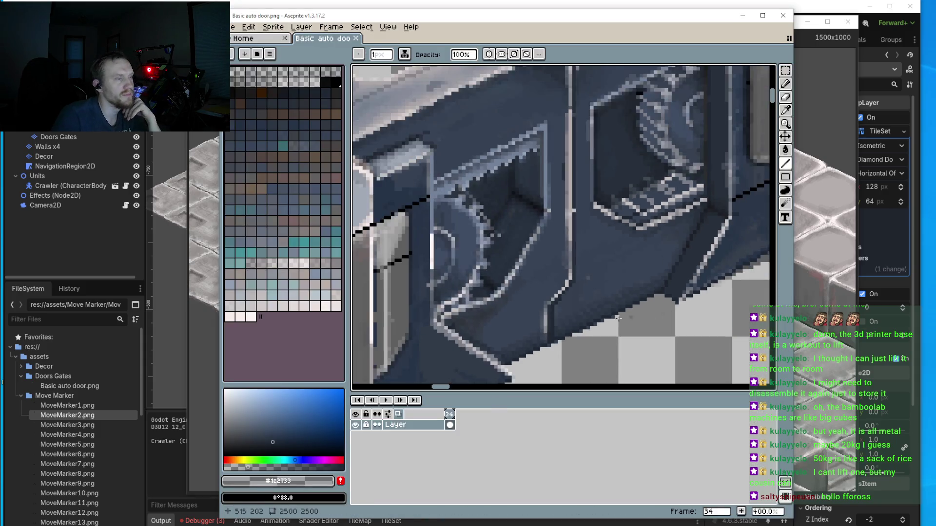
Step: Draw a more opaque dark grey-blue straight line along the door's bottom edge
{"action": "scroll", "coordinate": [667, 268], "scroll_direction": "down", "scroll_amount": 2}
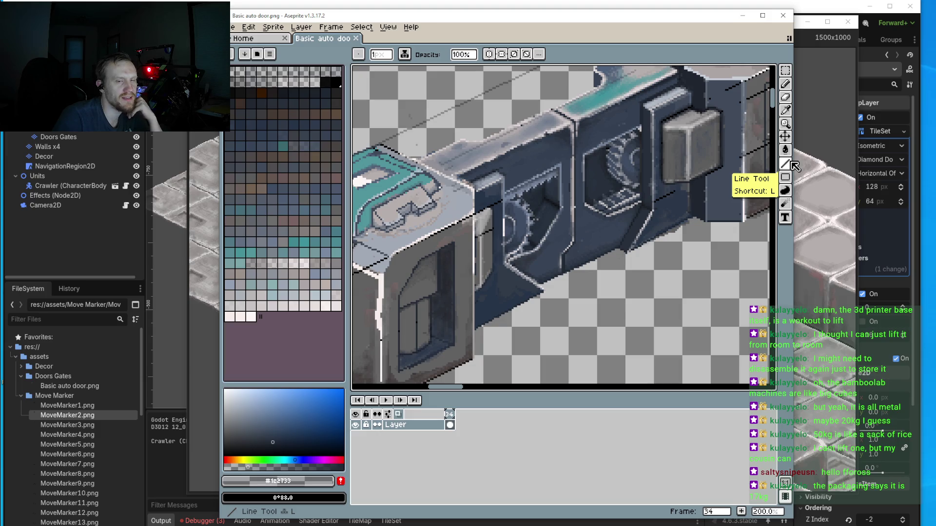
{"action": "left_click", "coordinate": [786, 164]}
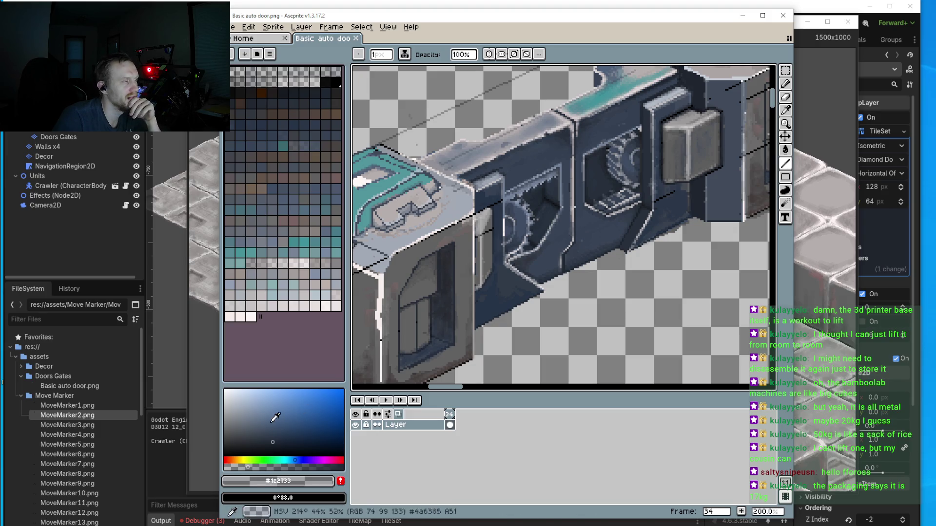
{"action": "left_click", "coordinate": [232, 450]}
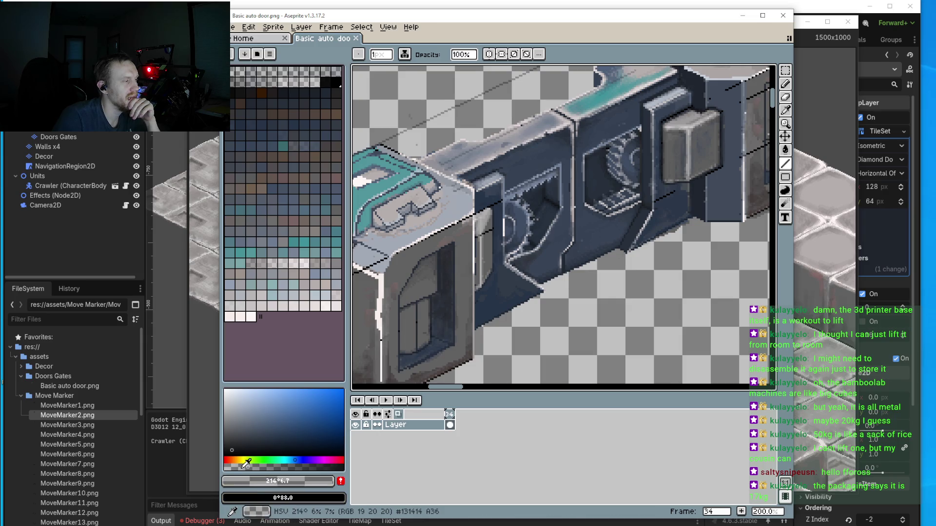
{"action": "scroll", "coordinate": [702, 210], "scroll_direction": "up", "scroll_amount": 2}
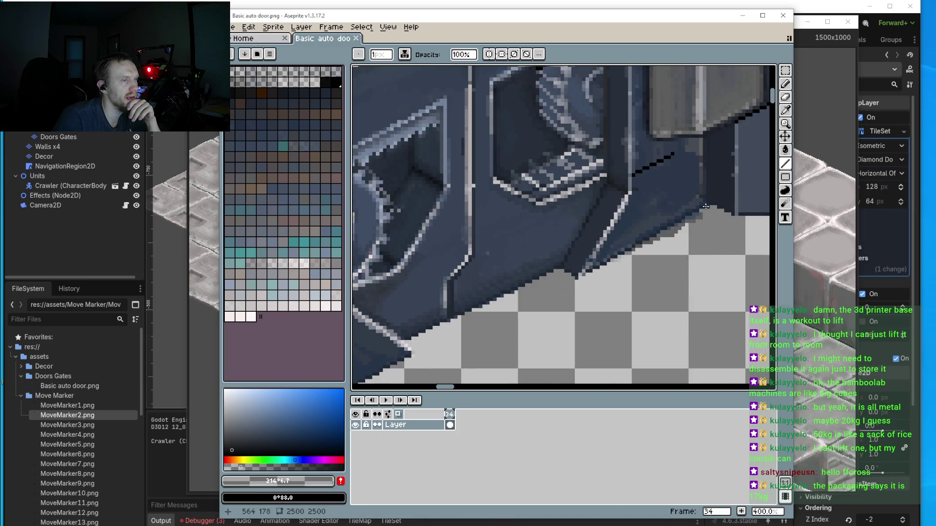
{"action": "left_click", "coordinate": [300, 467]}
{"action": "scroll", "coordinate": [708, 216], "scroll_direction": "down", "scroll_amount": 2}
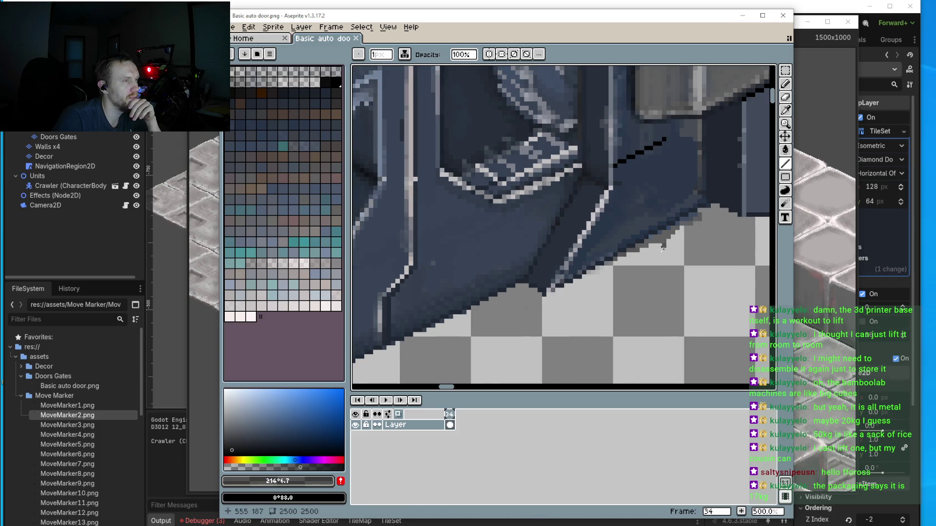
{"action": "scroll", "coordinate": [726, 217], "scroll_direction": "down", "scroll_amount": 2}
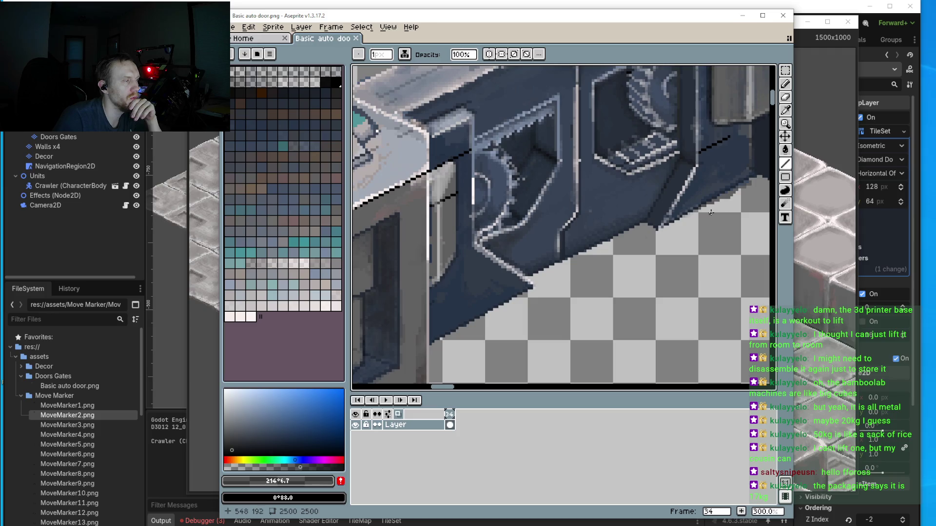
{"action": "mouse_move", "coordinate": [754, 175]}
{"action": "left_mouse_down"}
{"action": "mouse_move", "coordinate": [439, 361]}
{"action": "mouse_move", "coordinate": [431, 338]}
{"action": "mouse_move", "coordinate": [430, 348]}
{"action": "left_mouse_up"}
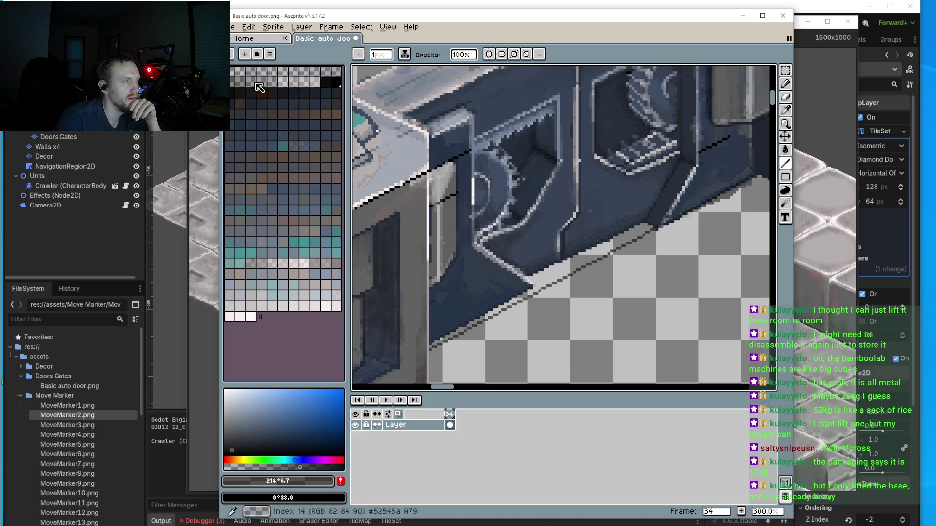
Step: Save Basic auto door.png and switch back to the level in Godot
{"action": "left_click", "coordinate": [234, 27]}
{"action": "left_click", "coordinate": [239, 73]}
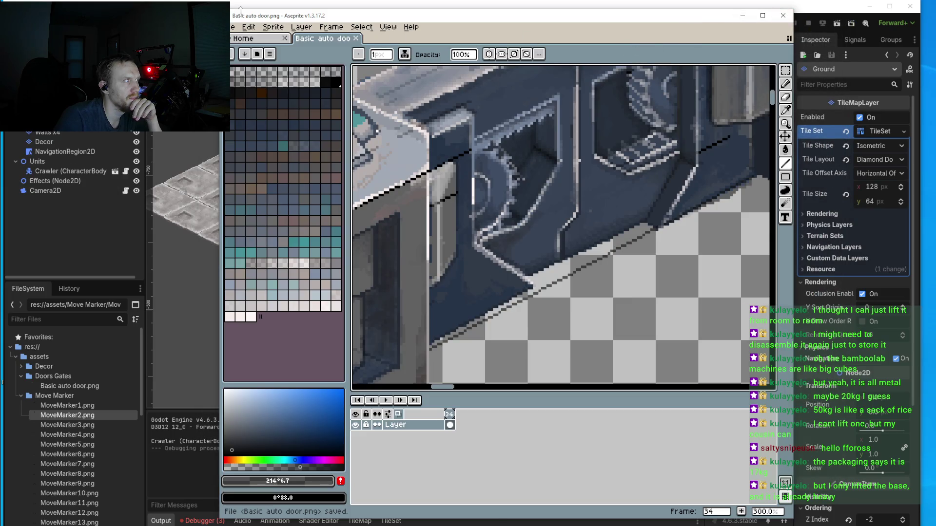
{"action": "left_click", "coordinate": [227, 15]}
{"action": "scroll", "coordinate": [446, 195], "scroll_direction": "up", "scroll_amount": 5}
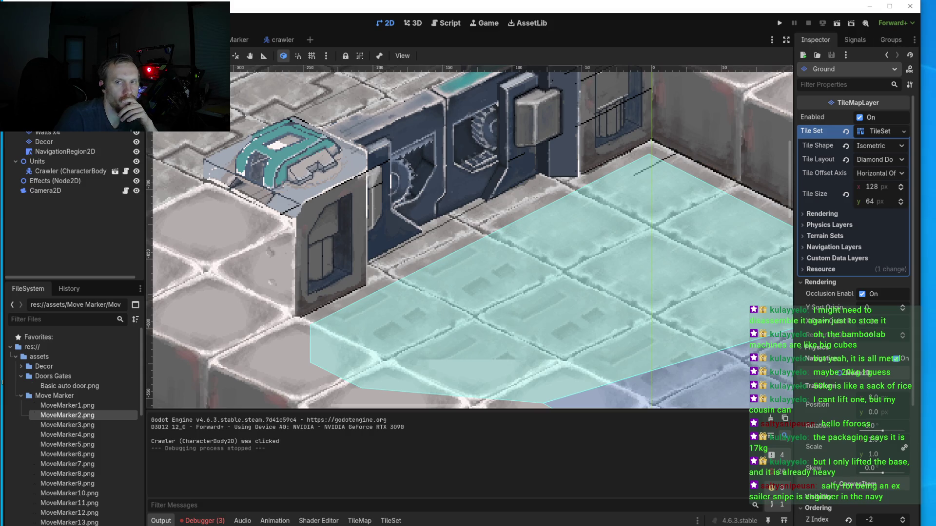
Step: Return from Godot's level view to the door sprite in Aseprite
{"action": "key", "text": "alt+Tab"}
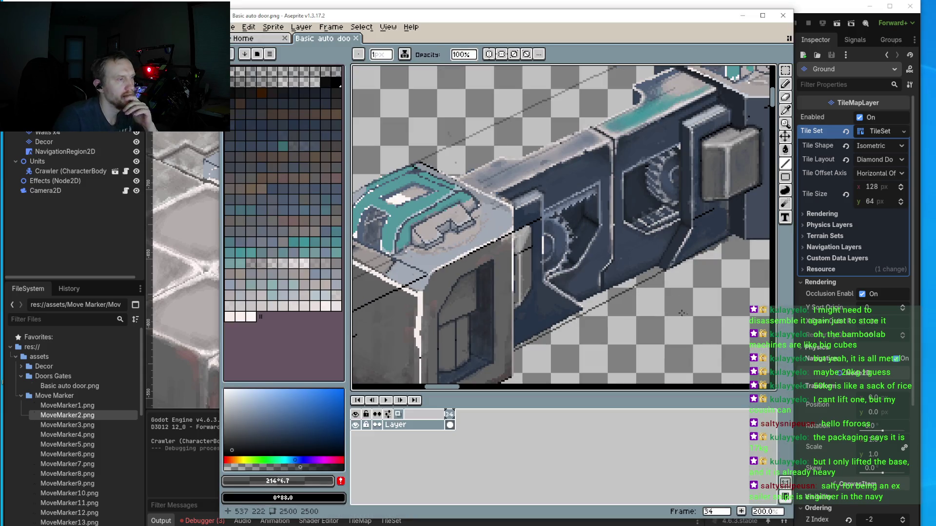
Step: Draw another dark straight line along the door's lower edge
{"action": "scroll", "coordinate": [648, 281], "scroll_direction": "down", "scroll_amount": 3}
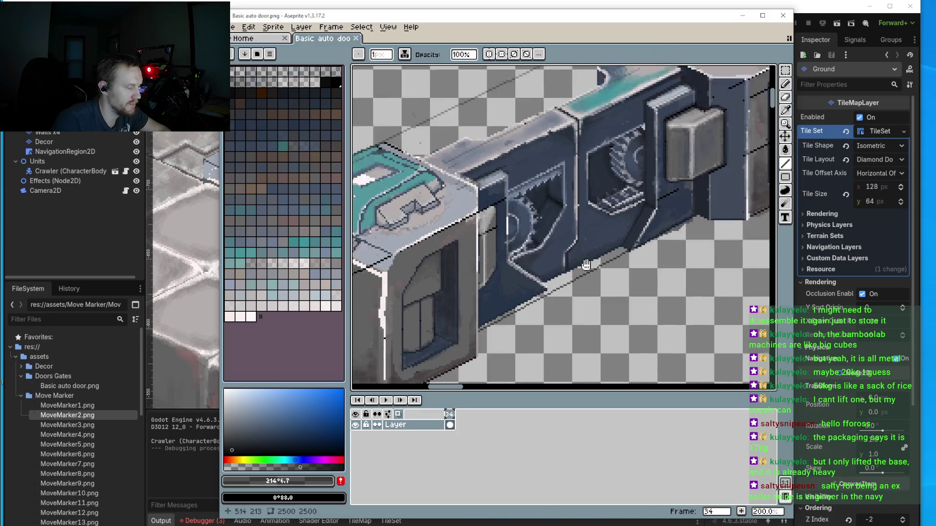
{"action": "key", "text": "v"}
{"action": "key", "text": "b"}
{"action": "scroll", "coordinate": [664, 187], "scroll_direction": "up", "scroll_amount": 1}
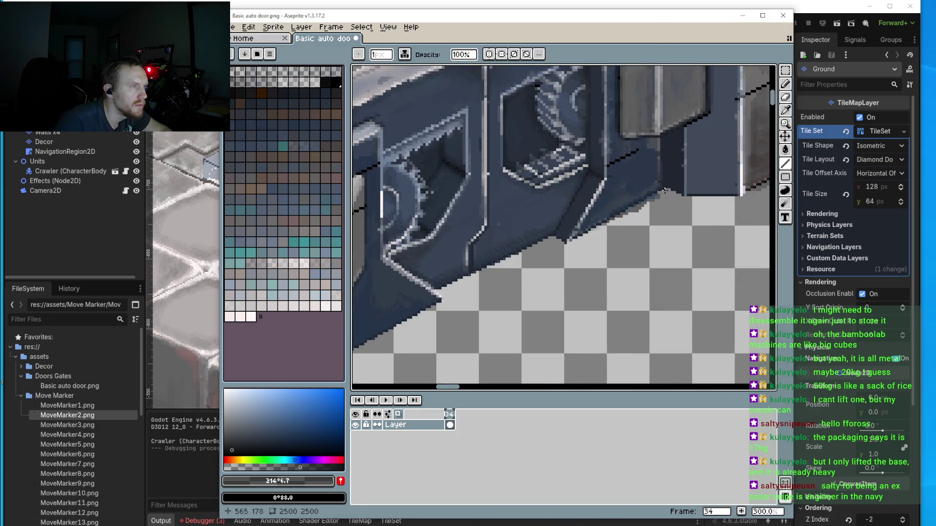
{"action": "mouse_move", "coordinate": [664, 188]}
{"action": "left_mouse_down"}
{"action": "mouse_move", "coordinate": [439, 298]}
{"action": "mouse_move", "coordinate": [486, 347]}
{"action": "mouse_move", "coordinate": [437, 356]}
{"action": "mouse_move", "coordinate": [441, 334]}
{"action": "mouse_move", "coordinate": [438, 353]}
{"action": "left_mouse_up"}
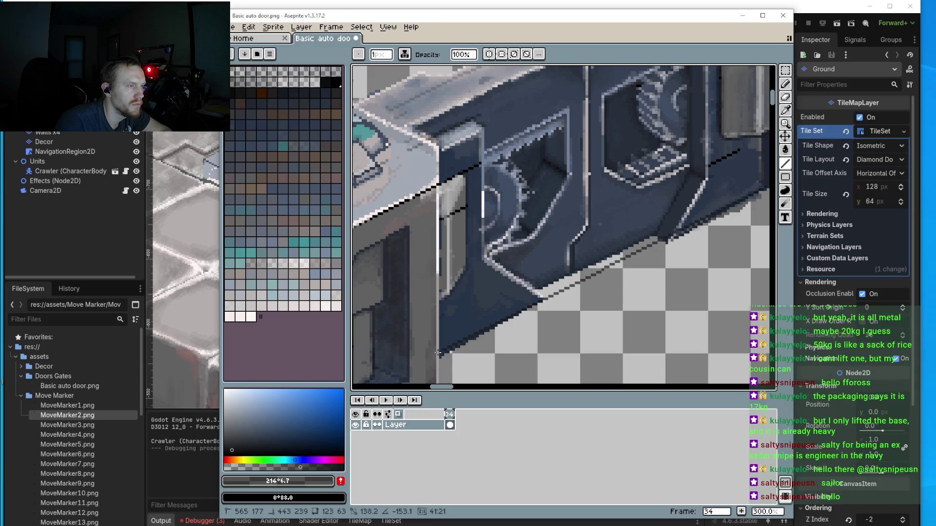
{"action": "left_click_drag", "start_coordinate": [439, 353], "coordinate": [438, 353]}
Step: Save and confirm the door sprite, then switch back to the Godot editor
{"action": "left_click", "coordinate": [232, 27]}
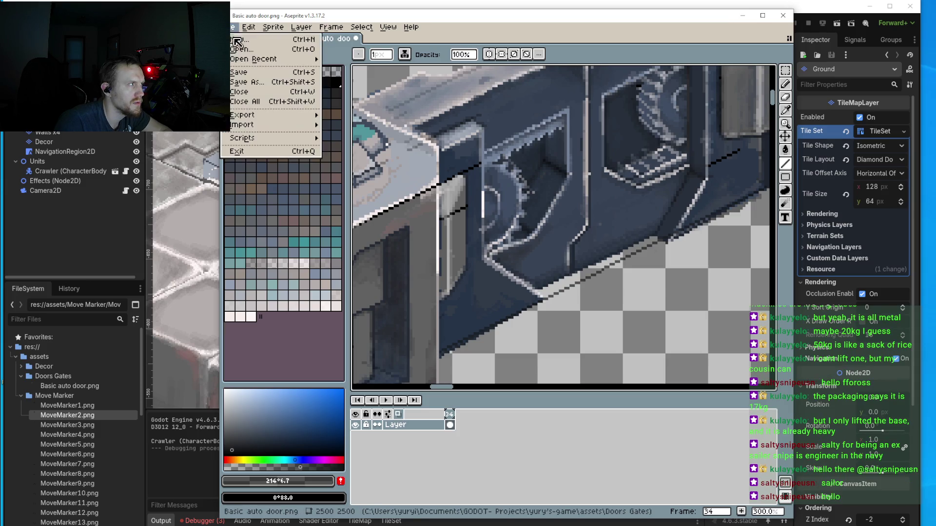
{"action": "left_click", "coordinate": [248, 73]}
{"action": "key", "text": "Return"}
{"action": "key", "text": "alt+Tab"}
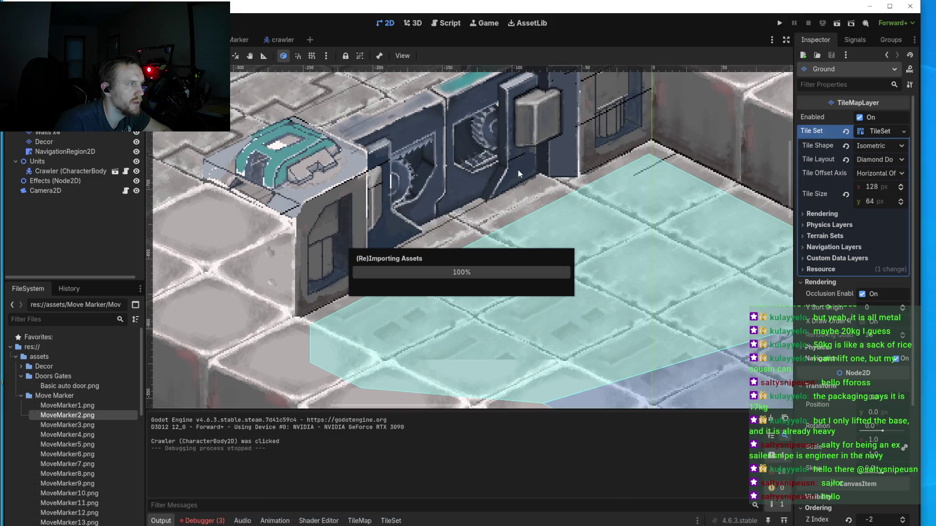
Step: Run the game with the reimported door, zoom in on its edges, then return to Aseprite
{"action": "left_click", "coordinate": [781, 23]}
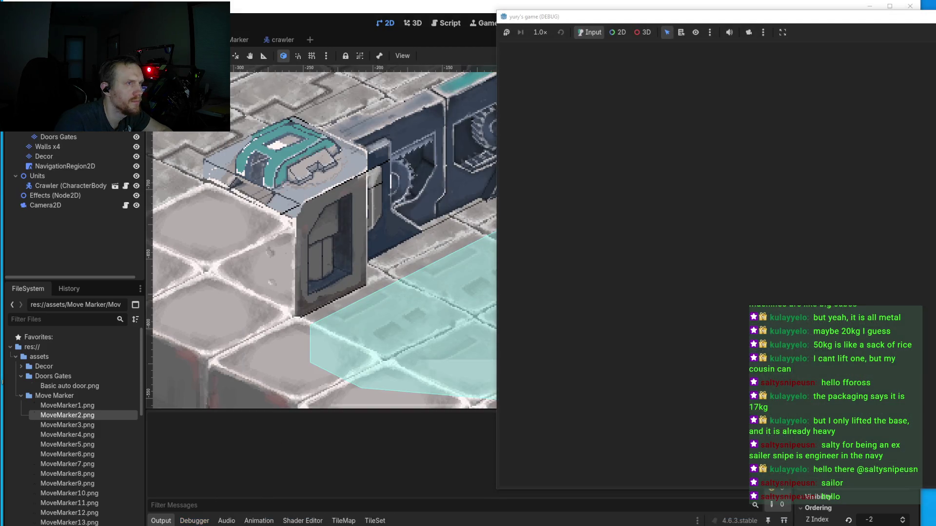
{"action": "scroll", "coordinate": [425, 235], "scroll_direction": "up", "scroll_amount": 2}
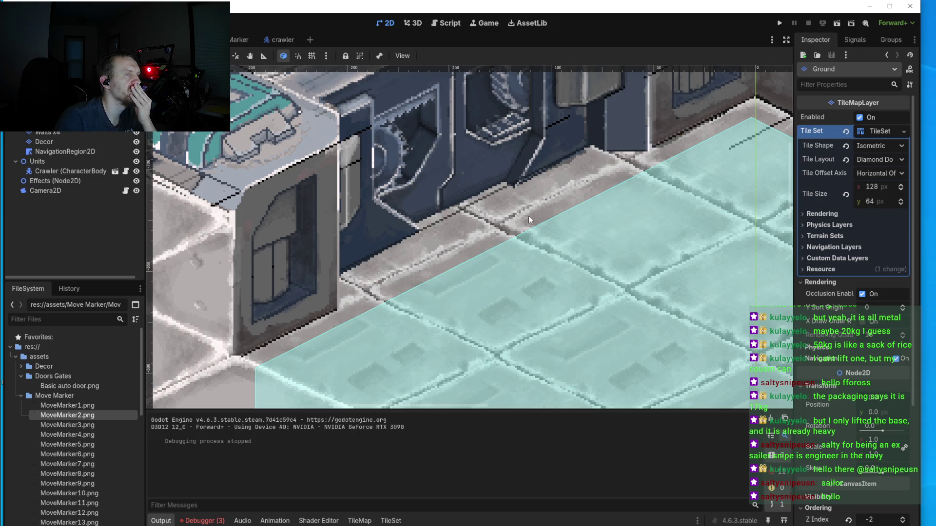
{"action": "scroll", "coordinate": [529, 215], "scroll_direction": "down", "scroll_amount": 3}
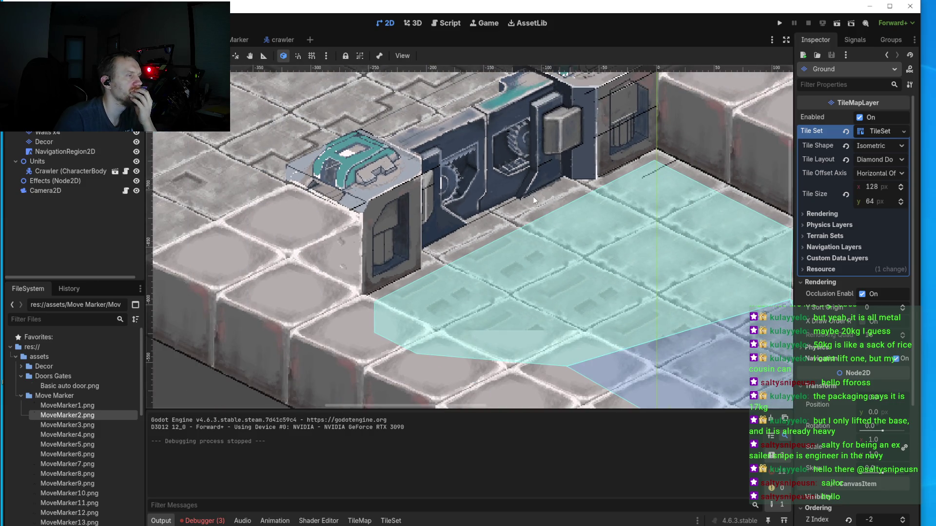
{"action": "scroll", "coordinate": [529, 200], "scroll_direction": "up", "scroll_amount": 3}
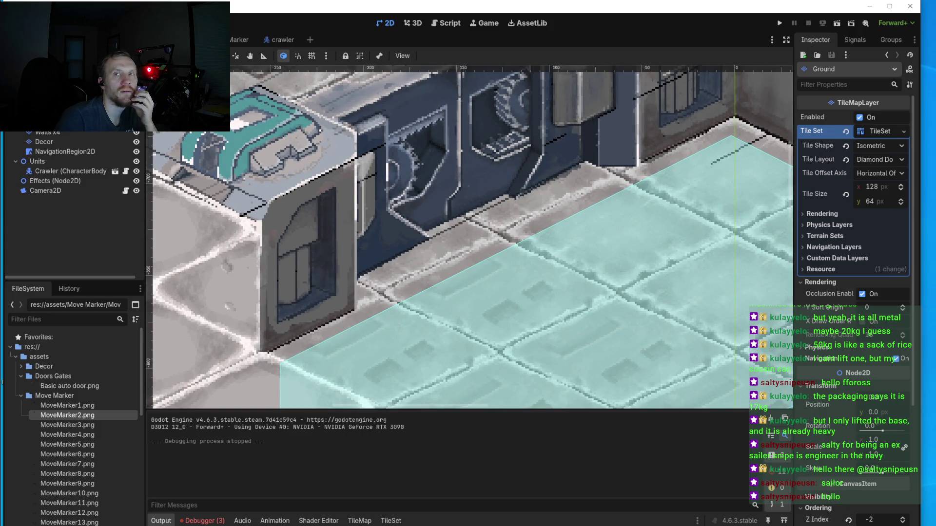
{"action": "key", "text": "alt+Tab"}
{"action": "scroll", "coordinate": [517, 324], "scroll_direction": "up", "scroll_amount": 3}
{"action": "scroll", "coordinate": [494, 328], "scroll_direction": "up", "scroll_amount": 2}
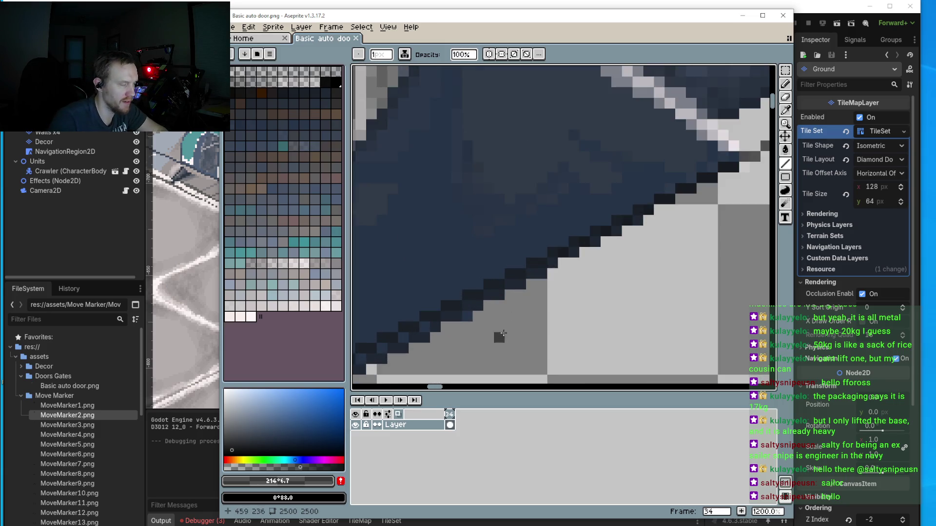
Step: Sample a light grey from the sprite and repaint a stray dark outline pixel on the lower edge
{"action": "key", "text": "i"}
{"action": "left_click", "coordinate": [505, 326]}
{"action": "mouse_move", "coordinate": [504, 325]}
{"action": "left_mouse_down"}
{"action": "mouse_move", "coordinate": [533, 282]}
{"action": "mouse_move", "coordinate": [423, 316]}
{"action": "mouse_move", "coordinate": [392, 345]}
{"action": "left_mouse_up"}
{"action": "key", "text": "b"}
{"action": "left_click", "coordinate": [403, 323]}
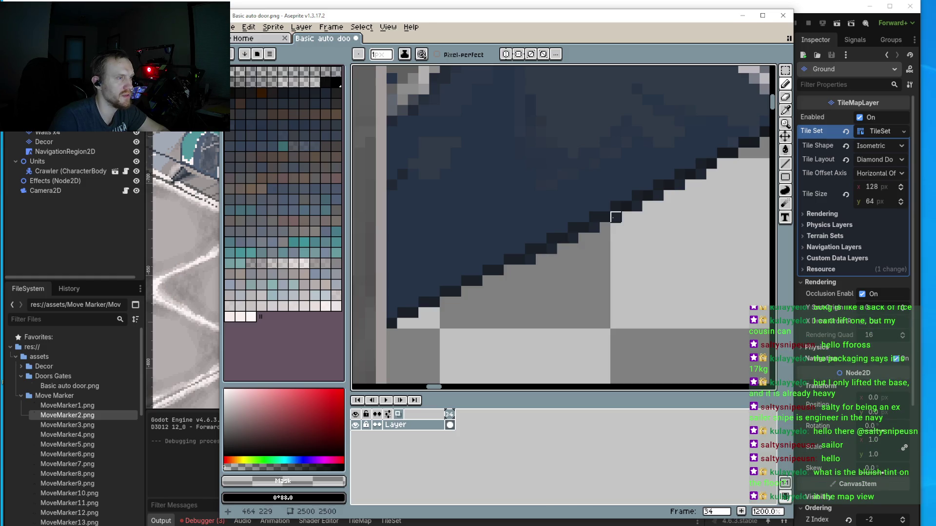
{"action": "scroll", "coordinate": [609, 232], "scroll_direction": "down", "scroll_amount": 4}
{"action": "scroll", "coordinate": [520, 330], "scroll_direction": "up", "scroll_amount": 2}
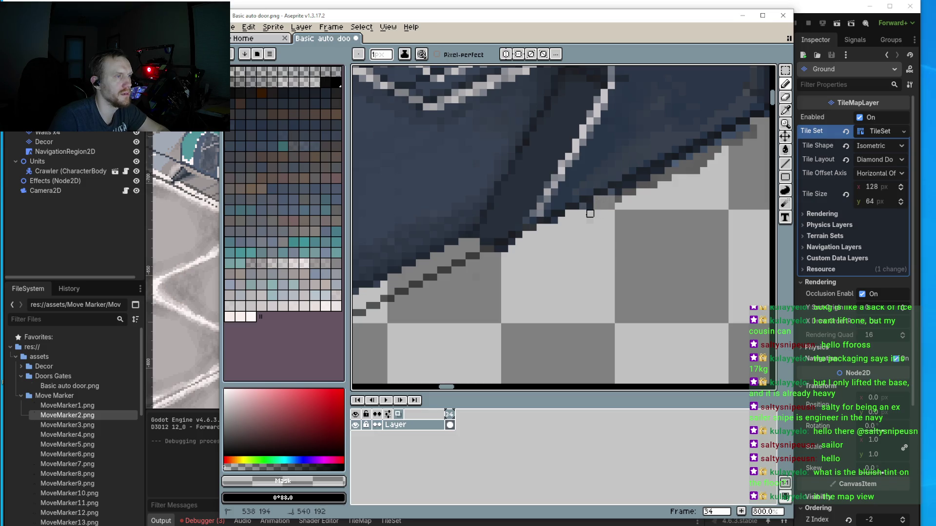
{"action": "scroll", "coordinate": [629, 199], "scroll_direction": "right", "scroll_amount": 1}
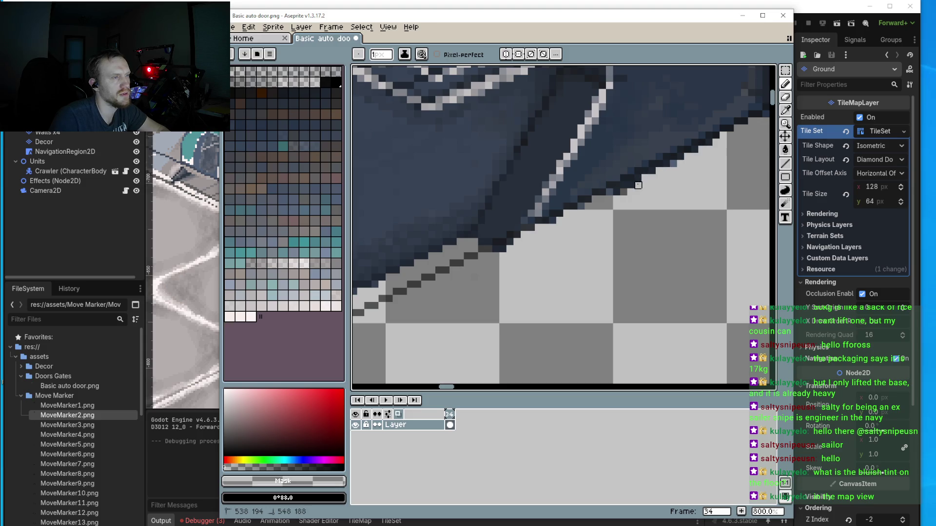
{"action": "scroll", "coordinate": [464, 295], "scroll_direction": "down", "scroll_amount": 4}
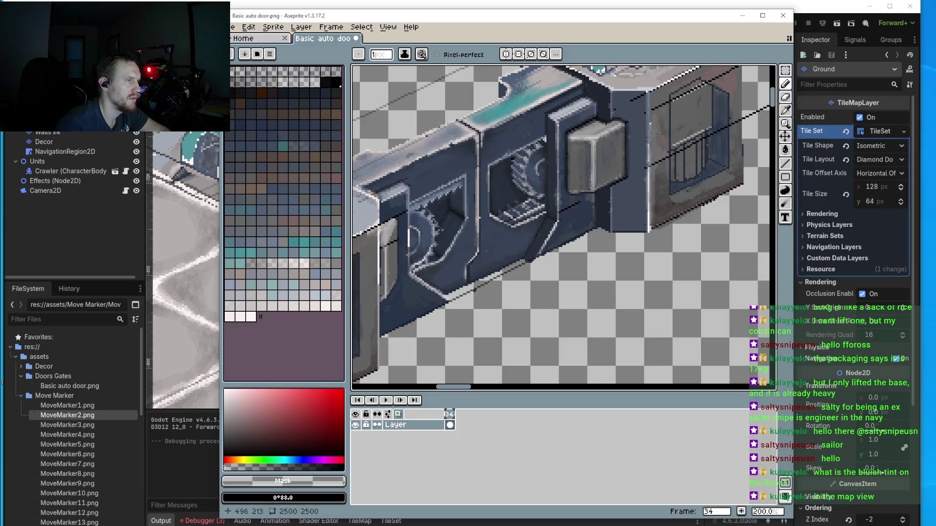
Step: Sample the dark navy edge colour, then darken it and make it semi-transparent
{"action": "scroll", "coordinate": [497, 273], "scroll_direction": "up", "scroll_amount": 2}
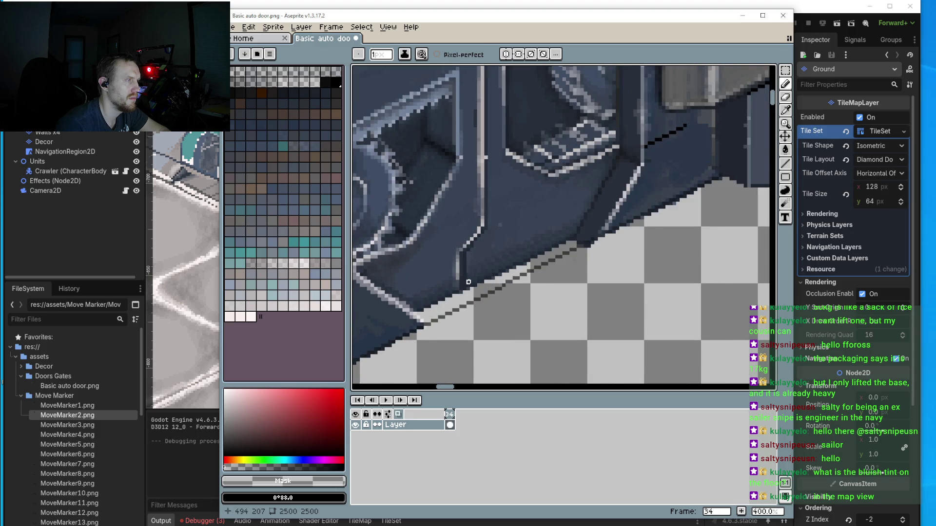
{"action": "scroll", "coordinate": [469, 282], "scroll_direction": "down", "scroll_amount": 1}
{"action": "scroll", "coordinate": [460, 292], "scroll_direction": "up", "scroll_amount": 1}
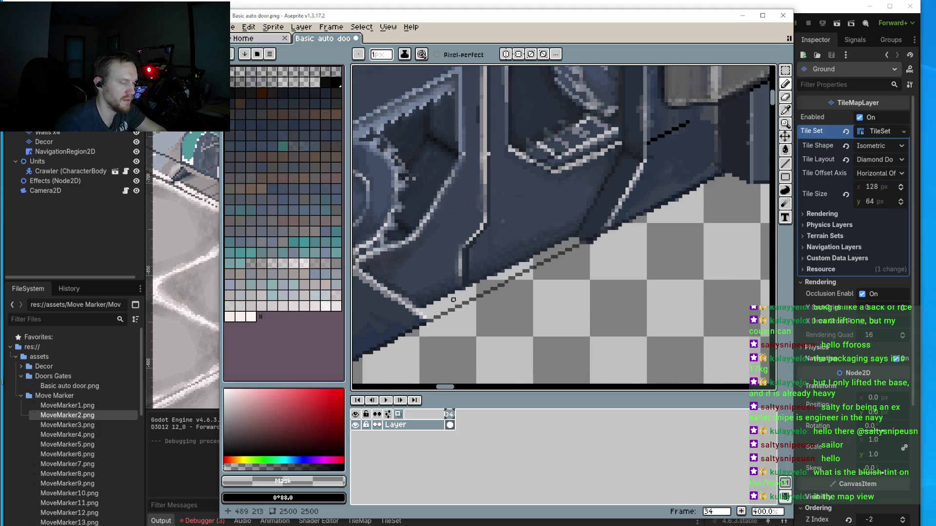
{"action": "key", "text": "i"}
{"action": "scroll", "coordinate": [431, 306], "scroll_direction": "up", "scroll_amount": 2}
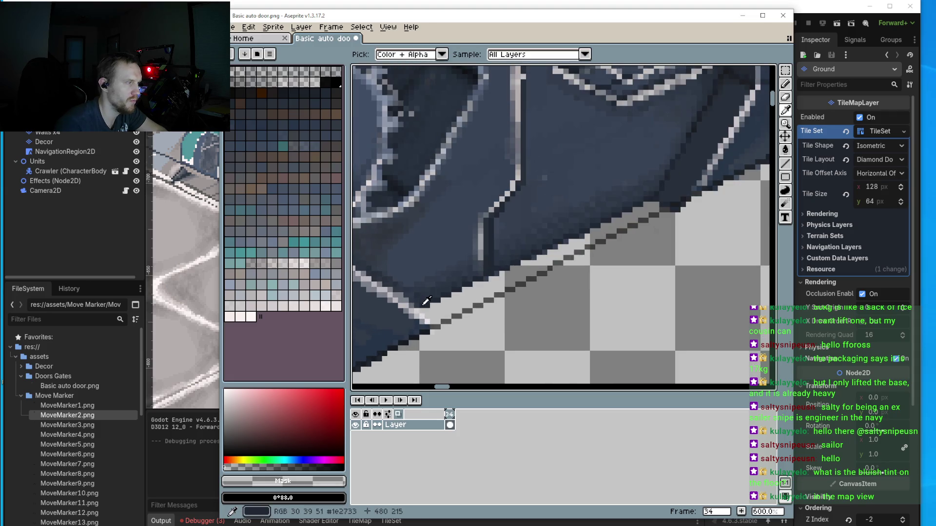
{"action": "left_click", "coordinate": [430, 307]}
{"action": "scroll", "coordinate": [430, 307], "scroll_direction": "up", "scroll_amount": 1}
{"action": "left_click", "coordinate": [302, 457]}
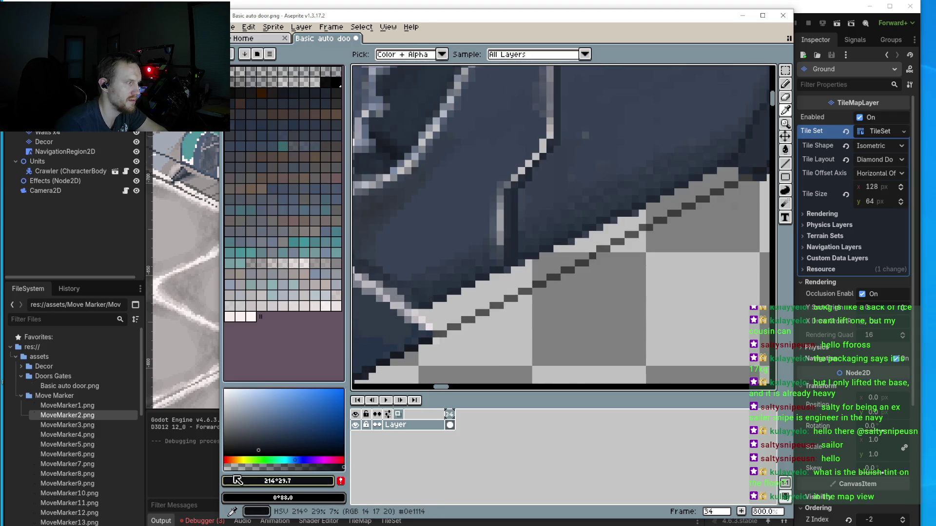
Step: Trace straight dark lines along the door's lower diagonal edge, undoing a stray pencil stroke
{"action": "key", "text": "b"}
{"action": "mouse_move", "coordinate": [423, 307]}
{"action": "left_mouse_down"}
{"action": "mouse_move", "coordinate": [599, 224]}
{"action": "mouse_move", "coordinate": [698, 162]}
{"action": "left_mouse_up"}
{"action": "key", "text": "ctrl+z"}
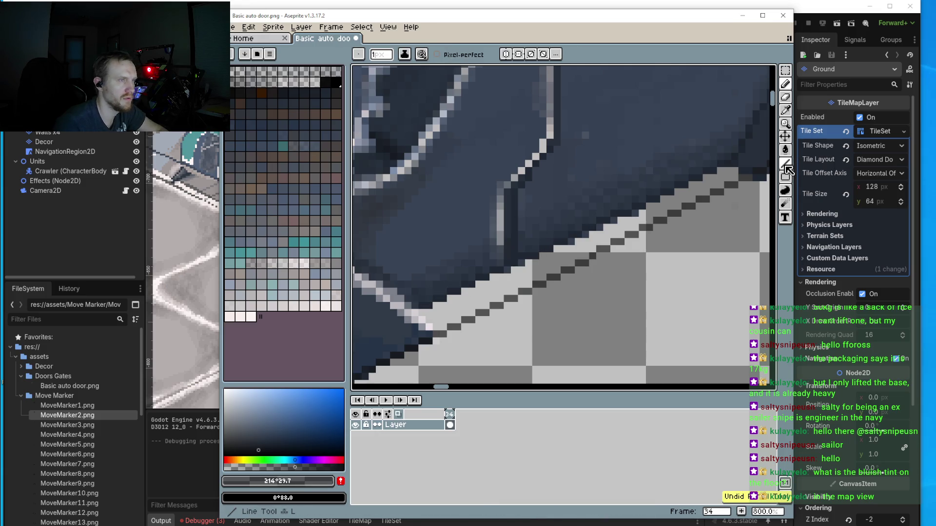
{"action": "key", "text": "l"}
{"action": "mouse_move", "coordinate": [732, 164]}
{"action": "left_mouse_down"}
{"action": "mouse_move", "coordinate": [648, 202]}
{"action": "mouse_move", "coordinate": [670, 214]}
{"action": "mouse_move", "coordinate": [629, 190]}
{"action": "mouse_move", "coordinate": [716, 126]}
{"action": "mouse_move", "coordinate": [418, 285]}
{"action": "left_mouse_up"}
{"action": "scroll", "coordinate": [497, 278], "scroll_direction": "down", "scroll_amount": 3}
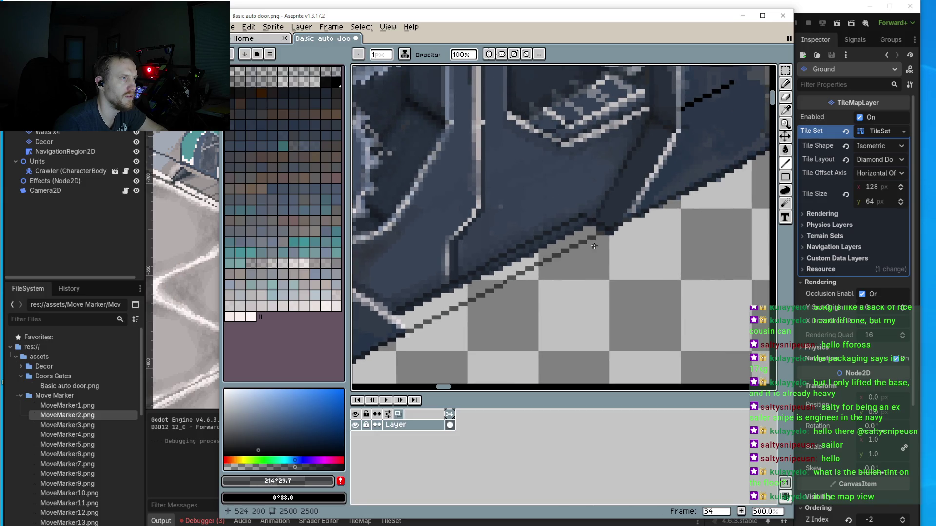
{"action": "scroll", "coordinate": [583, 231], "scroll_direction": "up", "scroll_amount": 2}
{"action": "left_click_drag", "start_coordinate": [558, 250], "coordinate": [626, 153]}
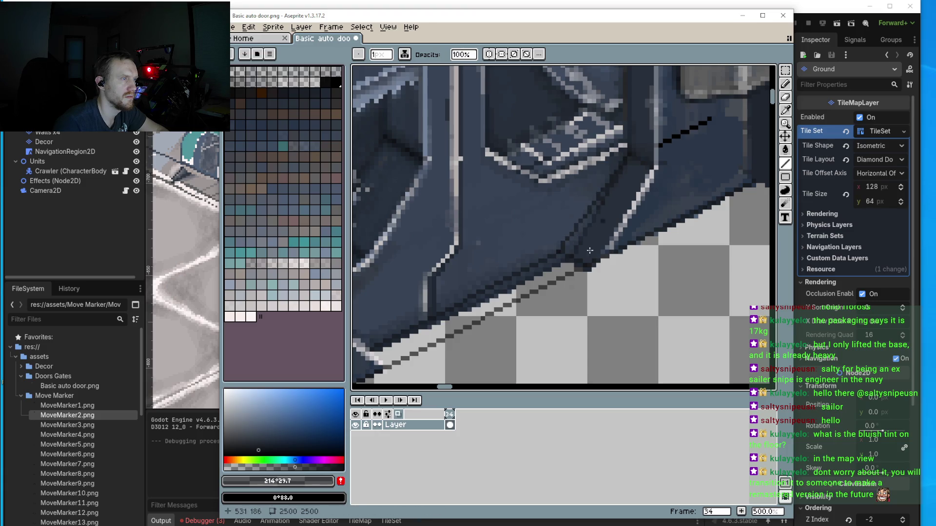
Step: Return to the Pencil and pick near-black #131414 from the edge
{"action": "scroll", "coordinate": [604, 261], "scroll_direction": "down", "scroll_amount": 2}
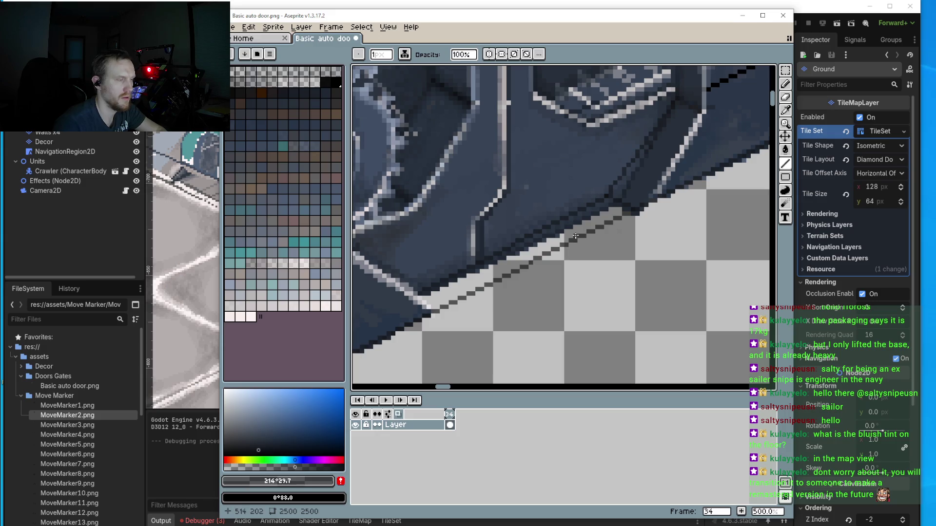
{"action": "key", "text": "b"}
{"action": "left_click", "coordinate": [598, 214], "text": "alt"}
{"action": "scroll", "coordinate": [599, 207], "scroll_direction": "up", "scroll_amount": 2}
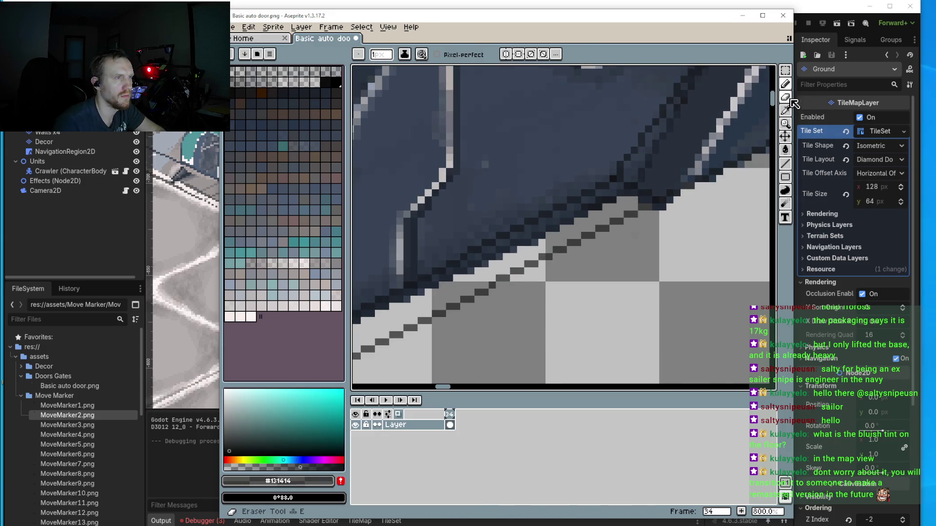
Step: Erase the stray dark pixels along the door's bottom diagonal edge with the Eraser
{"action": "key", "text": "e"}
{"action": "scroll", "coordinate": [619, 210], "scroll_direction": "up", "scroll_amount": 2}
{"action": "mouse_move", "coordinate": [615, 213]}
{"action": "left_mouse_down"}
{"action": "mouse_move", "coordinate": [614, 192]}
{"action": "mouse_move", "coordinate": [592, 200]}
{"action": "mouse_move", "coordinate": [622, 221]}
{"action": "mouse_move", "coordinate": [470, 277]}
{"action": "left_mouse_up"}
{"action": "mouse_move", "coordinate": [471, 278]}
{"action": "left_mouse_down"}
{"action": "mouse_move", "coordinate": [607, 197]}
{"action": "mouse_move", "coordinate": [553, 239]}
{"action": "mouse_move", "coordinate": [592, 197]}
{"action": "mouse_move", "coordinate": [495, 233]}
{"action": "mouse_move", "coordinate": [661, 154]}
{"action": "mouse_move", "coordinate": [660, 195]}
{"action": "mouse_move", "coordinate": [691, 185]}
{"action": "mouse_move", "coordinate": [639, 185]}
{"action": "mouse_move", "coordinate": [566, 230]}
{"action": "mouse_move", "coordinate": [489, 247]}
{"action": "mouse_move", "coordinate": [397, 317]}
{"action": "mouse_move", "coordinate": [691, 184]}
{"action": "mouse_move", "coordinate": [607, 226]}
{"action": "mouse_move", "coordinate": [606, 183]}
{"action": "mouse_move", "coordinate": [721, 156]}
{"action": "mouse_move", "coordinate": [568, 268]}
{"action": "mouse_move", "coordinate": [521, 243]}
{"action": "mouse_move", "coordinate": [456, 251]}
{"action": "mouse_move", "coordinate": [446, 275]}
{"action": "left_mouse_up"}
{"action": "left_click_drag", "start_coordinate": [689, 209], "coordinate": [654, 217]}
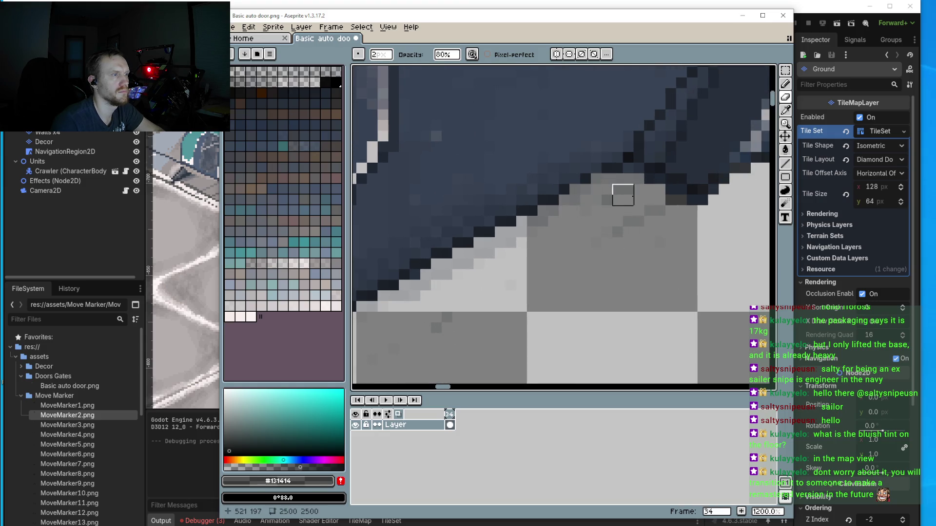
{"action": "scroll", "coordinate": [634, 219], "scroll_direction": "down", "scroll_amount": 4}
{"action": "left_click_drag", "start_coordinate": [643, 218], "coordinate": [595, 234]}
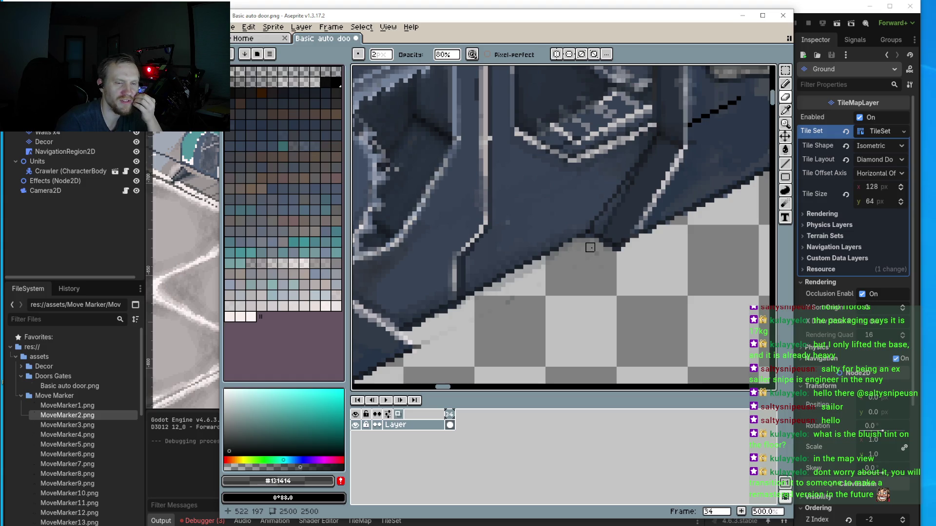
{"action": "scroll", "coordinate": [590, 248], "scroll_direction": "down", "scroll_amount": 6}
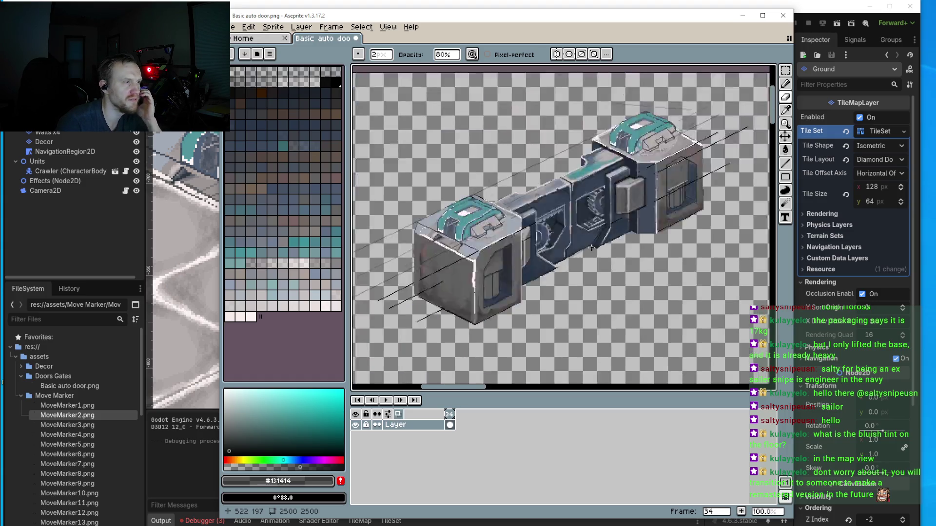
Step: Sample the navy body colour #272f3a from the door
{"action": "scroll", "coordinate": [591, 247], "scroll_direction": "up", "scroll_amount": 4}
{"action": "scroll", "coordinate": [596, 216], "scroll_direction": "up", "scroll_amount": 5}
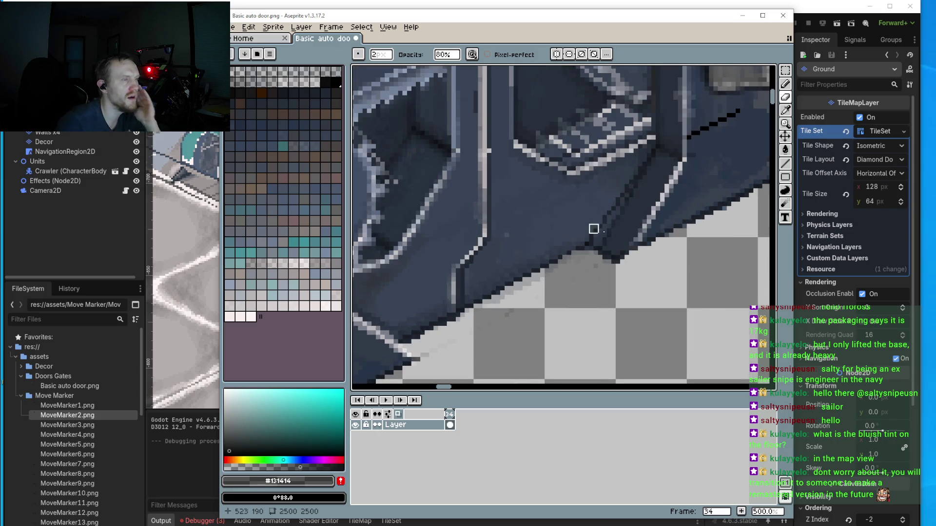
{"action": "key", "text": "alt"}
{"action": "left_click", "coordinate": [641, 209], "text": "alt"}
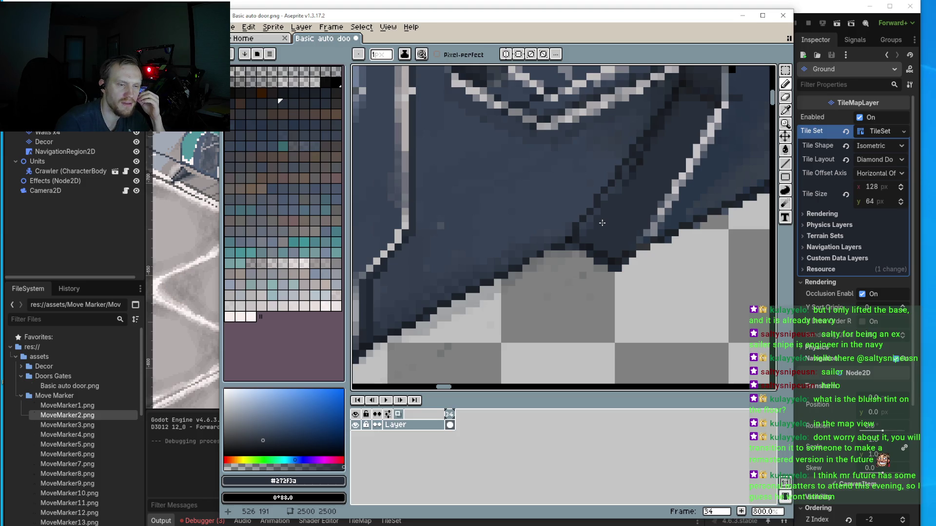
Step: Repaint a few lower-edge pixels in #272f3a with the Pencil
{"action": "scroll", "coordinate": [602, 222], "scroll_direction": "up", "scroll_amount": 1}
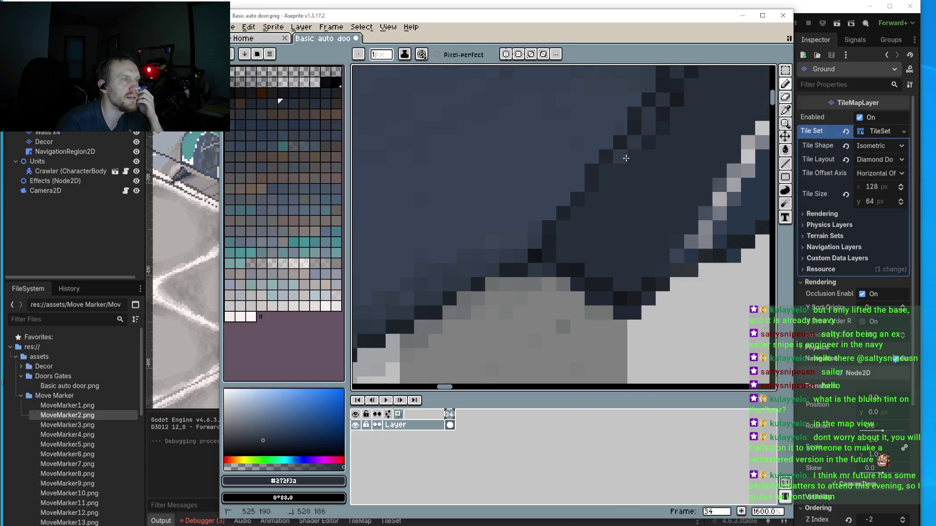
{"action": "left_click_drag", "start_coordinate": [656, 136], "coordinate": [652, 123]}
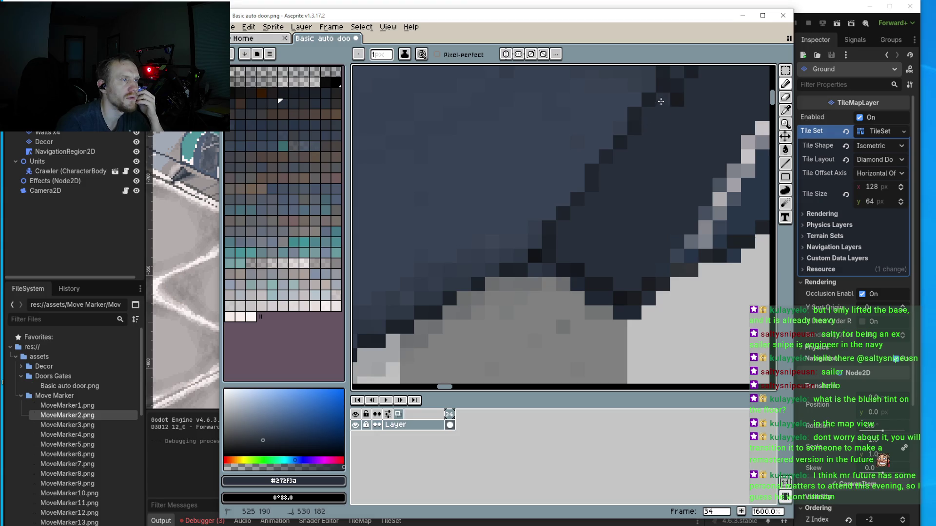
{"action": "scroll", "coordinate": [673, 87], "scroll_direction": "up", "scroll_amount": 5}
{"action": "scroll", "coordinate": [656, 211], "scroll_direction": "down", "scroll_amount": 1}
{"action": "mouse_move", "coordinate": [668, 165]}
{"action": "left_mouse_down"}
{"action": "mouse_move", "coordinate": [660, 177]}
{"action": "mouse_move", "coordinate": [683, 151]}
{"action": "left_mouse_up"}
{"action": "scroll", "coordinate": [679, 166], "scroll_direction": "down", "scroll_amount": 6}
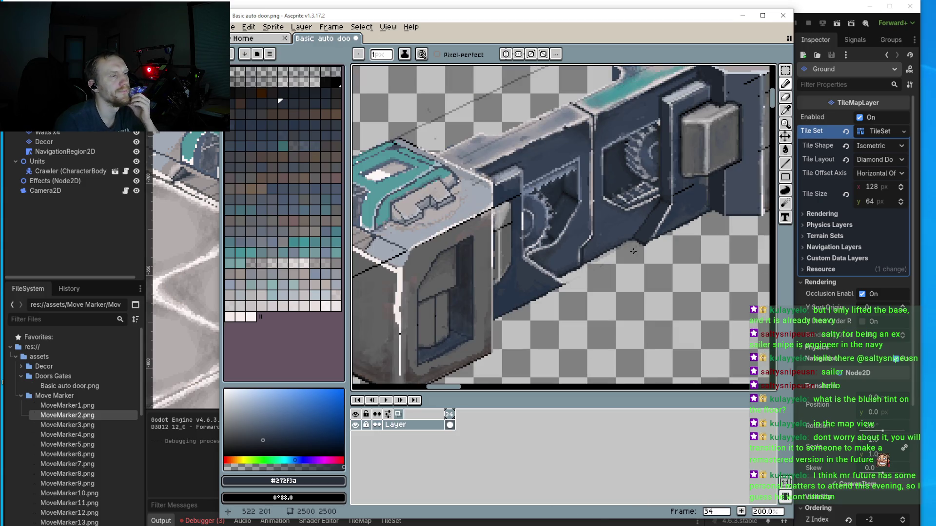
{"action": "scroll", "coordinate": [676, 255], "scroll_direction": "up", "scroll_amount": 4}
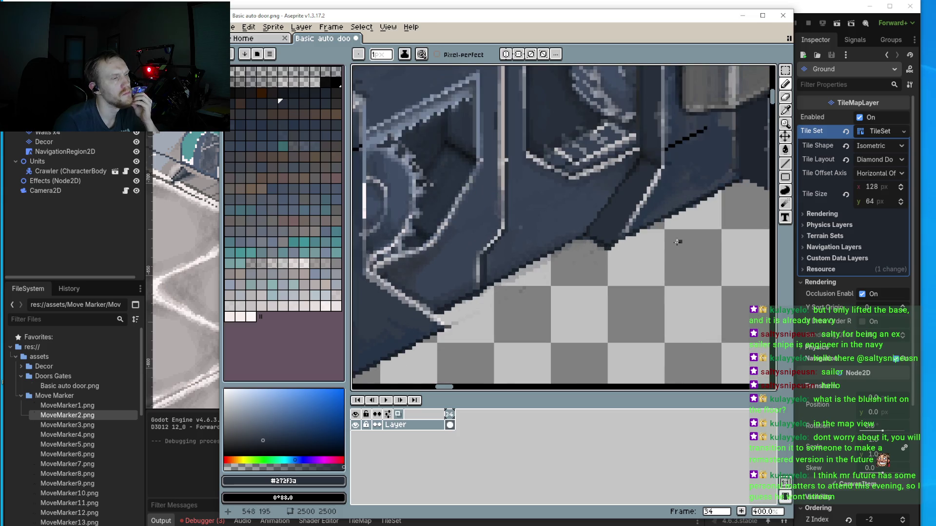
Step: Sample the light highlight colour #c2bfc5 from the door as the drawing colour
{"action": "left_click", "coordinate": [785, 164]}
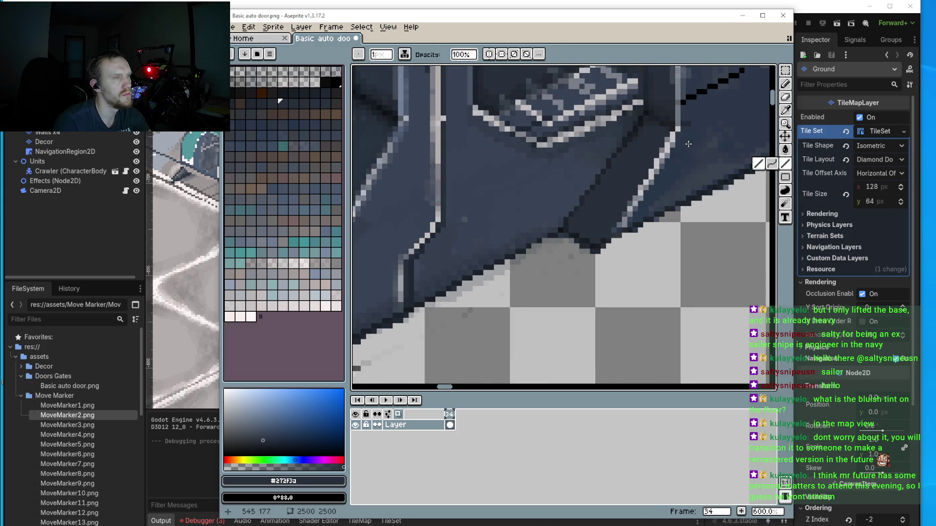
{"action": "key", "text": "i"}
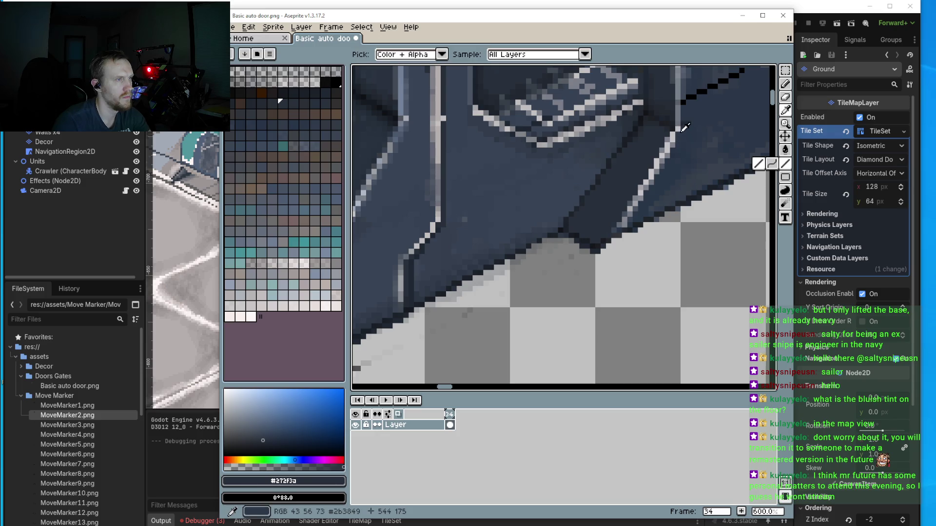
{"action": "left_click", "coordinate": [684, 124]}
{"action": "key", "text": "b"}
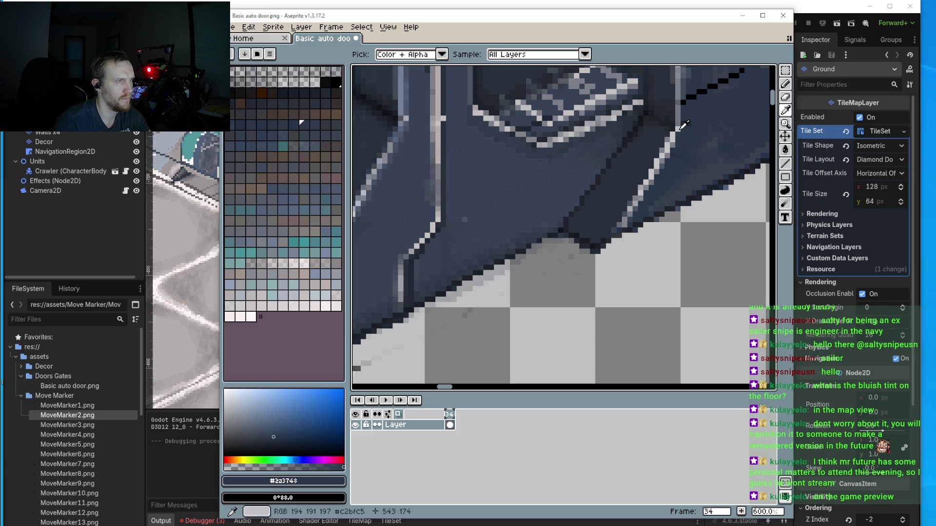
{"action": "left_click", "coordinate": [677, 127], "text": "alt"}
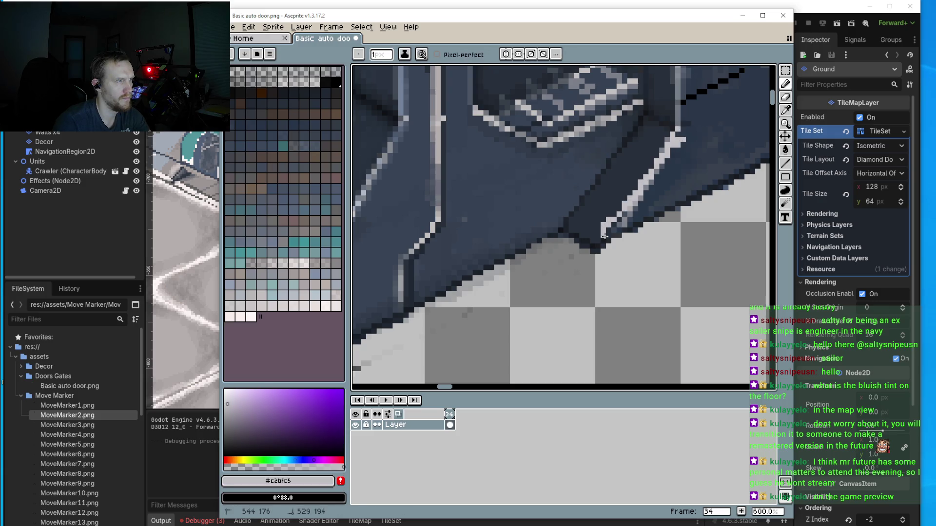
Step: Draw a curved light highlight stroke along the door's diagonal edge toward the bottom
{"action": "key", "text": "shift+l"}
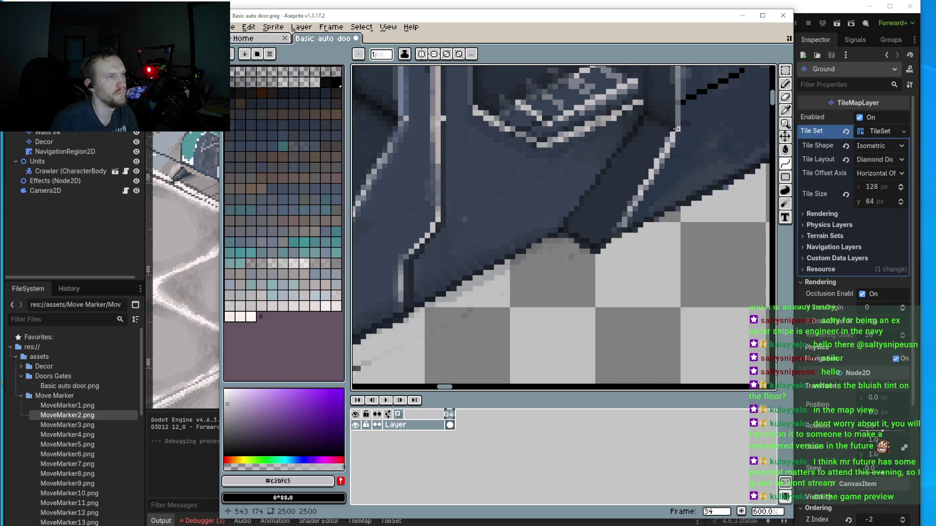
{"action": "mouse_move", "coordinate": [679, 124]}
{"action": "left_mouse_down"}
{"action": "mouse_move", "coordinate": [681, 135]}
{"action": "mouse_move", "coordinate": [787, 166]}
{"action": "left_mouse_up"}
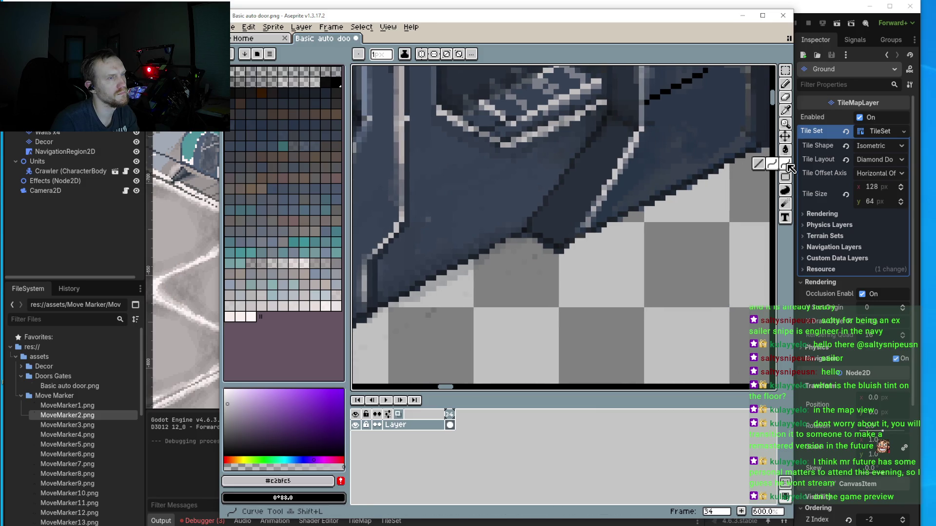
{"action": "left_click", "coordinate": [759, 165]}
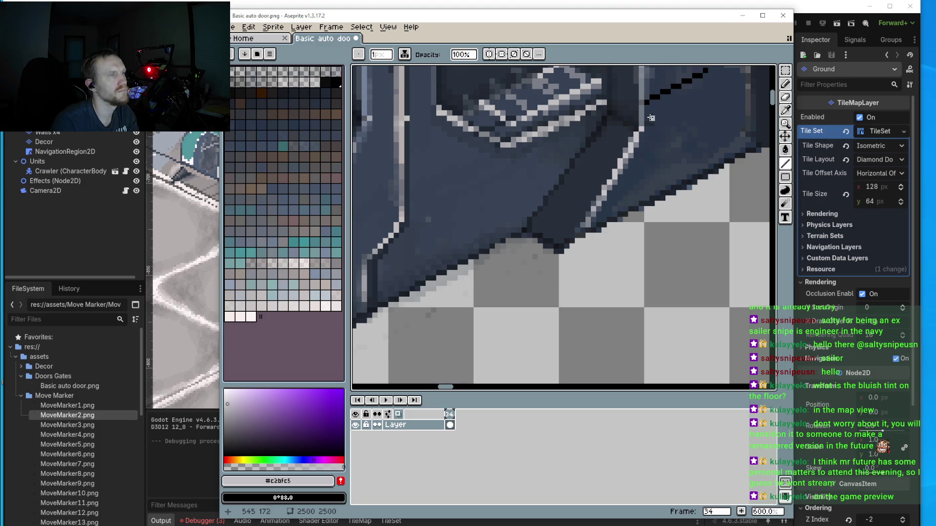
{"action": "scroll", "coordinate": [626, 232], "scroll_direction": "down", "scroll_amount": 2}
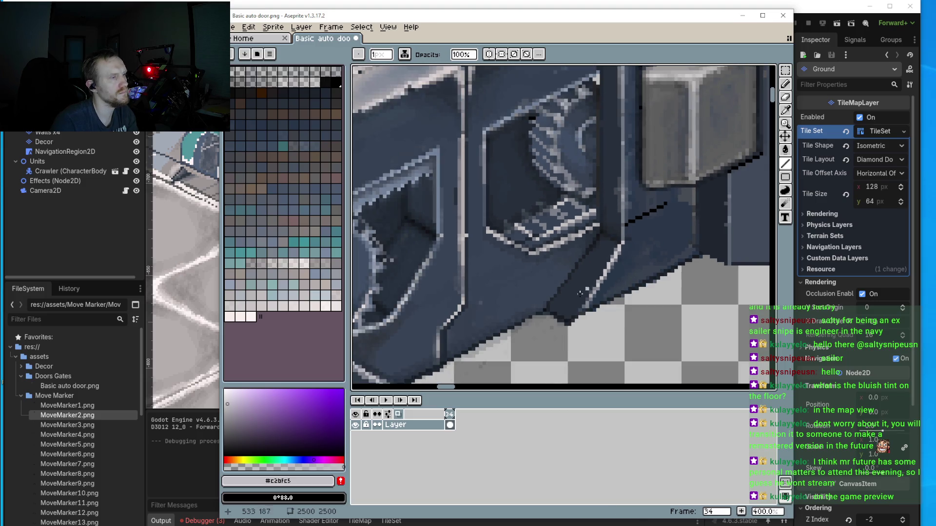
Step: Draw a light highlight line down the door panel
{"action": "mouse_move", "coordinate": [568, 321]}
{"action": "left_mouse_down"}
{"action": "mouse_move", "coordinate": [633, 242]}
{"action": "mouse_move", "coordinate": [626, 249]}
{"action": "left_mouse_up"}
{"action": "scroll", "coordinate": [624, 252], "scroll_direction": "up", "scroll_amount": 1}
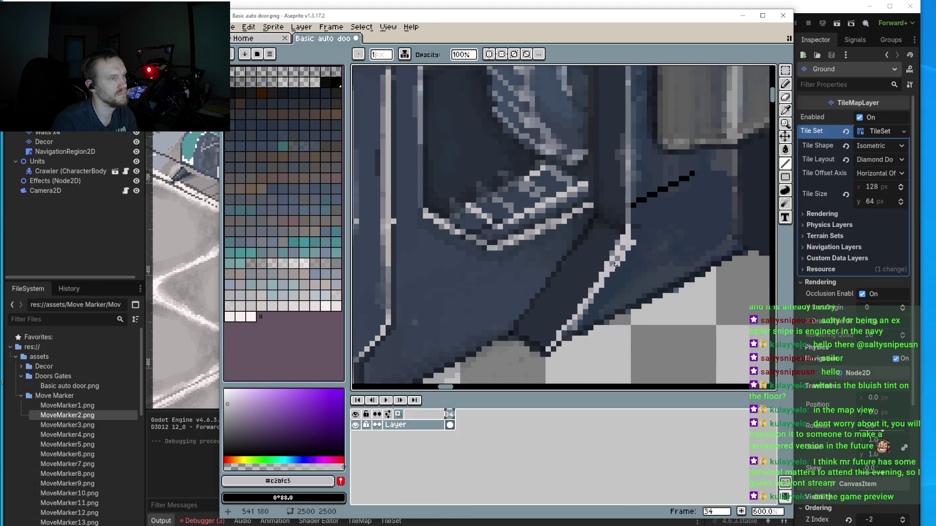
{"action": "scroll", "coordinate": [614, 265], "scroll_direction": "up", "scroll_amount": 1}
Step: Paint navy #272f3a over the grey pixels along the door's lower diagonal edge
{"action": "left_click", "coordinate": [626, 256], "text": "alt"}
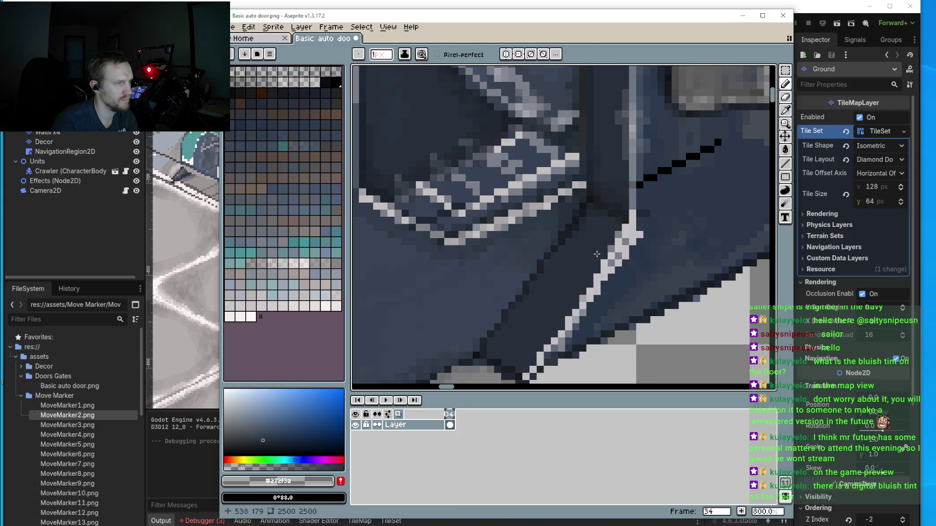
{"action": "scroll", "coordinate": [597, 254], "scroll_direction": "up", "scroll_amount": 2}
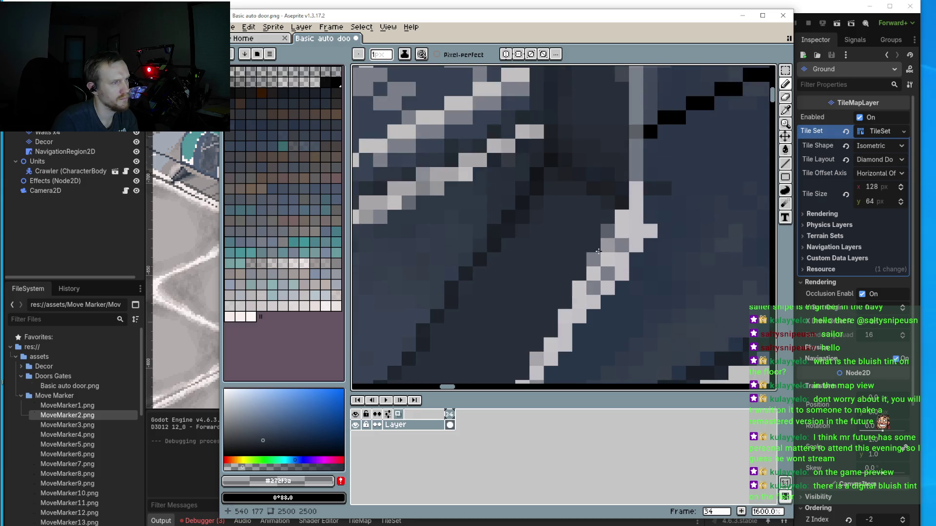
{"action": "left_click", "coordinate": [585, 244], "text": "alt"}
{"action": "mouse_move", "coordinate": [607, 232]}
{"action": "left_mouse_down"}
{"action": "mouse_move", "coordinate": [579, 271]}
{"action": "mouse_move", "coordinate": [576, 300]}
{"action": "left_mouse_up"}
{"action": "scroll", "coordinate": [580, 293], "scroll_direction": "down", "scroll_amount": 4}
{"action": "scroll", "coordinate": [585, 289], "scroll_direction": "up", "scroll_amount": 3}
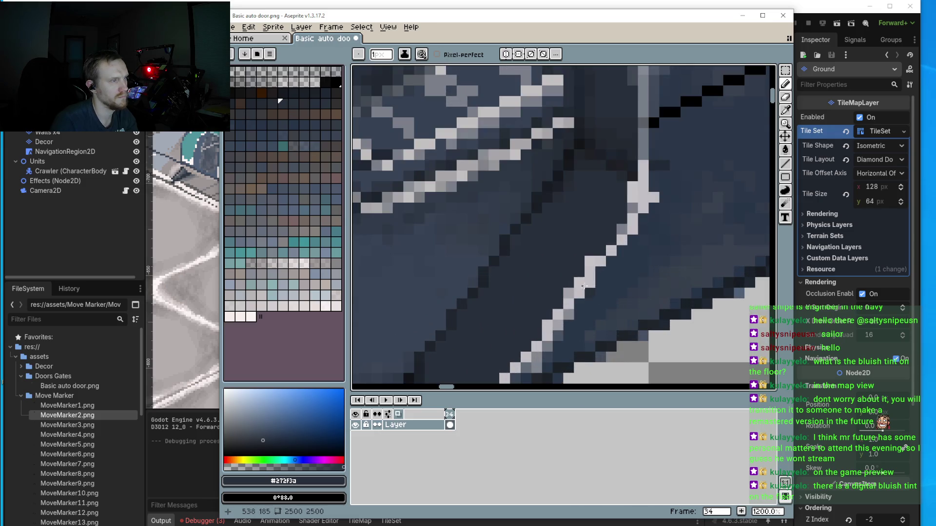
{"action": "scroll", "coordinate": [587, 287], "scroll_direction": "down", "scroll_amount": 4}
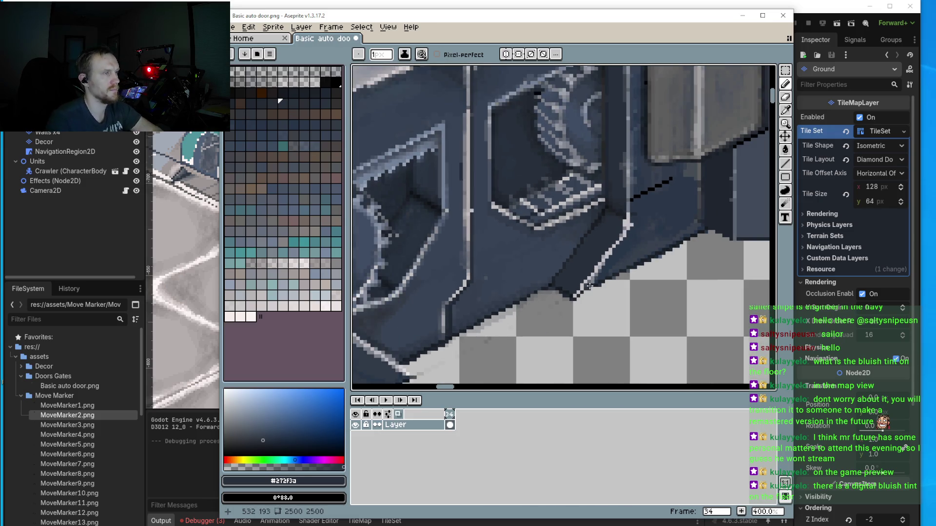
{"action": "scroll", "coordinate": [590, 287], "scroll_direction": "up", "scroll_amount": 3}
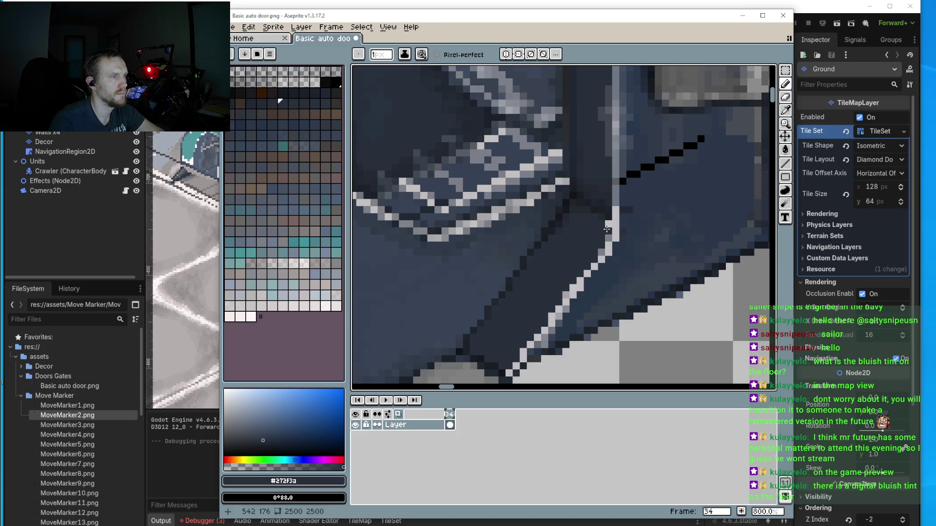
{"action": "scroll", "coordinate": [606, 226], "scroll_direction": "down", "scroll_amount": 4}
{"action": "scroll", "coordinate": [666, 217], "scroll_direction": "up", "scroll_amount": 4}
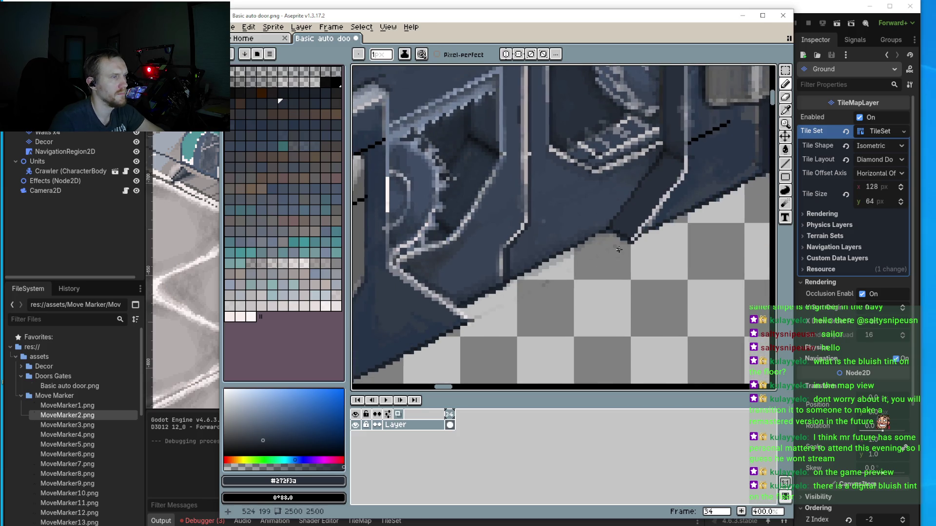
{"action": "scroll", "coordinate": [666, 218], "scroll_direction": "up", "scroll_amount": 1}
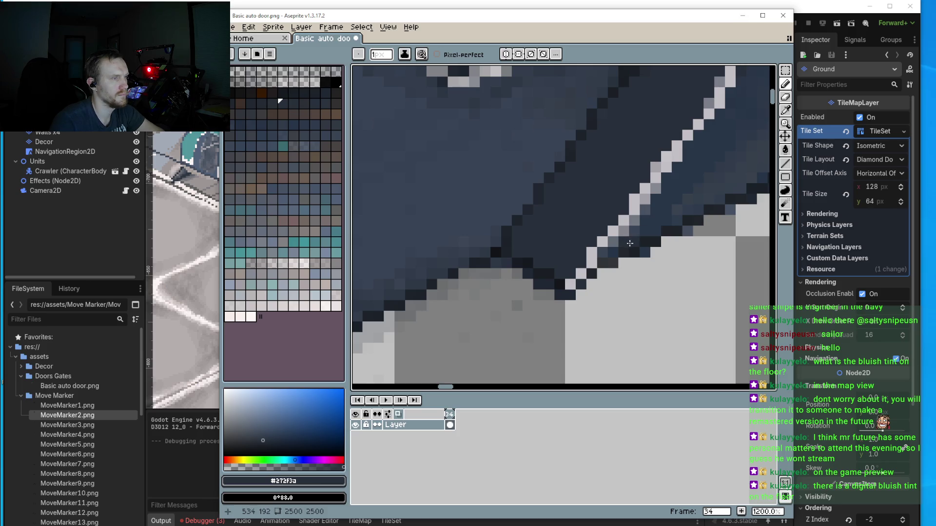
{"action": "left_click_drag", "start_coordinate": [622, 256], "coordinate": [590, 282]}
{"action": "scroll", "coordinate": [608, 269], "scroll_direction": "down", "scroll_amount": 5}
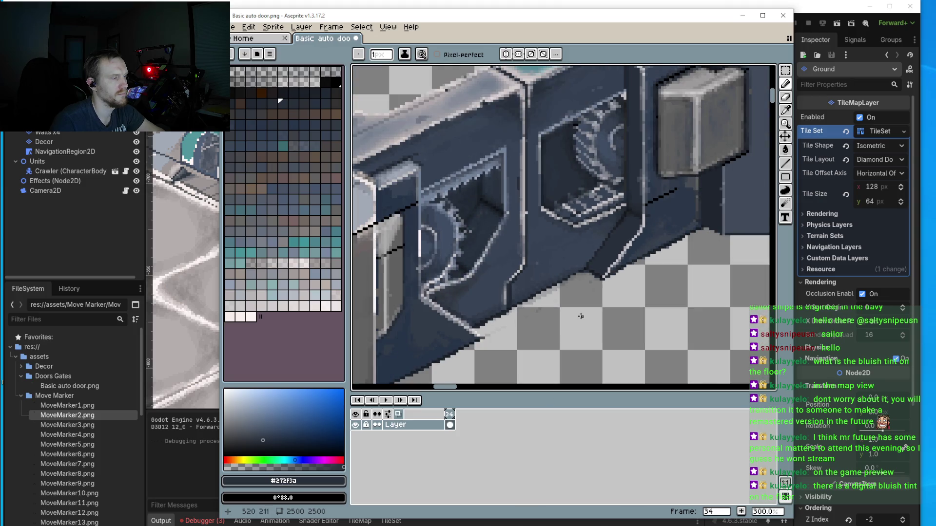
{"action": "scroll", "coordinate": [581, 317], "scroll_direction": "down", "scroll_amount": 2}
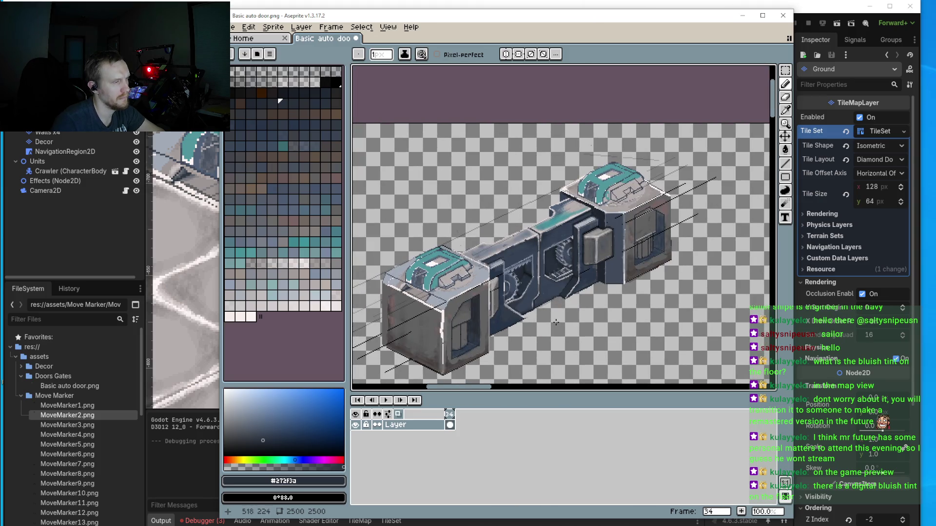
{"action": "scroll", "coordinate": [572, 280], "scroll_direction": "up", "scroll_amount": 3}
{"action": "scroll", "coordinate": [572, 280], "scroll_direction": "up", "scroll_amount": 4}
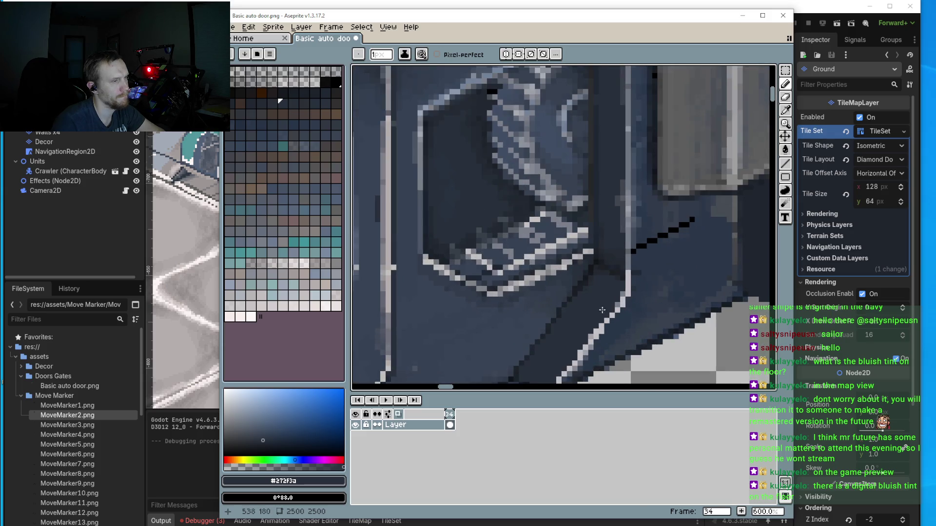
Step: Eyedrop grey #7b7f89 and touch up the diagonal highlight line with it
{"action": "left_click", "coordinate": [621, 301], "text": "alt"}
{"action": "left_click", "coordinate": [610, 316]}
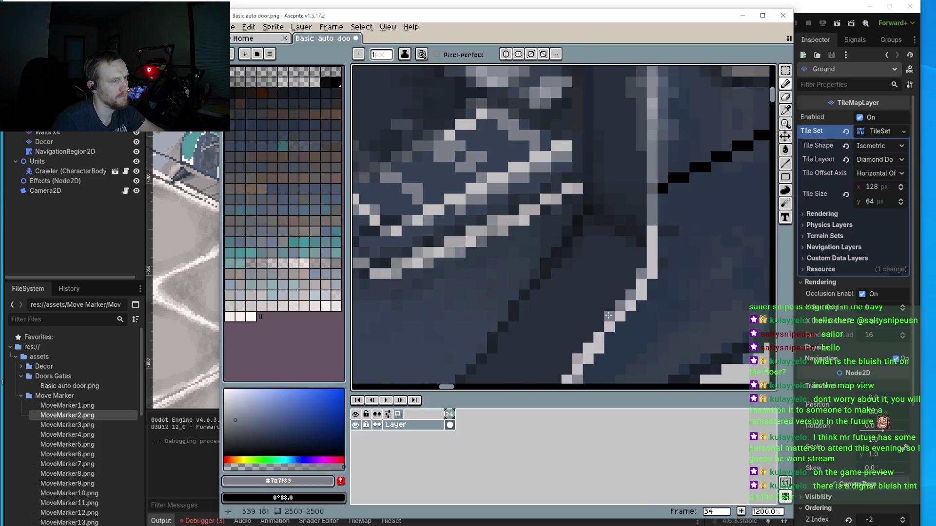
{"action": "left_click", "coordinate": [632, 285]}
{"action": "scroll", "coordinate": [670, 274], "scroll_direction": "down", "scroll_amount": 4}
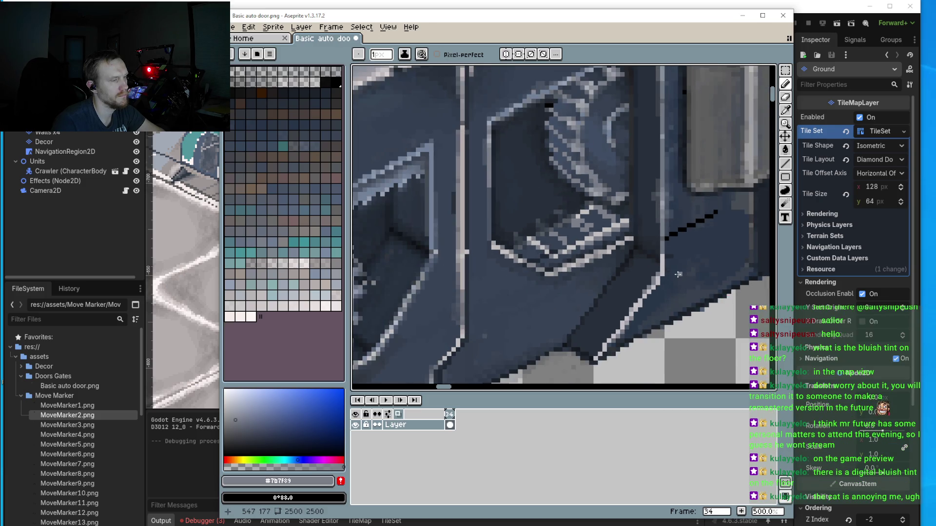
{"action": "scroll", "coordinate": [668, 267], "scroll_direction": "up", "scroll_amount": 4}
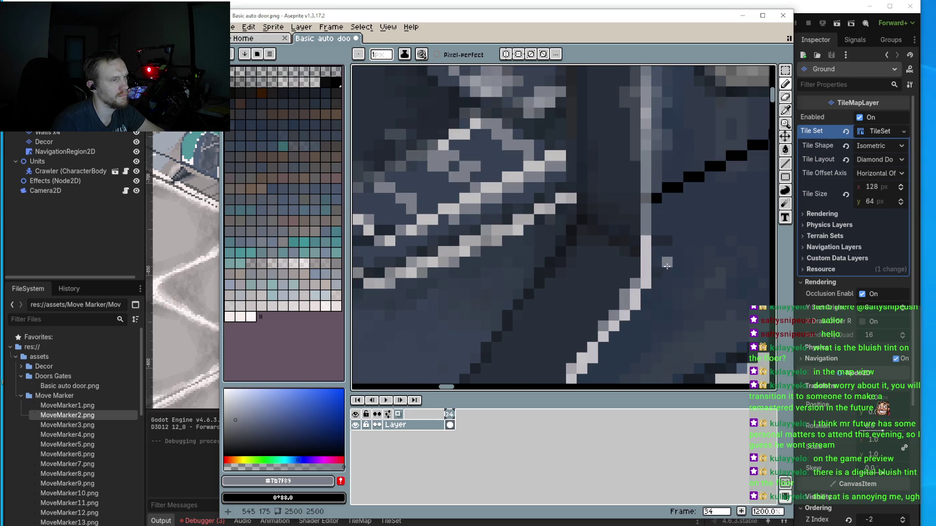
{"action": "scroll", "coordinate": [663, 263], "scroll_direction": "down", "scroll_amount": 4}
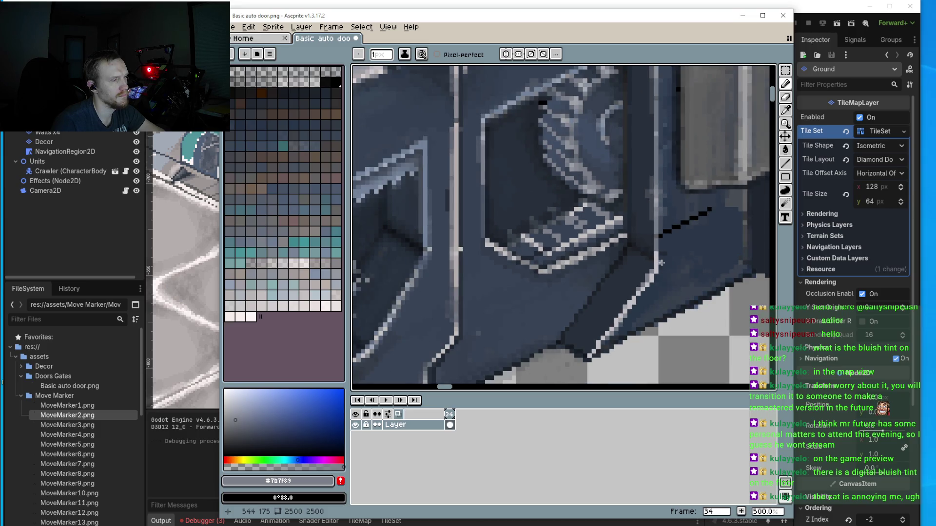
{"action": "scroll", "coordinate": [663, 271], "scroll_direction": "up", "scroll_amount": 4}
Step: Sample dark blue #273546 from the door and save Basic auto door.png
{"action": "key", "text": "i"}
{"action": "left_click", "coordinate": [668, 266], "text": "alt"}
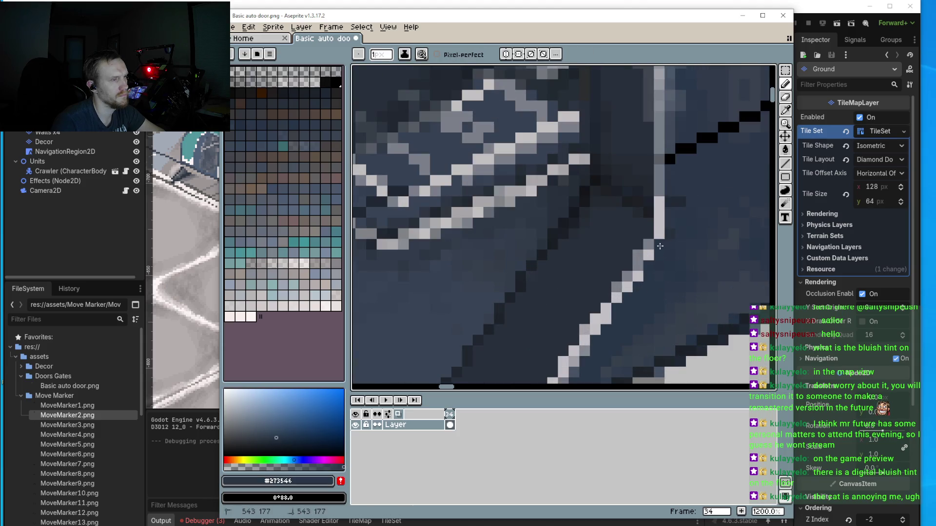
{"action": "scroll", "coordinate": [689, 249], "scroll_direction": "down", "scroll_amount": 5}
{"action": "scroll", "coordinate": [689, 249], "scroll_direction": "down", "scroll_amount": 2}
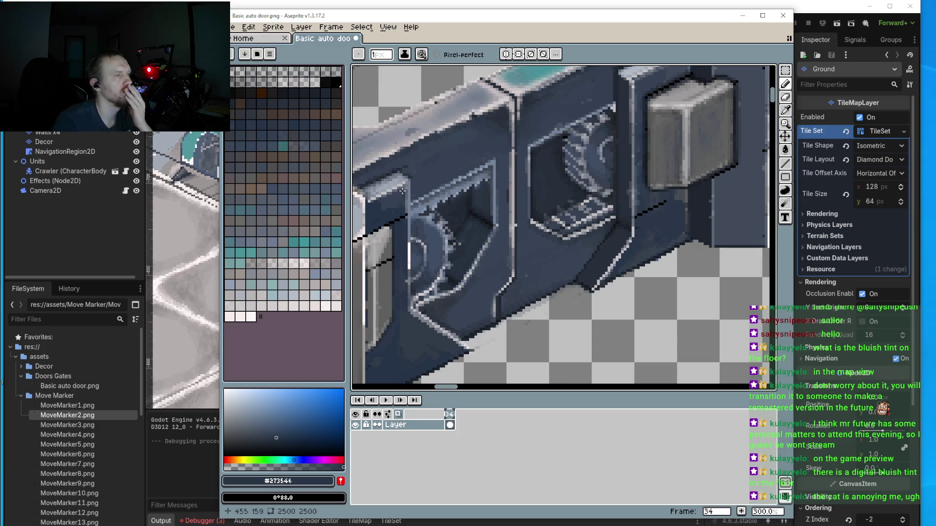
{"action": "left_click", "coordinate": [232, 27]}
{"action": "left_click", "coordinate": [240, 72]}
Step: In Godot, test-run the game with the reimported door sprite, then close it
{"action": "key", "text": "alt+Tab"}
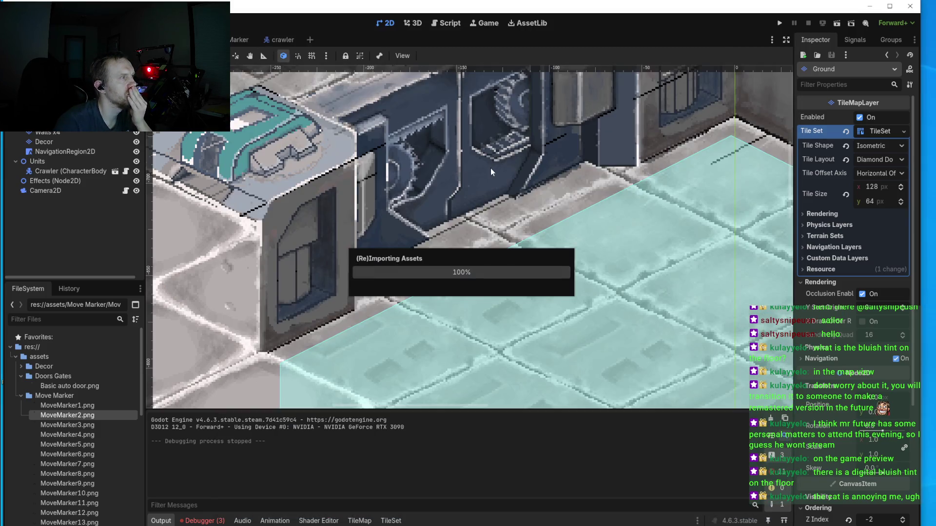
{"action": "left_click", "coordinate": [780, 23]}
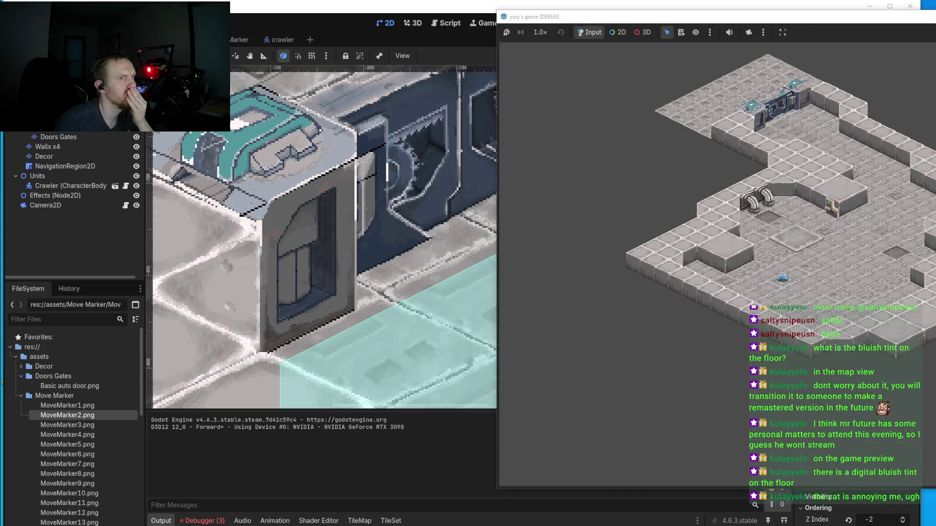
{"action": "key", "text": "alt+F4"}
Step: Scroll around the 2D view to inspect the updated door in the isometric level
{"action": "scroll", "coordinate": [602, 234], "scroll_direction": "left", "scroll_amount": 3}
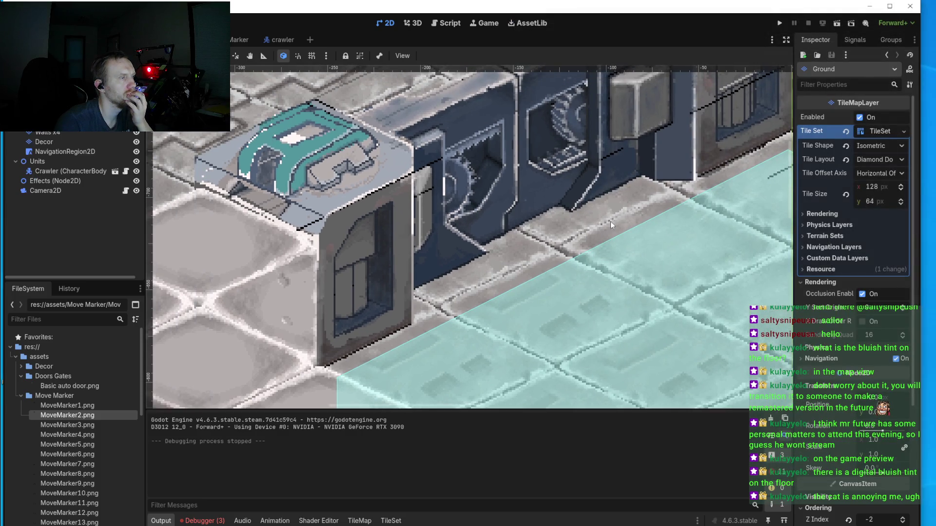
{"action": "scroll", "coordinate": [609, 223], "scroll_direction": "down", "scroll_amount": 3}
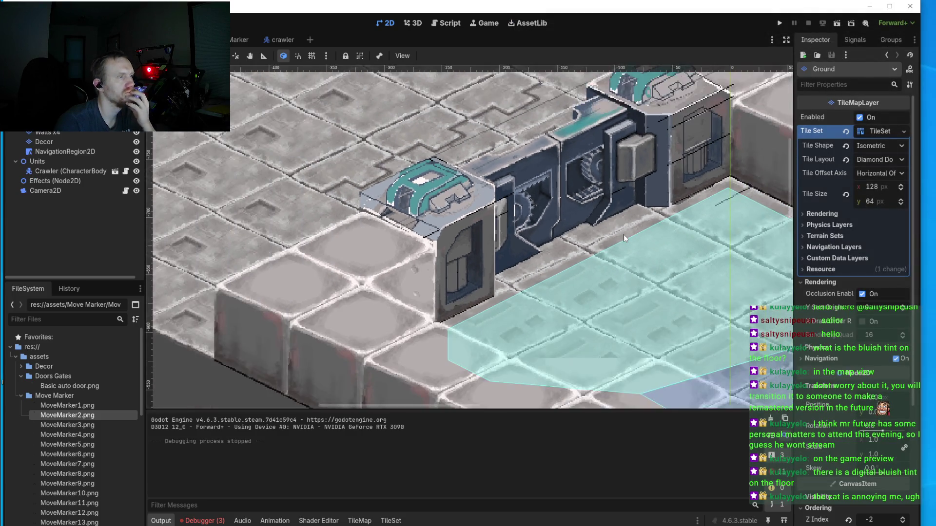
{"action": "scroll", "coordinate": [624, 235], "scroll_direction": "down", "scroll_amount": 2}
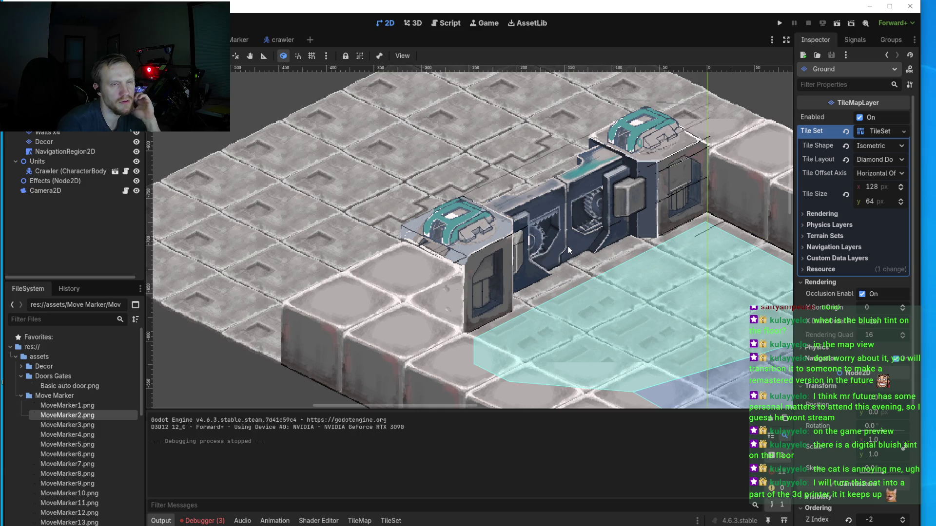
{"action": "scroll", "coordinate": [522, 263], "scroll_direction": "down", "scroll_amount": 3}
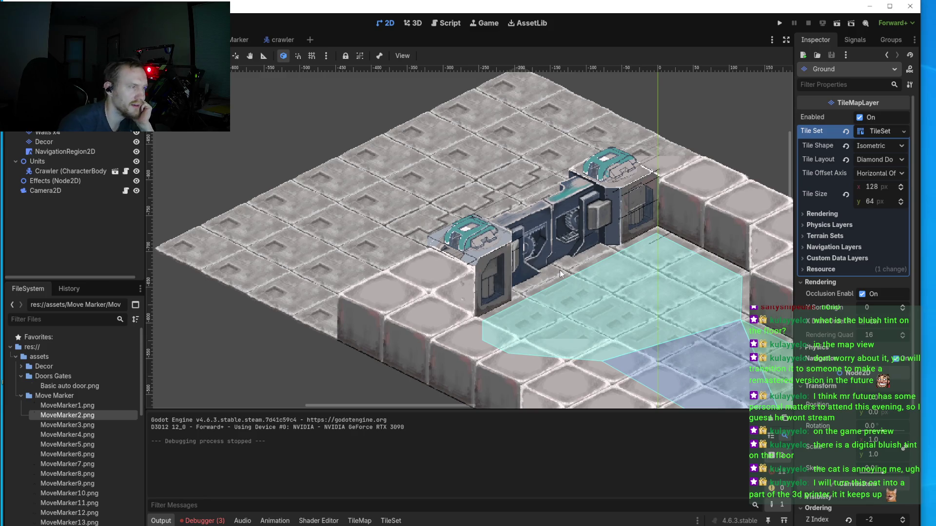
{"action": "scroll", "coordinate": [560, 273], "scroll_direction": "up", "scroll_amount": 5}
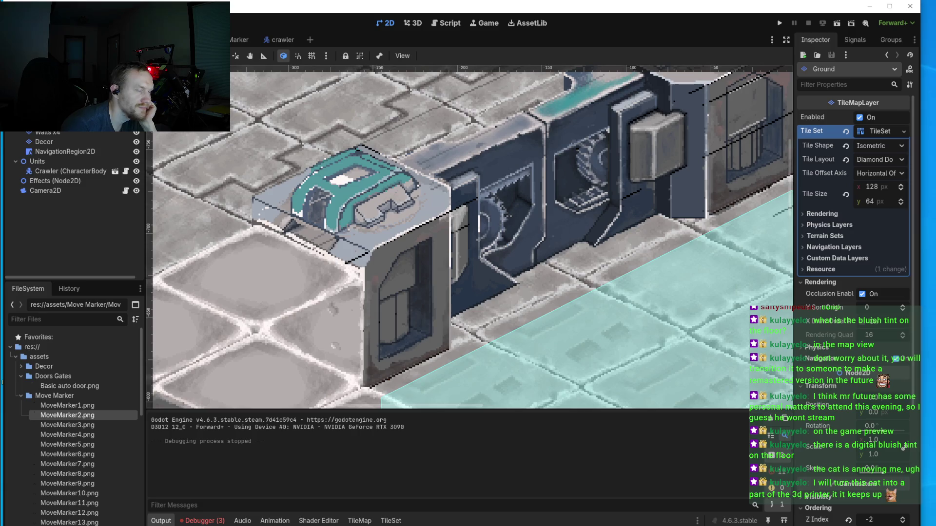
Step: Back in Aseprite, sample the darker #181c25 from the door's shadow edge
{"action": "key", "text": "alt+Tab"}
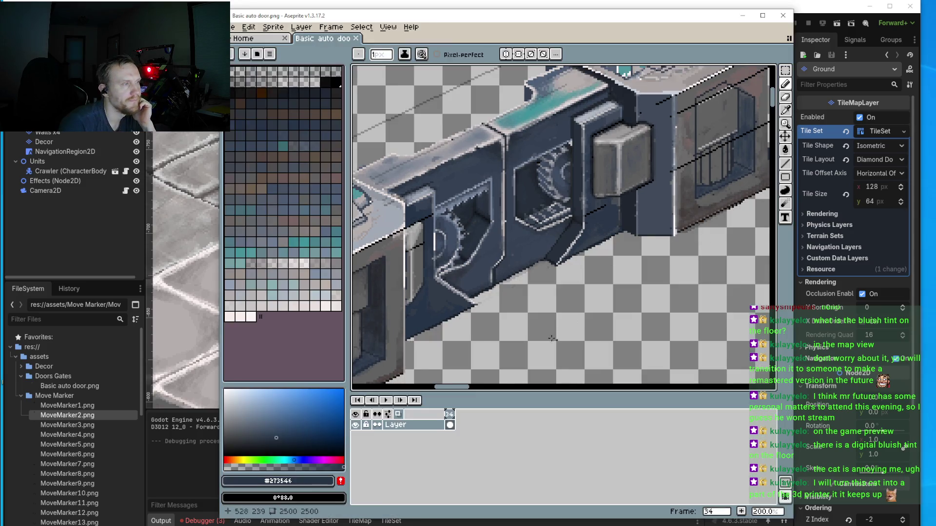
{"action": "scroll", "coordinate": [561, 263], "scroll_direction": "up", "scroll_amount": 2}
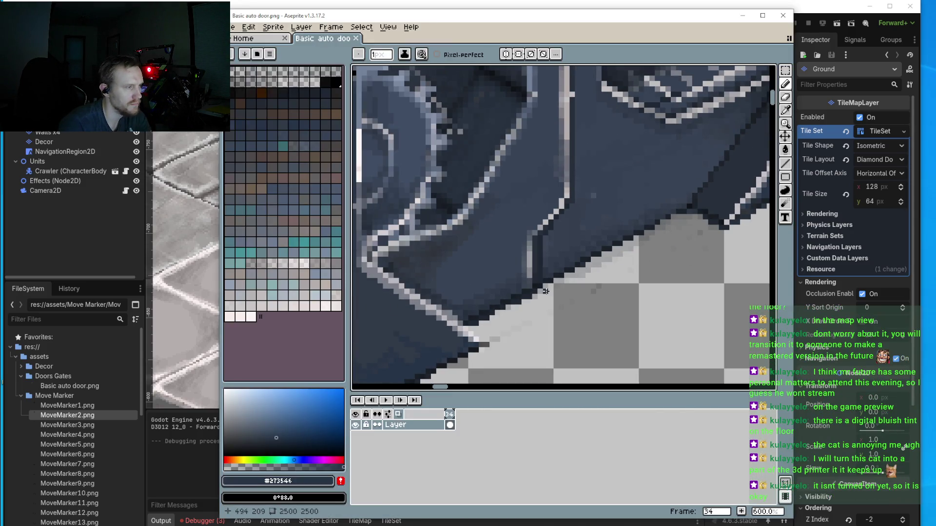
{"action": "scroll", "coordinate": [524, 290], "scroll_direction": "up", "scroll_amount": 3}
{"action": "key", "text": "i"}
{"action": "left_click", "coordinate": [507, 288]}
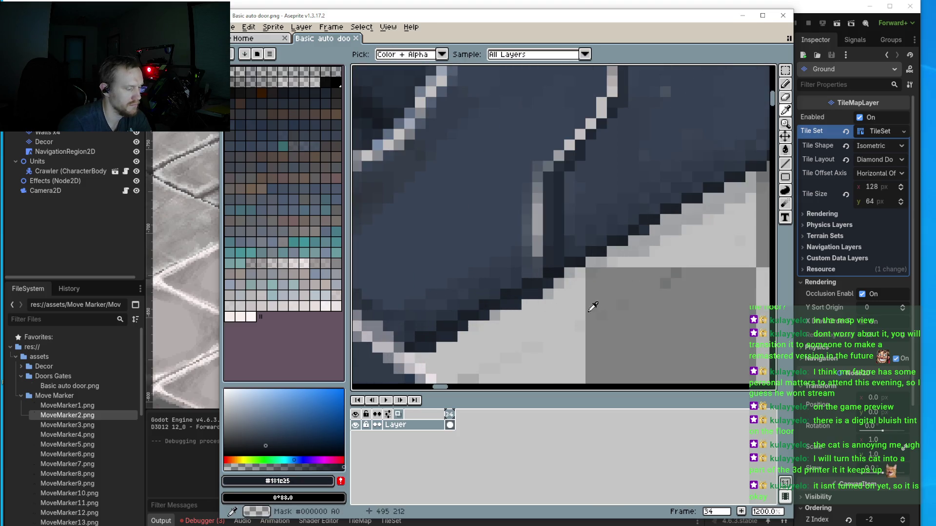
Step: Draw a dark #181c25 line along the door's lower-left edge
{"action": "key", "text": "b"}
{"action": "scroll", "coordinate": [612, 280], "scroll_direction": "down", "scroll_amount": 4}
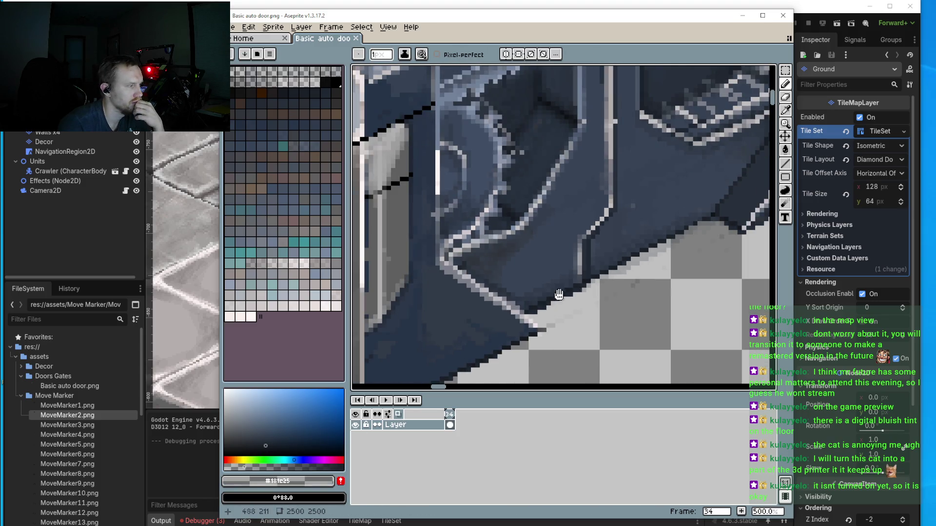
{"action": "scroll", "coordinate": [598, 244], "scroll_direction": "up", "scroll_amount": 2}
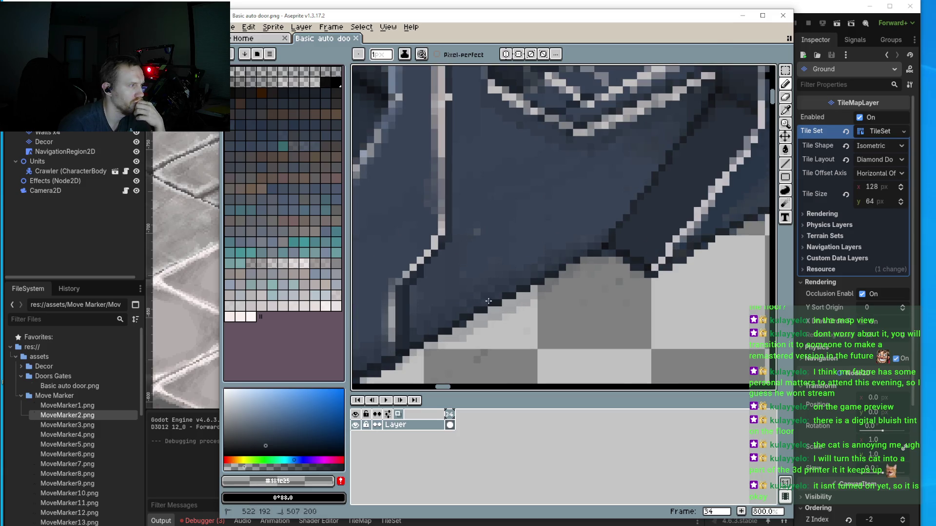
{"action": "left_click", "coordinate": [411, 334], "text": "shift"}
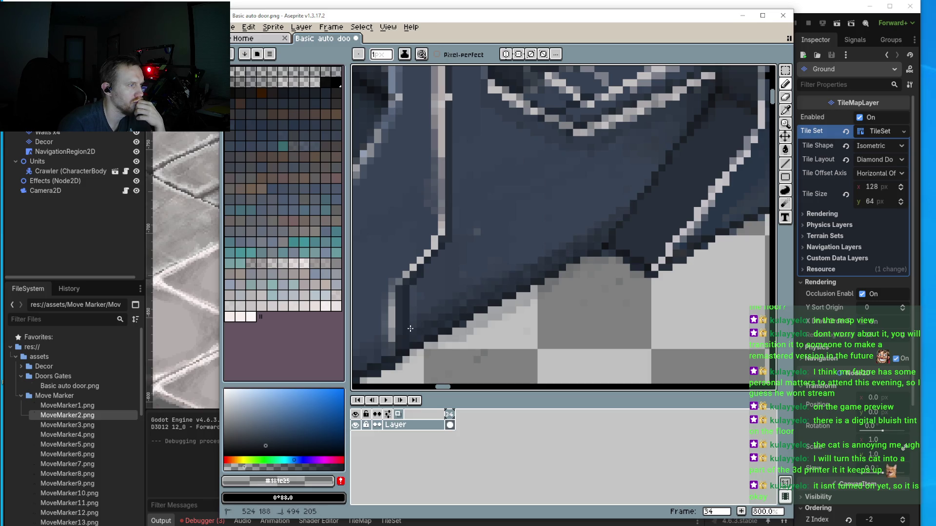
{"action": "left_click", "coordinate": [783, 165]}
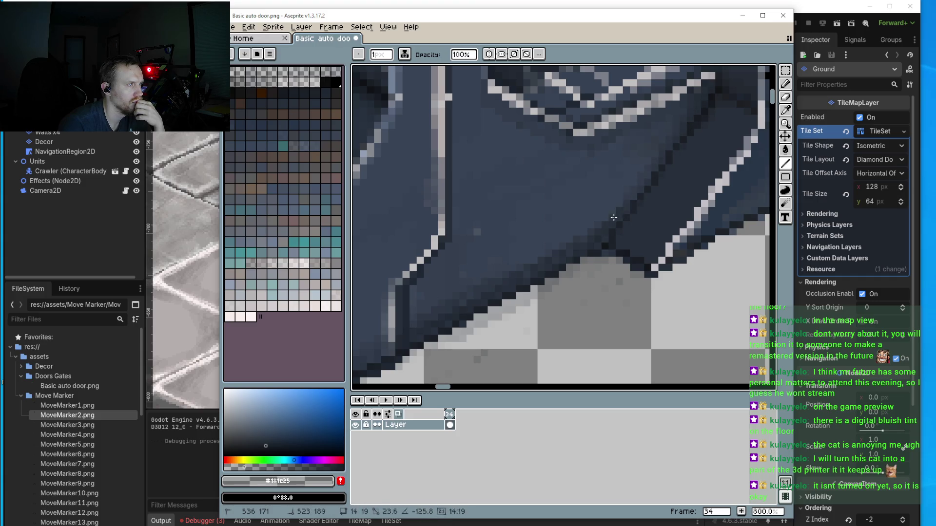
{"action": "left_click", "coordinate": [612, 228]}
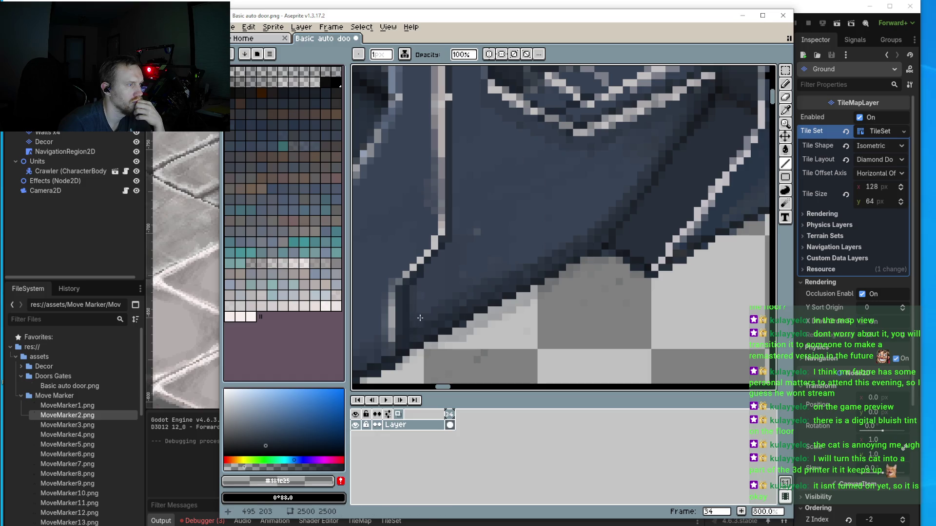
Step: Draw dark #181c25 line segments along the door's lower-left bottom edge
{"action": "left_click_drag", "start_coordinate": [529, 256], "coordinate": [580, 234]}
{"action": "left_click_drag", "start_coordinate": [501, 293], "coordinate": [594, 241]}
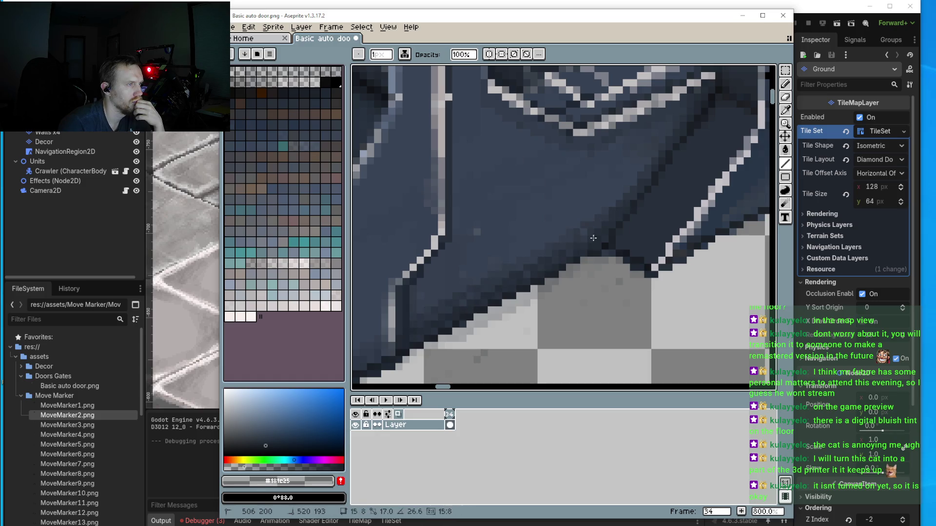
{"action": "scroll", "coordinate": [587, 232], "scroll_direction": "down", "scroll_amount": 2}
{"action": "scroll", "coordinate": [531, 270], "scroll_direction": "up", "scroll_amount": 4}
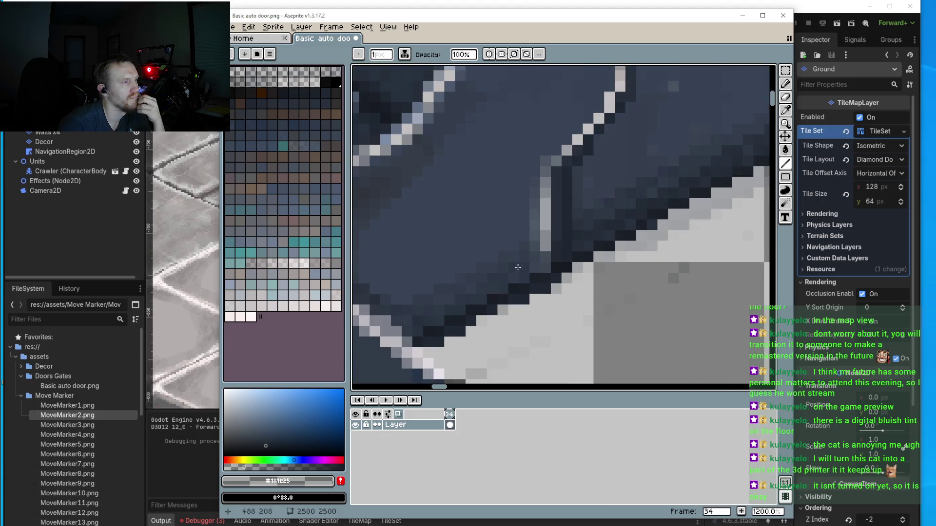
{"action": "left_click_drag", "start_coordinate": [525, 275], "coordinate": [398, 332]}
{"action": "scroll", "coordinate": [404, 292], "scroll_direction": "down", "scroll_amount": 2}
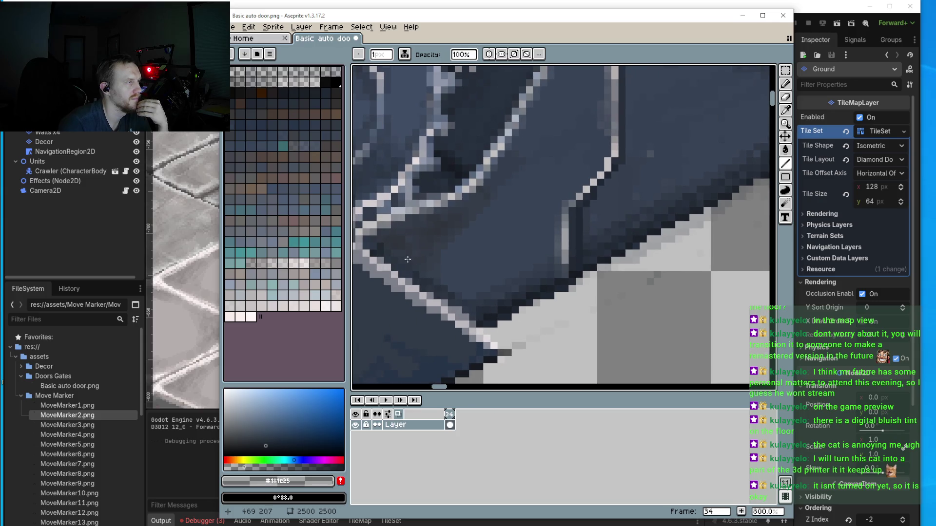
{"action": "left_click_drag", "start_coordinate": [377, 244], "coordinate": [475, 302]}
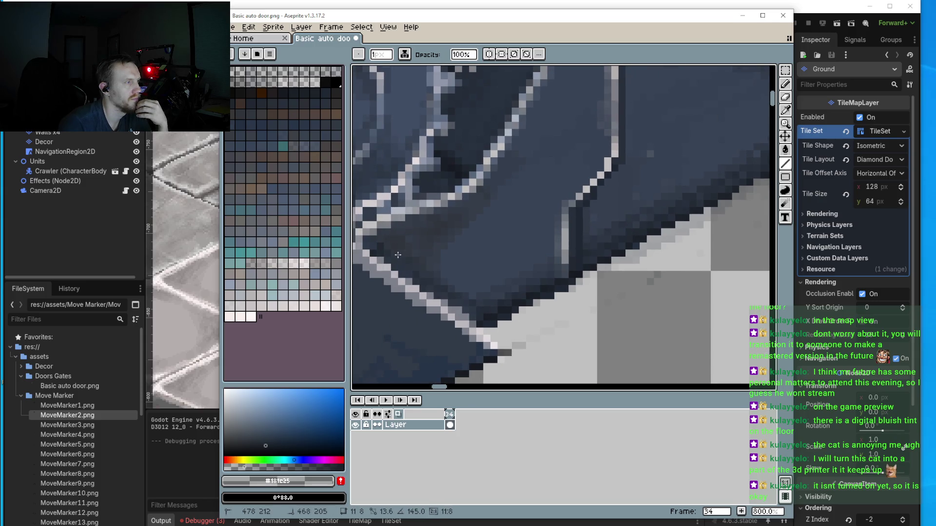
{"action": "scroll", "coordinate": [536, 317], "scroll_direction": "down", "scroll_amount": 2}
{"action": "scroll", "coordinate": [536, 318], "scroll_direction": "up", "scroll_amount": 2}
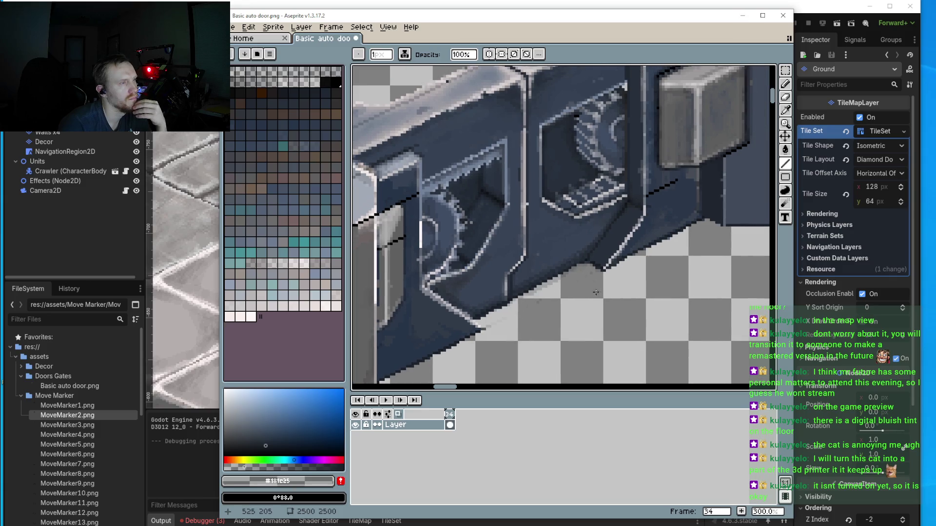
{"action": "mouse_move", "coordinate": [621, 184]}
{"action": "left_mouse_down"}
{"action": "mouse_move", "coordinate": [541, 286]}
{"action": "mouse_move", "coordinate": [617, 186]}
{"action": "left_mouse_up"}
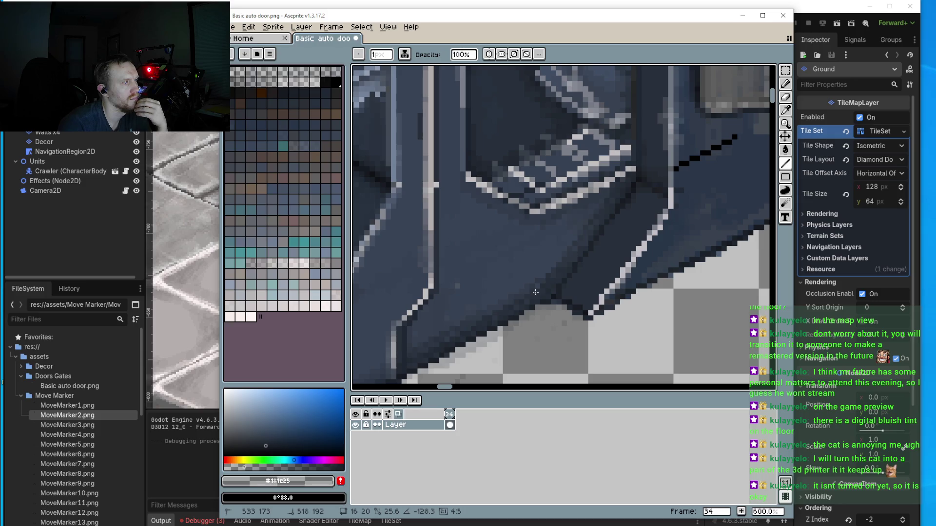
{"action": "scroll", "coordinate": [531, 295], "scroll_direction": "down", "scroll_amount": 1}
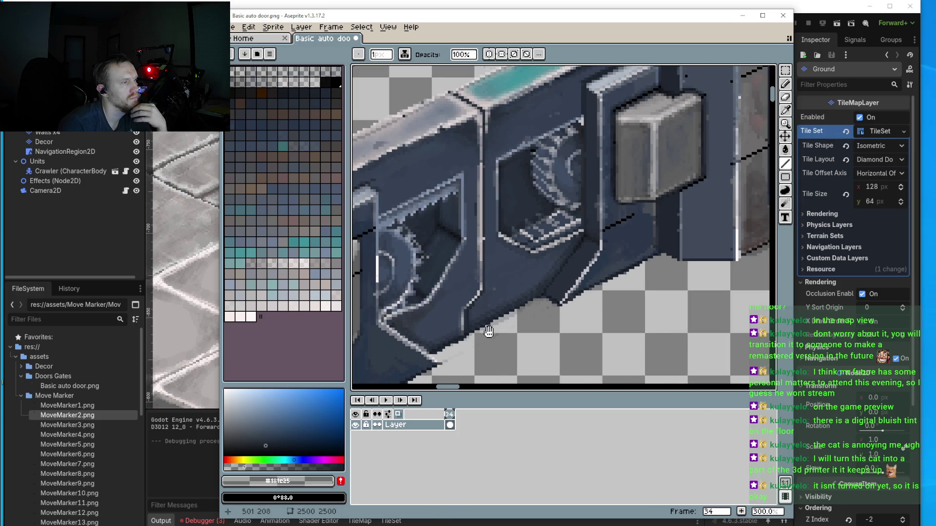
Step: Add dark outline segments along the right-hand bottom edge and smooth its steps
{"action": "left_click_drag", "start_coordinate": [588, 272], "coordinate": [632, 238]}
{"action": "scroll", "coordinate": [632, 238], "scroll_direction": "up", "scroll_amount": 2}
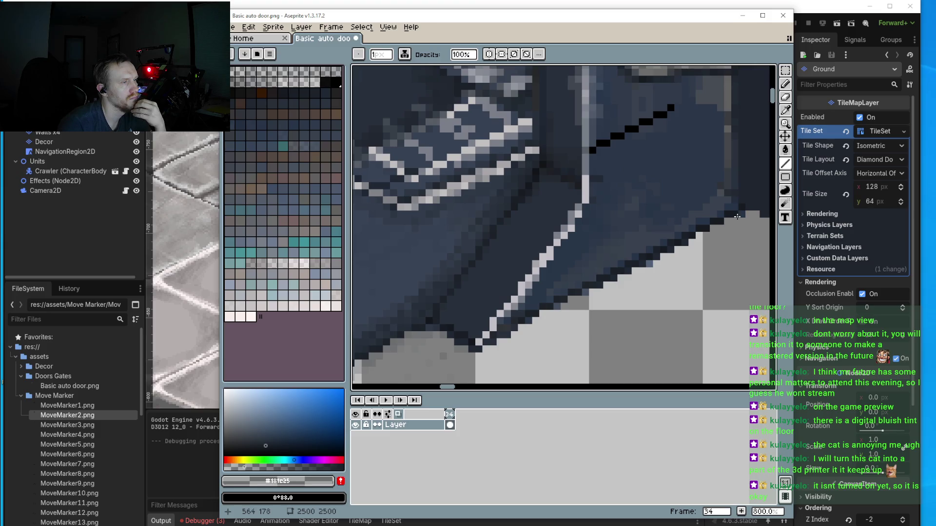
{"action": "mouse_move", "coordinate": [609, 272]}
{"action": "left_mouse_down"}
{"action": "mouse_move", "coordinate": [529, 323]}
{"action": "mouse_move", "coordinate": [503, 328]}
{"action": "mouse_move", "coordinate": [730, 201]}
{"action": "mouse_move", "coordinate": [528, 308]}
{"action": "left_mouse_up"}
{"action": "left_click_drag", "start_coordinate": [721, 209], "coordinate": [680, 234]}
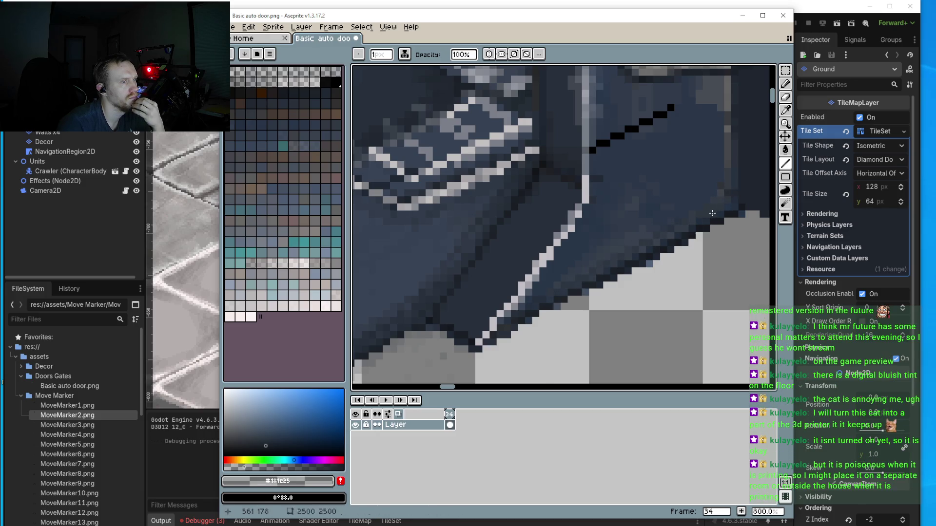
{"action": "left_click_drag", "start_coordinate": [708, 211], "coordinate": [656, 246]}
{"action": "left_click_drag", "start_coordinate": [561, 281], "coordinate": [578, 266]}
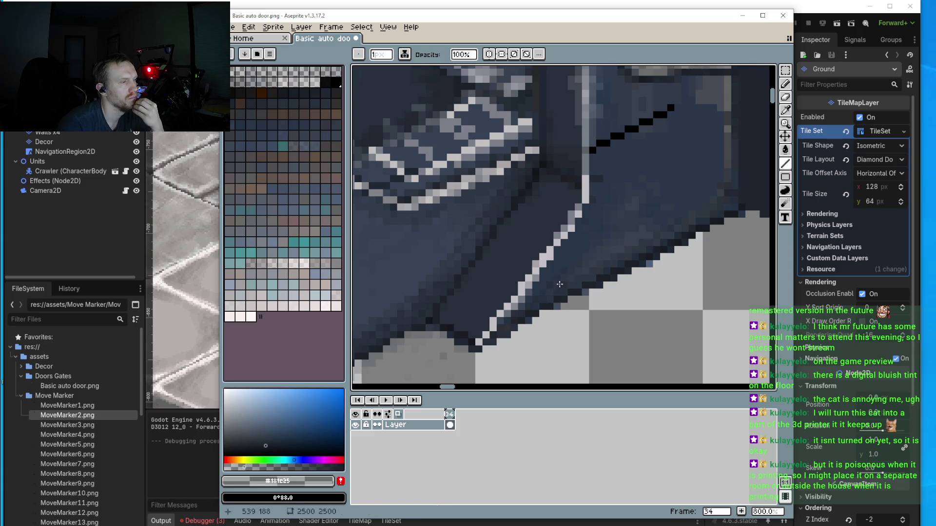
{"action": "scroll", "coordinate": [460, 342], "scroll_direction": "down", "scroll_amount": 4}
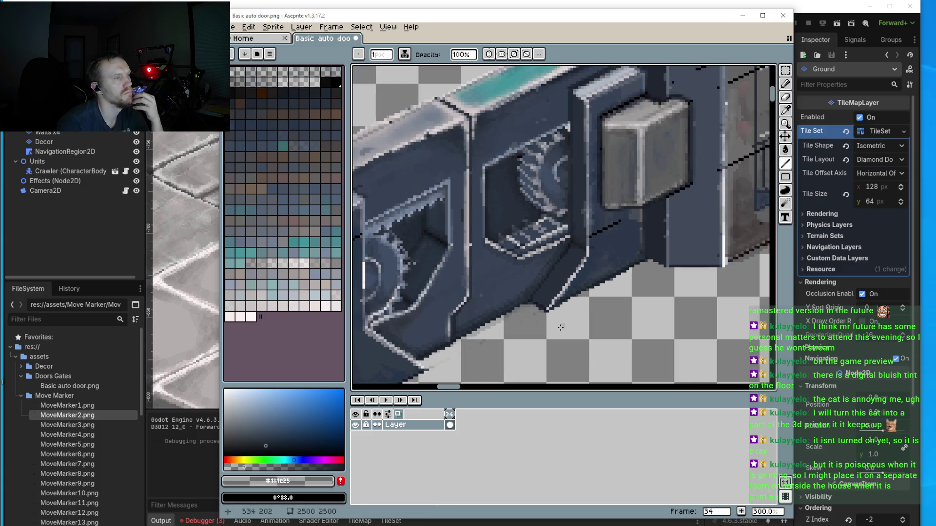
{"action": "scroll", "coordinate": [460, 343], "scroll_direction": "up", "scroll_amount": 6}
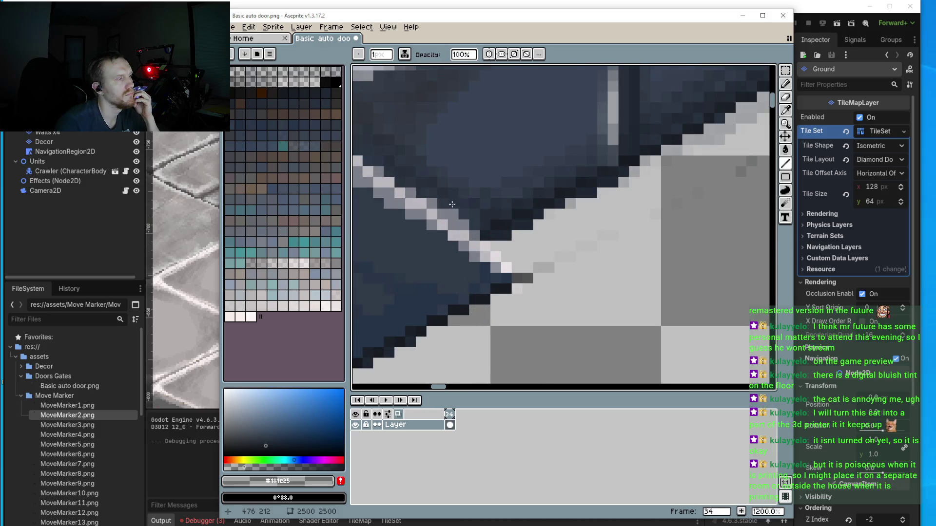
Step: Darken the six stray light pixels along the door's diagonal edge
{"action": "left_click", "coordinate": [432, 204]}
{"action": "left_click", "coordinate": [453, 214]}
{"action": "left_click", "coordinate": [464, 225]}
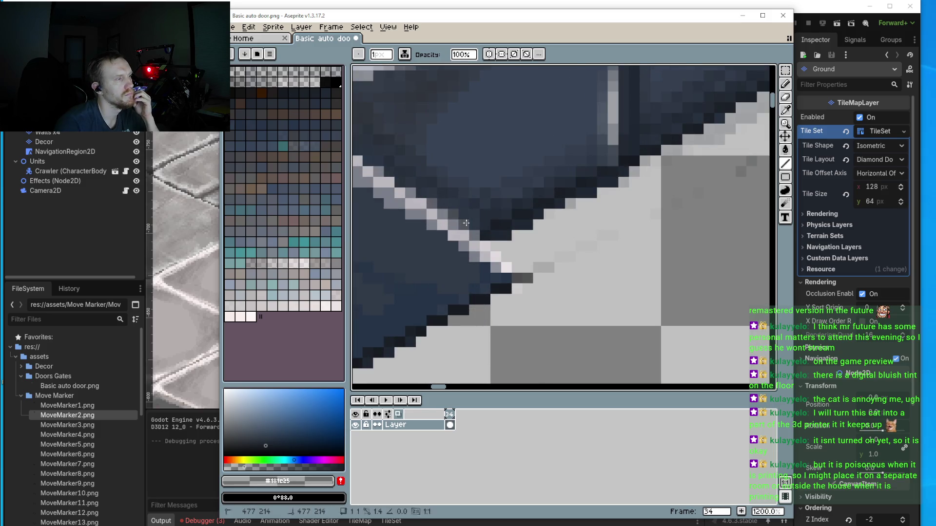
{"action": "left_click", "coordinate": [463, 223]}
{"action": "left_click", "coordinate": [474, 235]}
{"action": "left_click", "coordinate": [475, 236]}
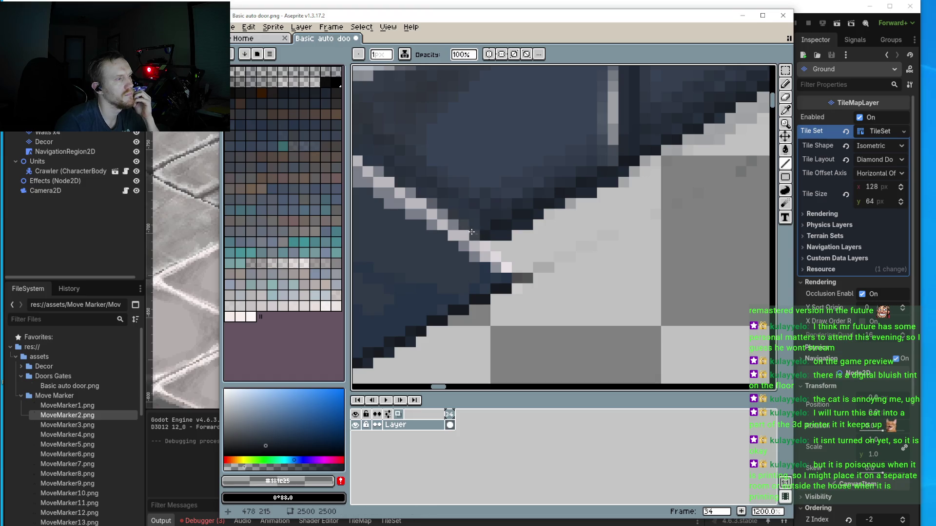
{"action": "scroll", "coordinate": [478, 223], "scroll_direction": "down", "scroll_amount": 3}
{"action": "scroll", "coordinate": [478, 223], "scroll_direction": "down", "scroll_amount": 4}
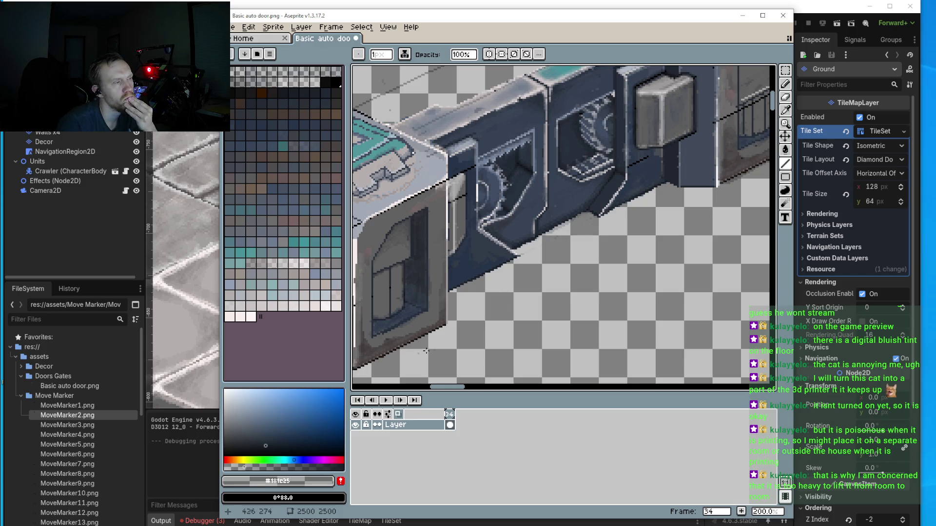
Step: Zoom in on the bottom edge and pick the darker blue-grey 212°, 24, 10 from the spectrum
{"action": "scroll", "coordinate": [476, 260], "scroll_direction": "up", "scroll_amount": 1}
{"action": "scroll", "coordinate": [422, 274], "scroll_direction": "up", "scroll_amount": 3}
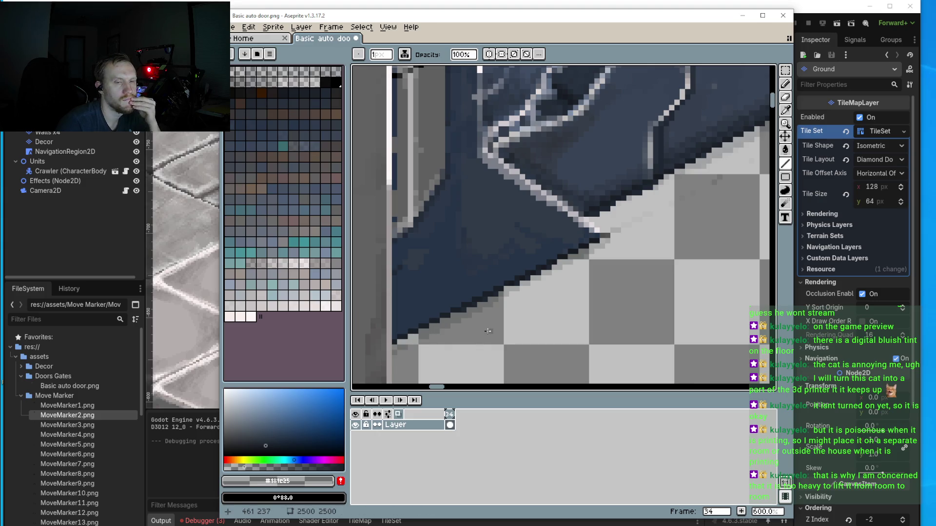
{"action": "scroll", "coordinate": [543, 333], "scroll_direction": "down", "scroll_amount": 2}
{"action": "scroll", "coordinate": [542, 333], "scroll_direction": "up", "scroll_amount": 3}
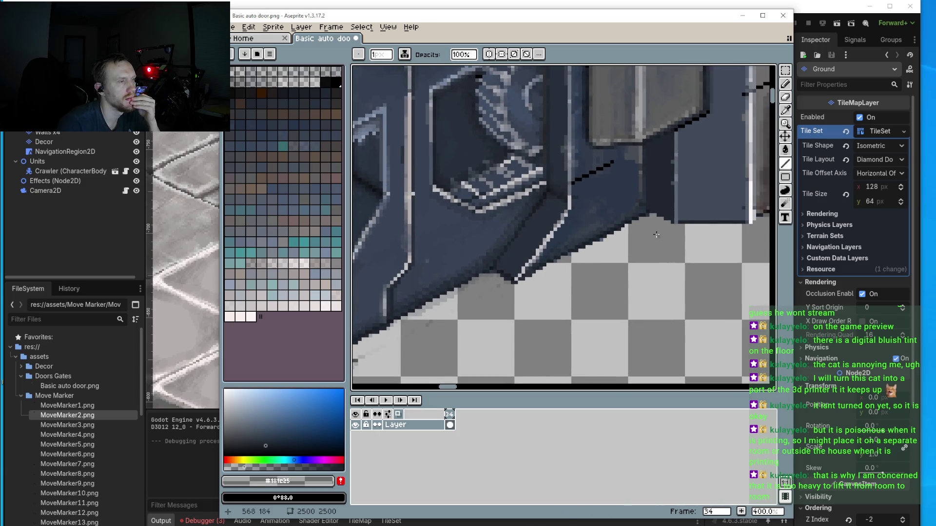
{"action": "scroll", "coordinate": [650, 202], "scroll_direction": "up", "scroll_amount": 1}
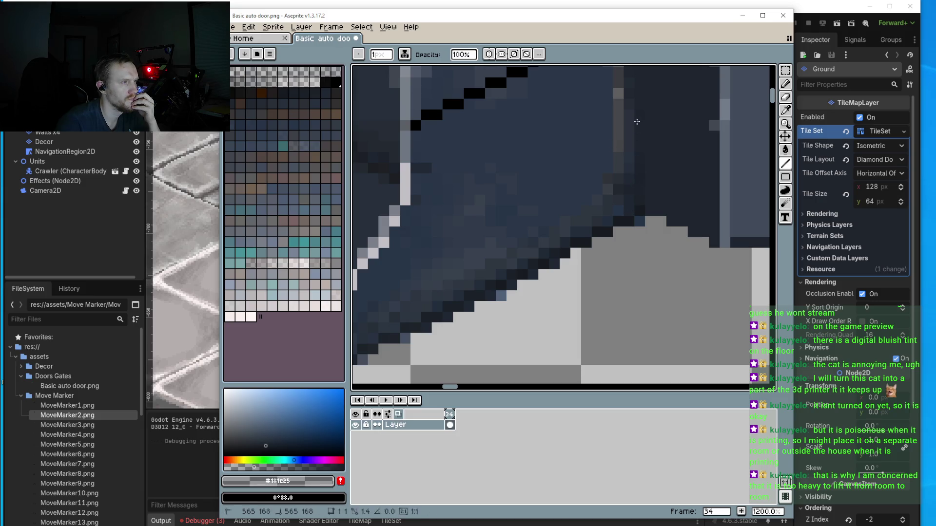
{"action": "scroll", "coordinate": [636, 110], "scroll_direction": "up", "scroll_amount": 3}
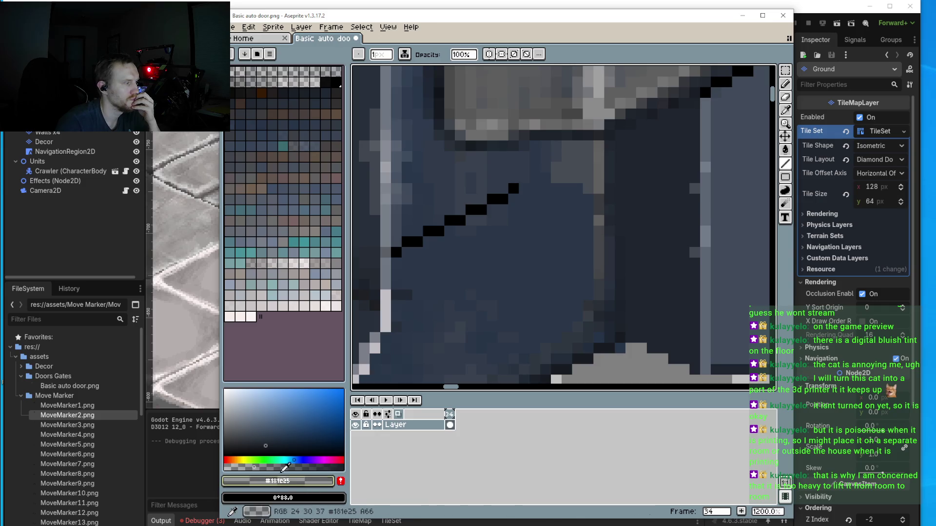
{"action": "left_click", "coordinate": [253, 448]}
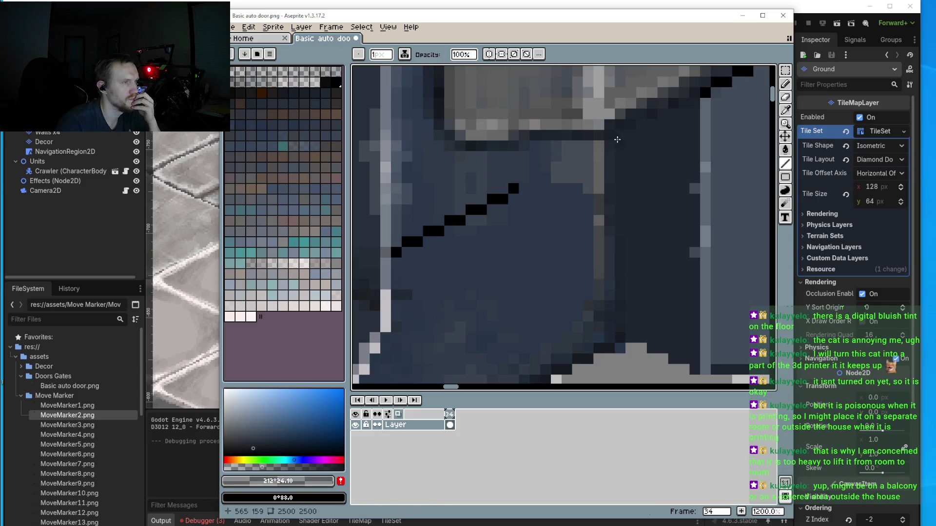
{"action": "scroll", "coordinate": [618, 313], "scroll_direction": "down", "scroll_amount": 1}
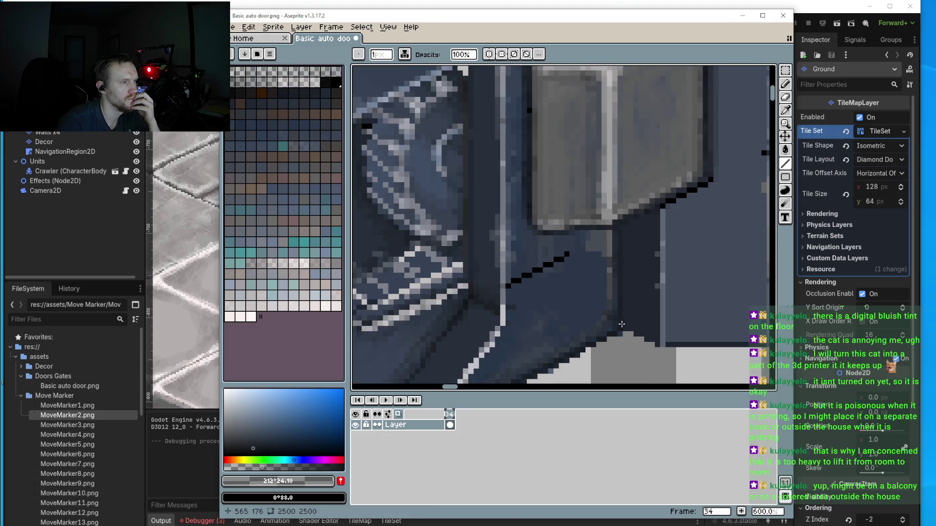
{"action": "scroll", "coordinate": [634, 302], "scroll_direction": "up", "scroll_amount": 2}
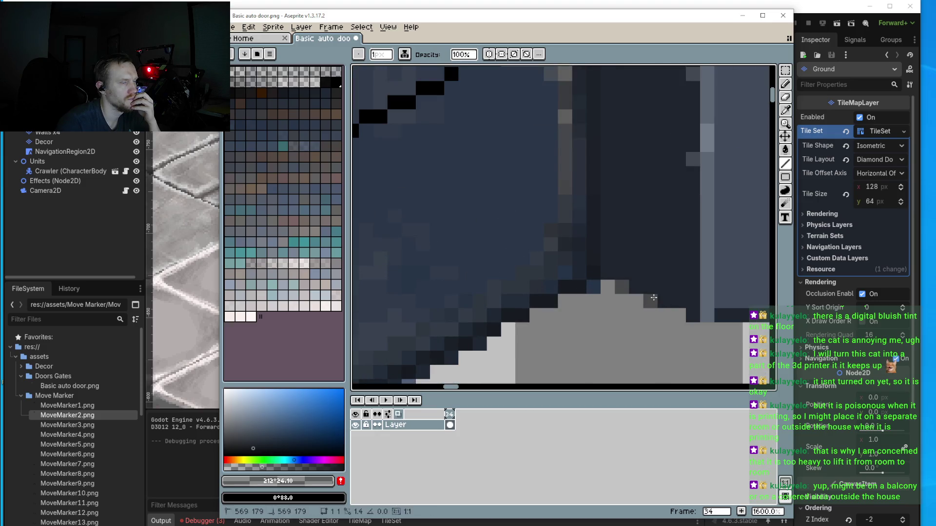